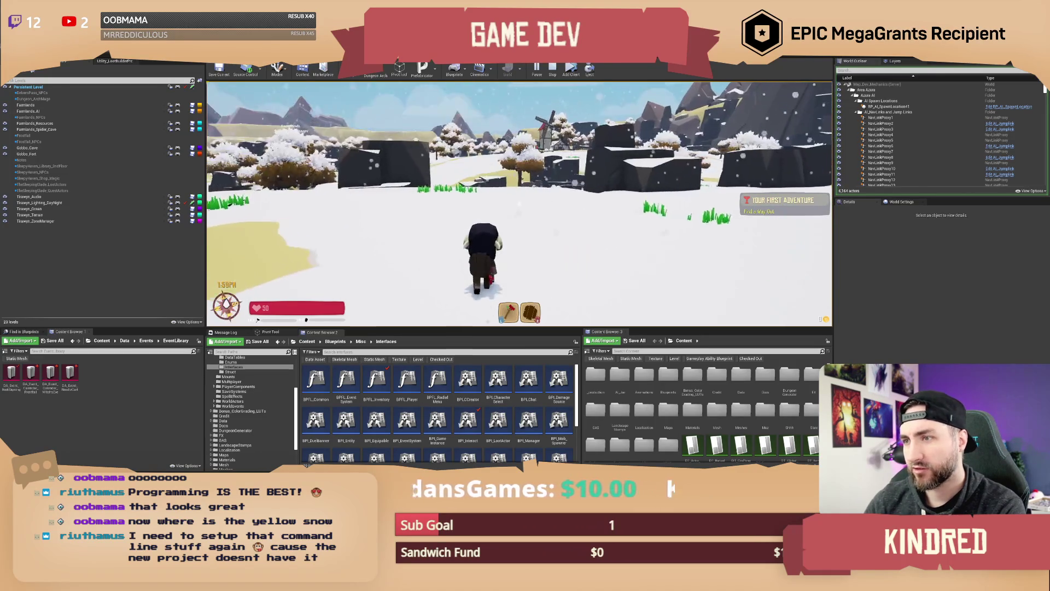
Step: Switch the season to spring with the /setseason spring chat command
{"action": "key", "text": "Return"}
{"action": "key", "text": "Up"}
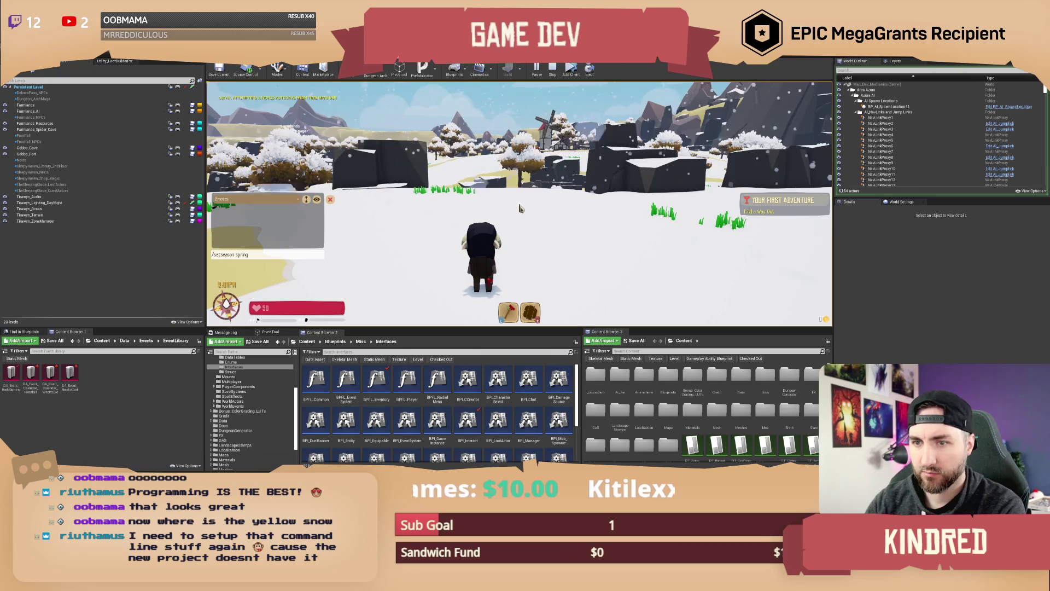
{"action": "key", "text": "Return"}
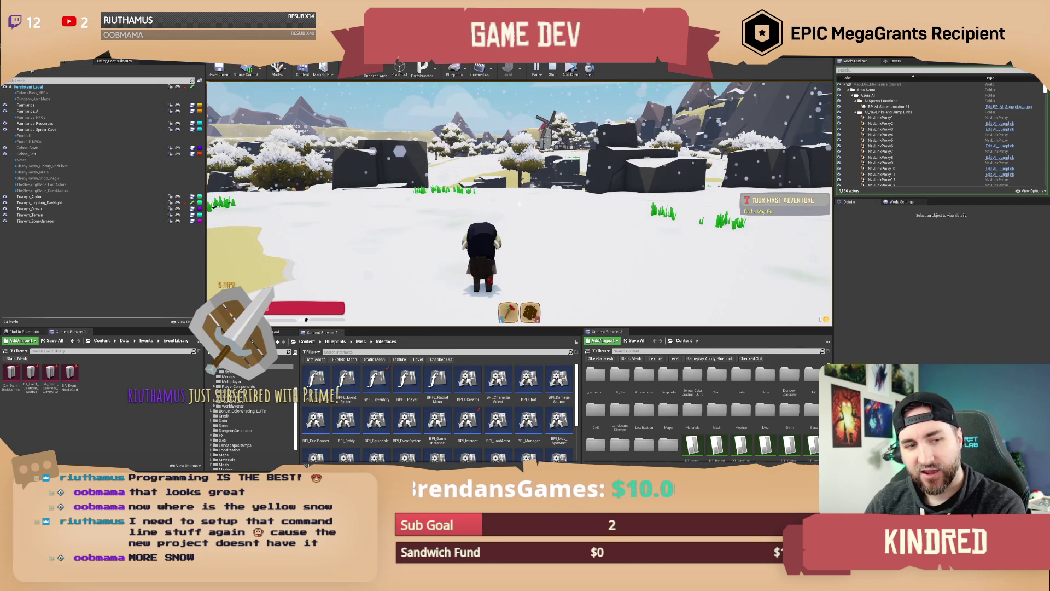
Step: Walk across the thawing meadow toward the rocks, windmill and farmhouse
{"action": "key", "text": "w"}
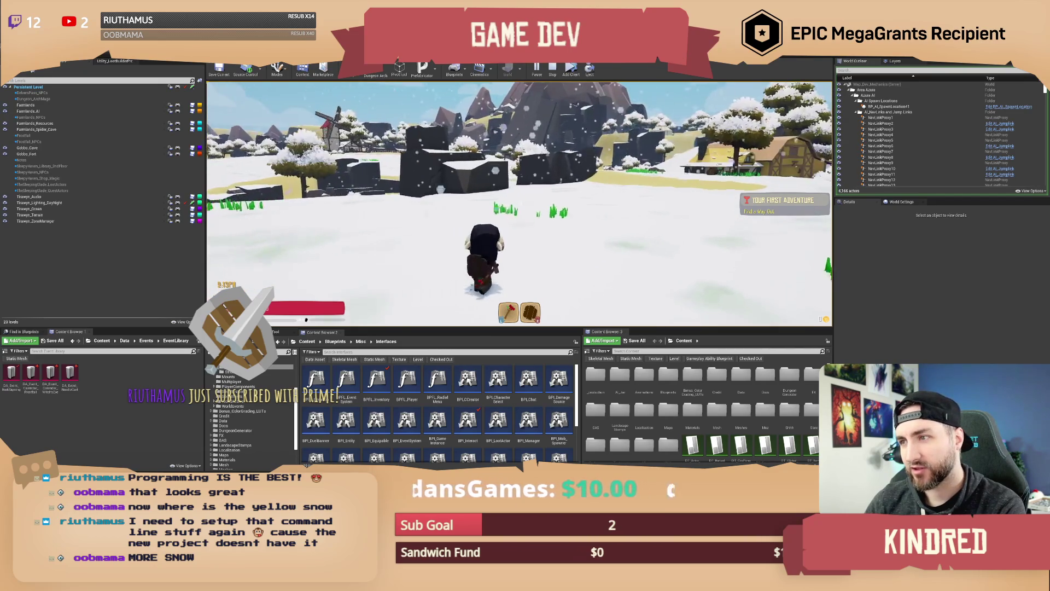
{"action": "key", "text": "w"}
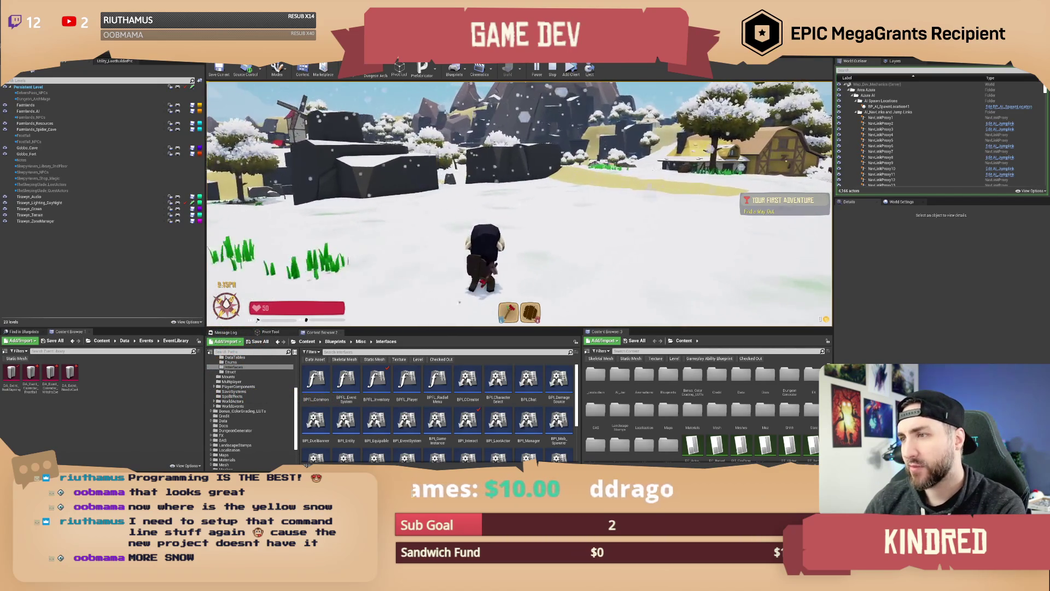
{"action": "key", "text": "w"}
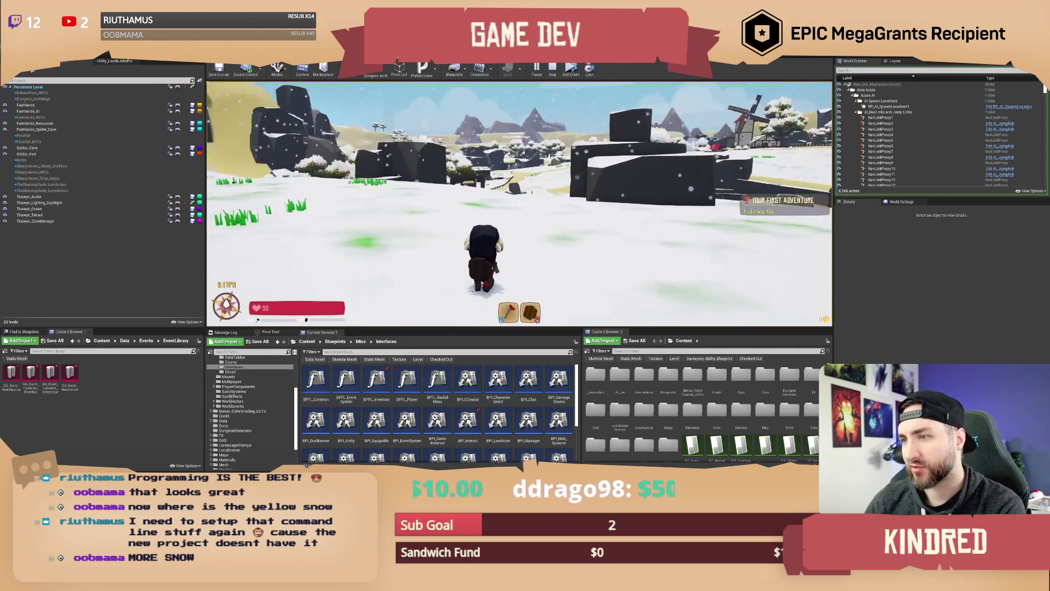
{"action": "key", "text": "w"}
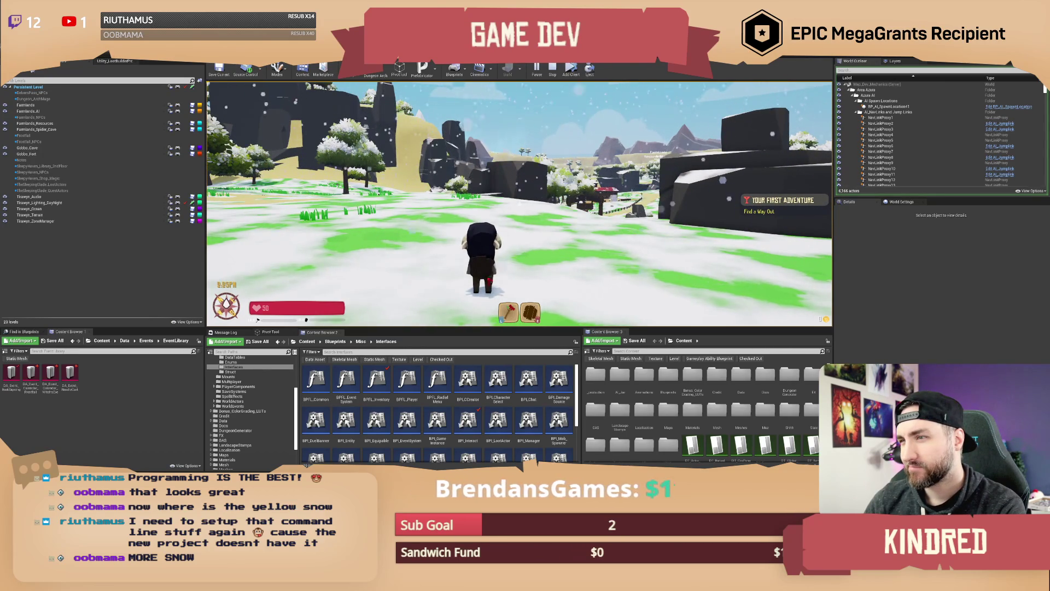
{"action": "key", "text": "w"}
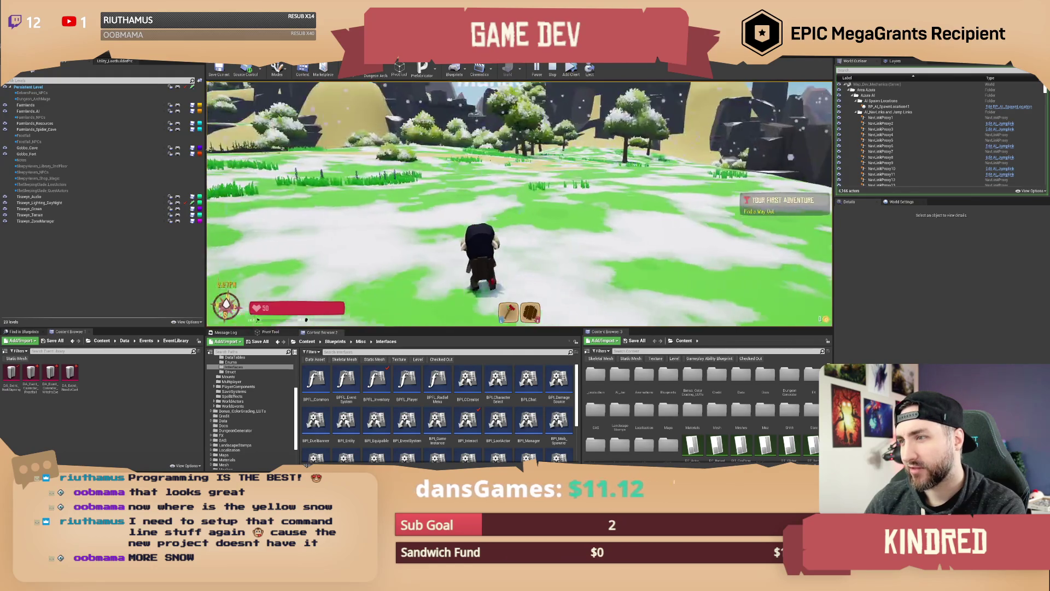
{"action": "key", "text": "w"}
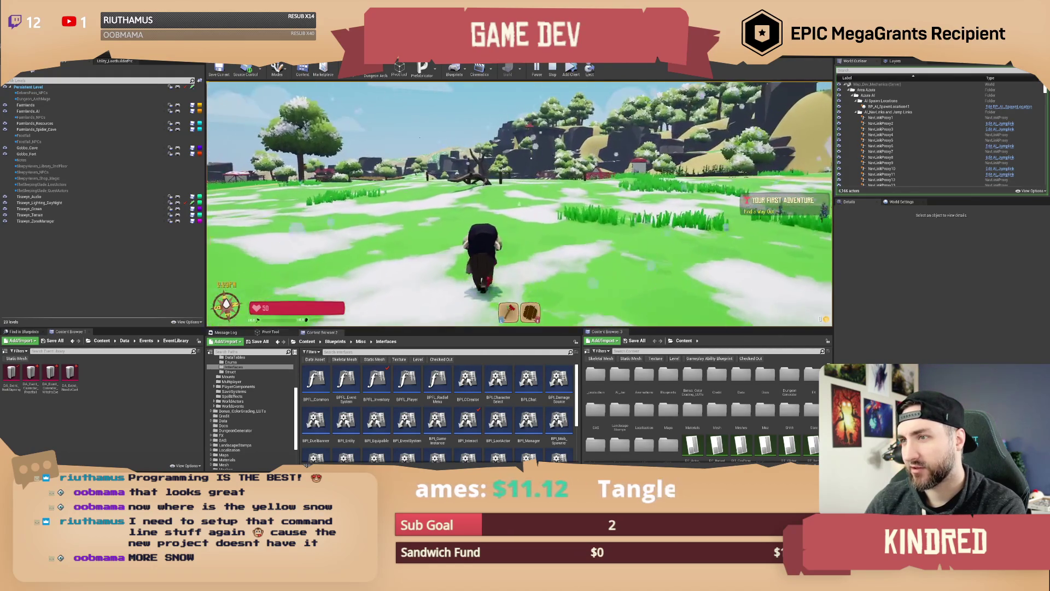
{"action": "key", "text": "w"}
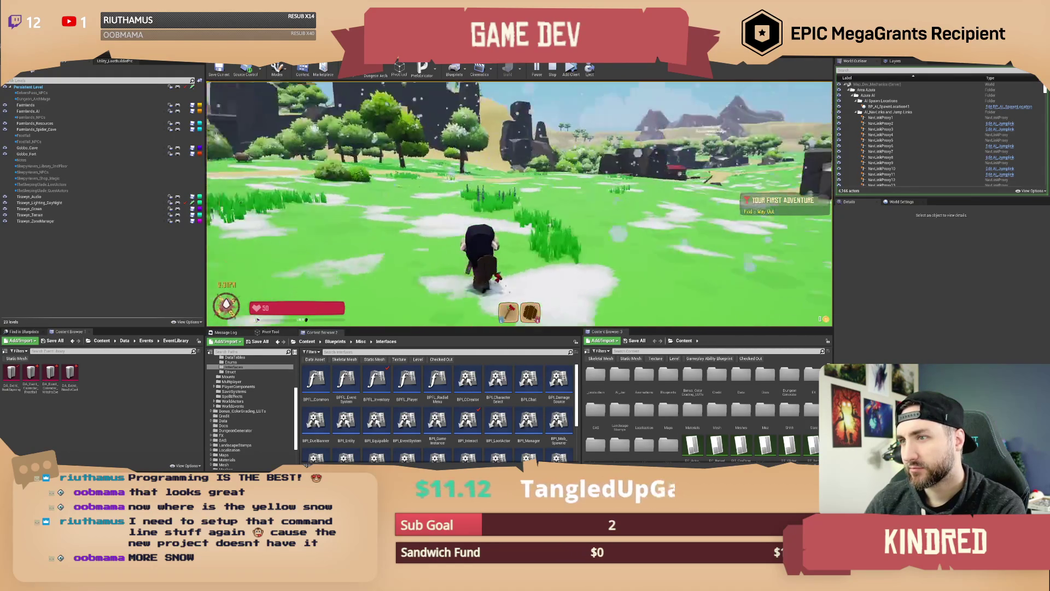
{"action": "key", "text": "w"}
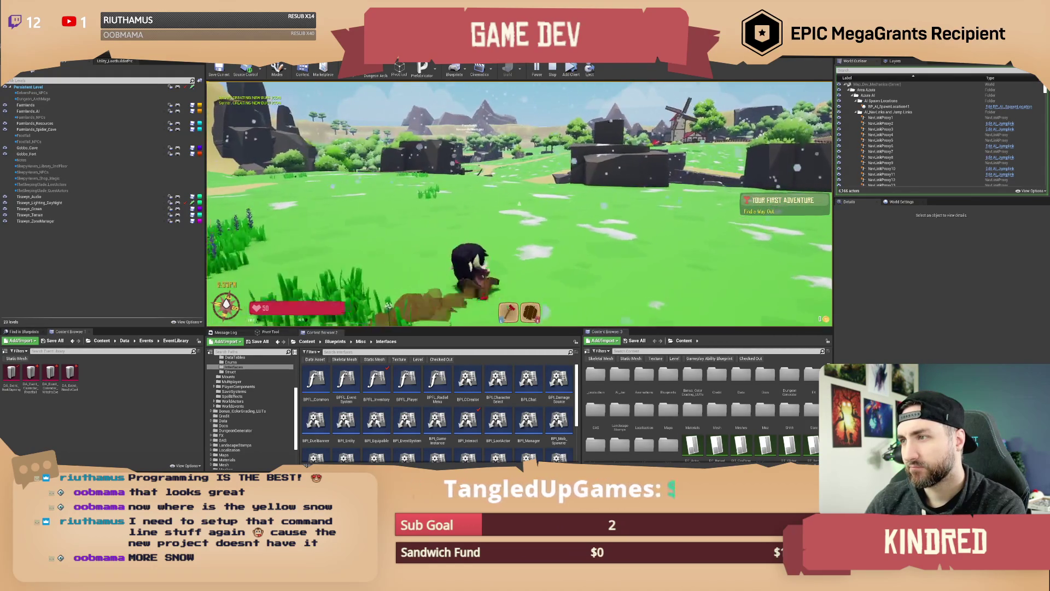
{"action": "key", "text": "w"}
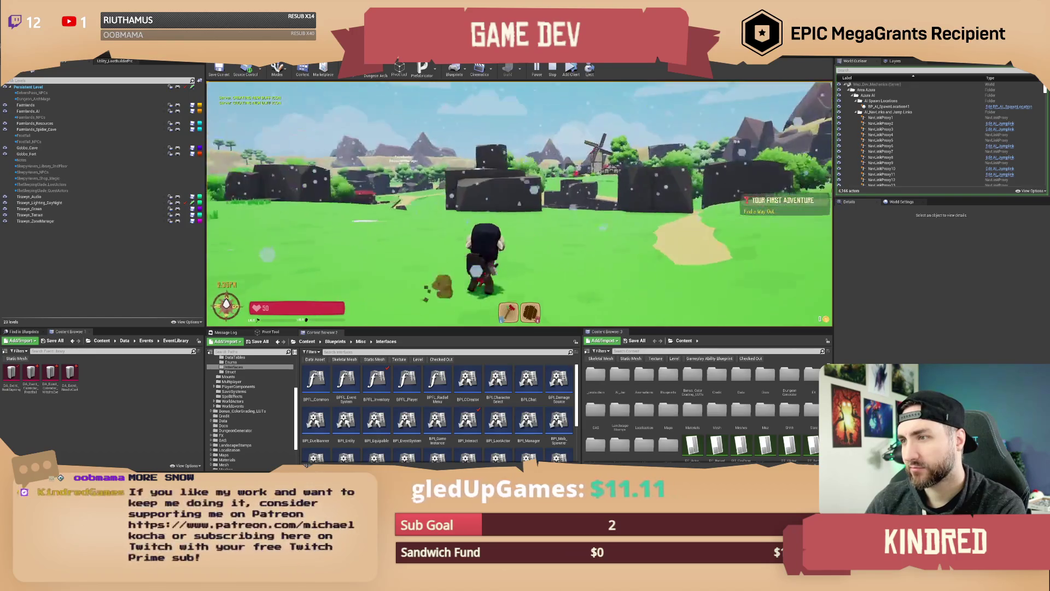
{"action": "key", "text": "w"}
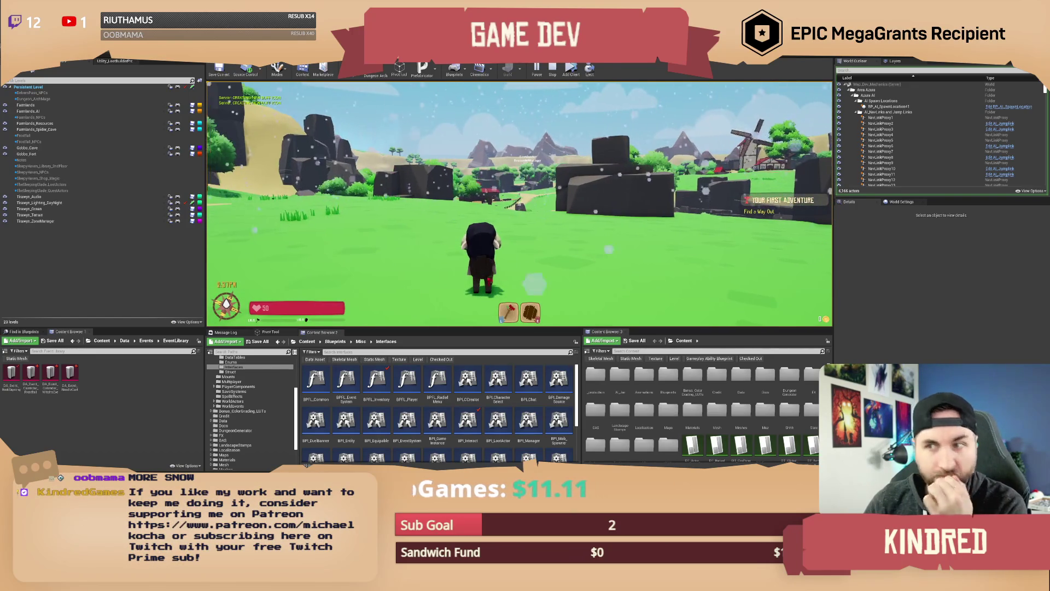
{"action": "key", "text": "w"}
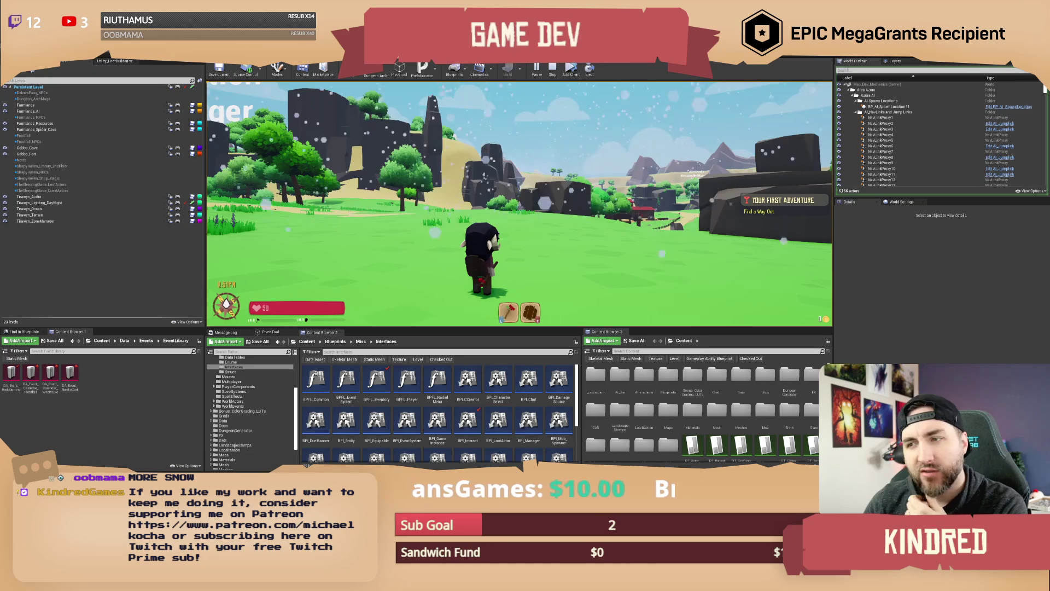
Step: Switch the season back with /setseason winter, then stop the playtest
{"action": "key", "text": "Return"}
{"action": "type", "text": "/setseason winter"}
{"action": "key", "text": "Return"}
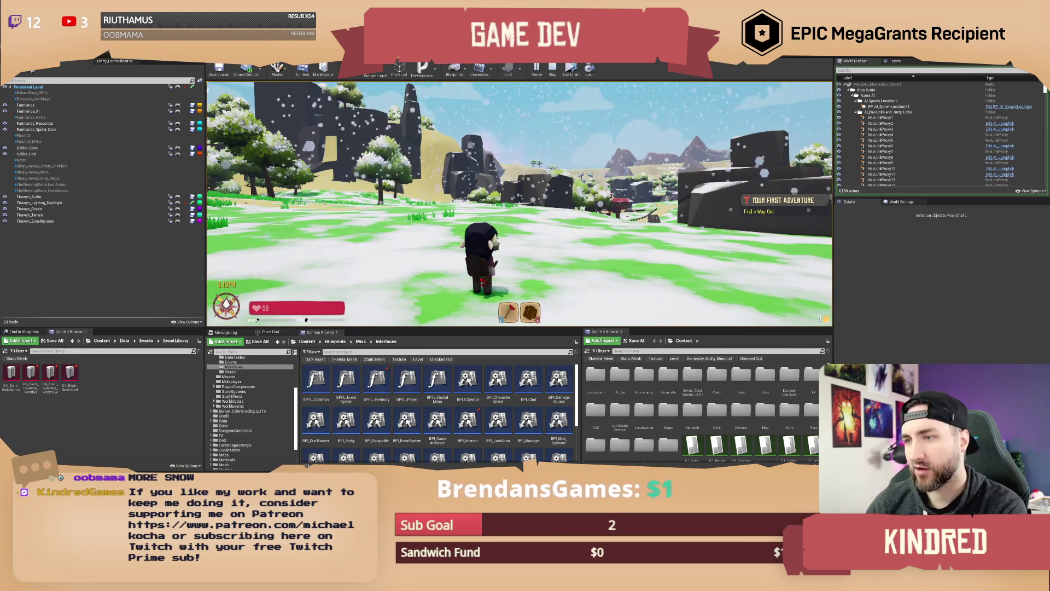
{"action": "left_click", "coordinate": [544, 73]}
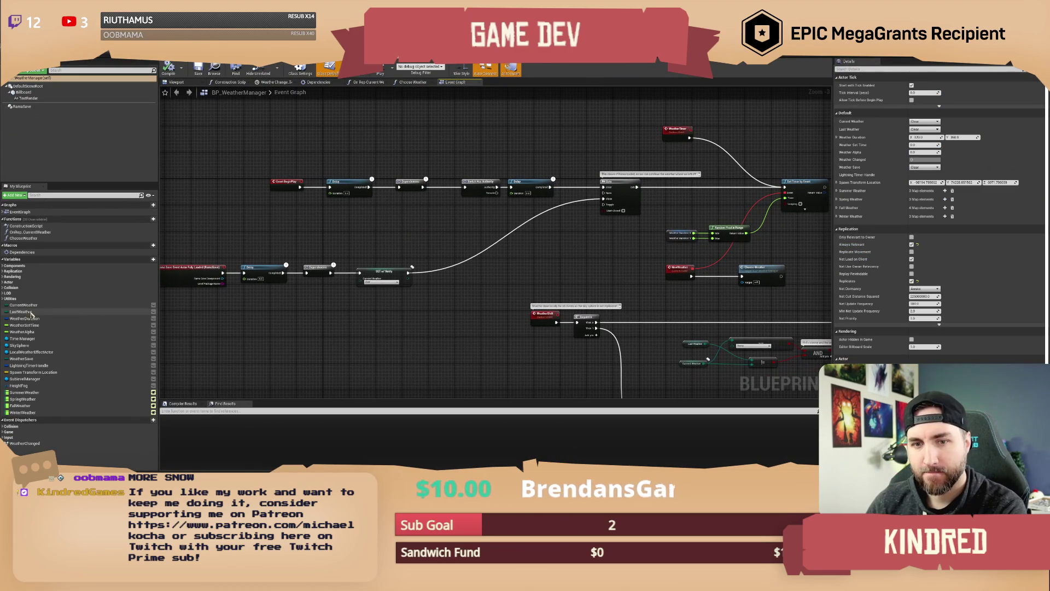
Step: Review the Event Graph's startup delay and weather selection nodes, then return to the level editor
{"action": "left_click_drag", "start_coordinate": [425, 325], "coordinate": [347, 269]}
{"action": "scroll", "coordinate": [492, 306], "scroll_direction": "up", "scroll_amount": 3}
{"action": "mouse_move", "coordinate": [520, 264]}
{"action": "left_mouse_down"}
{"action": "mouse_move", "coordinate": [554, 308]}
{"action": "mouse_move", "coordinate": [657, 368]}
{"action": "mouse_move", "coordinate": [392, 321]}
{"action": "mouse_move", "coordinate": [507, 336]}
{"action": "left_mouse_up"}
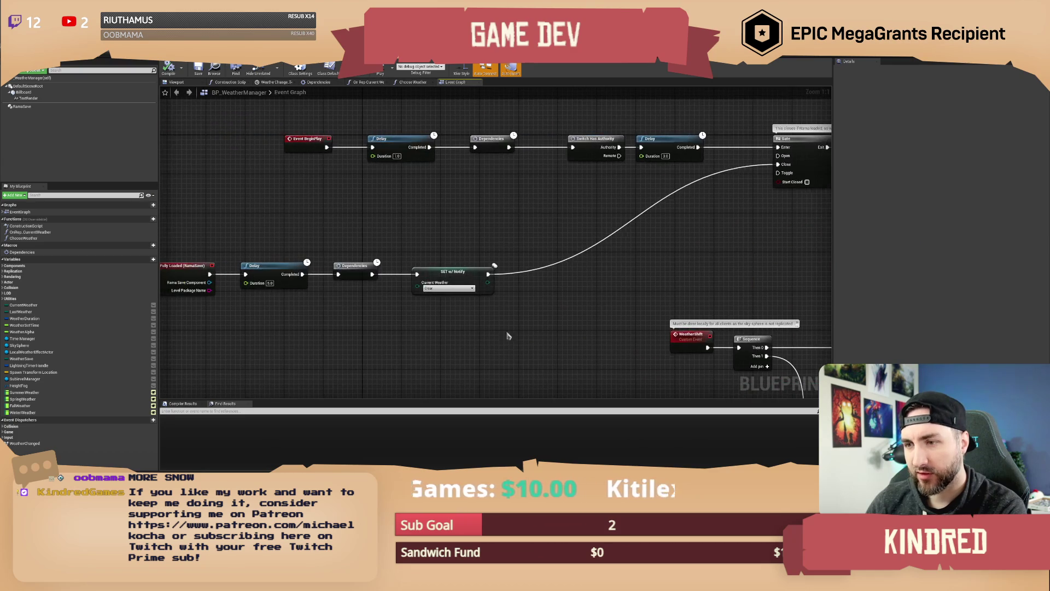
{"action": "left_click_drag", "start_coordinate": [461, 211], "coordinate": [517, 211]}
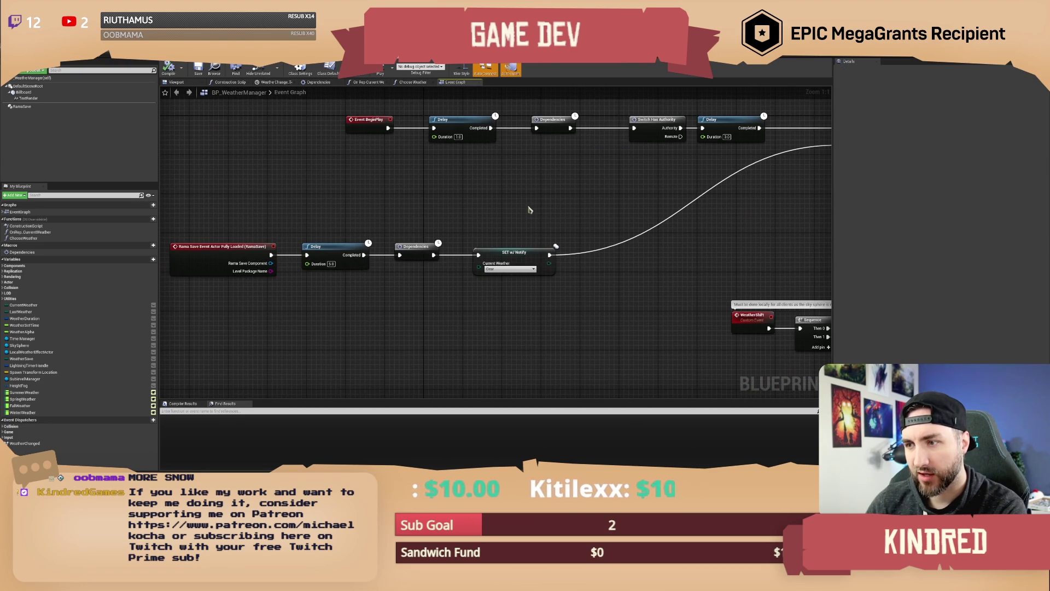
{"action": "left_click_drag", "start_coordinate": [682, 255], "coordinate": [456, 234]}
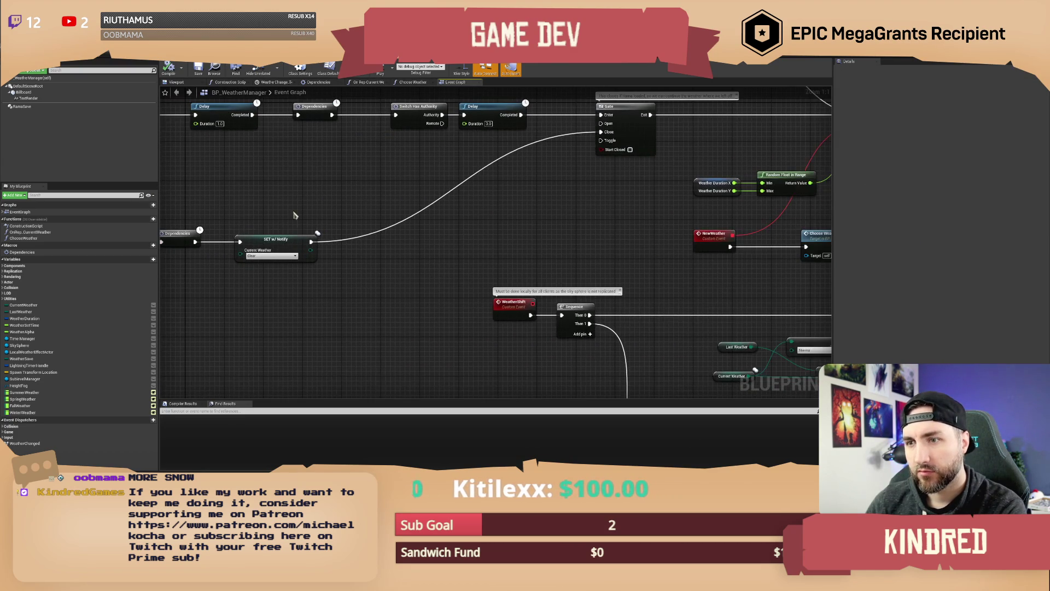
{"action": "left_click_drag", "start_coordinate": [295, 216], "coordinate": [327, 219]}
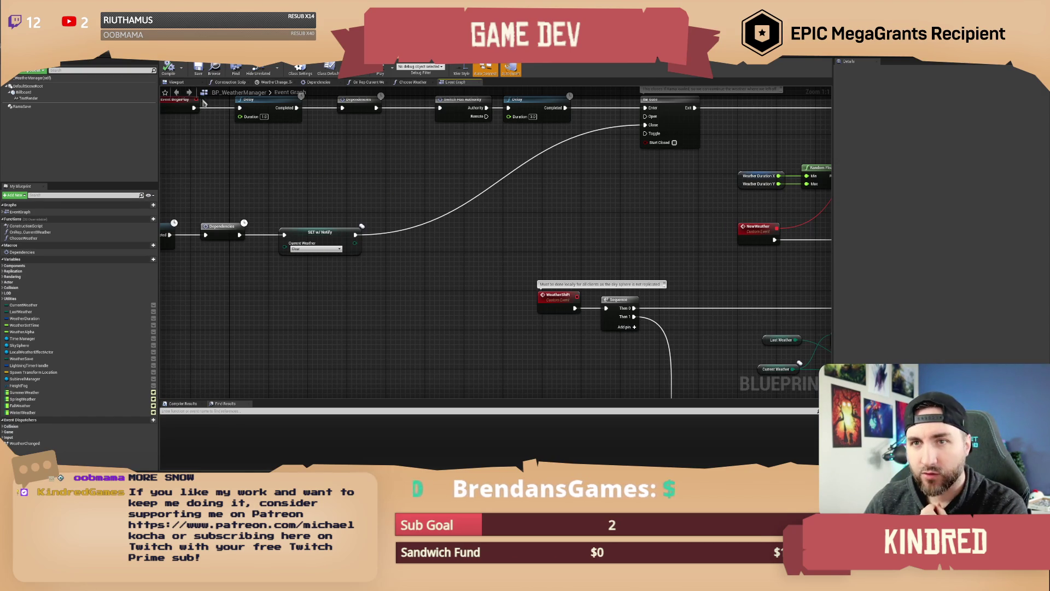
{"action": "left_click", "coordinate": [82, 64]}
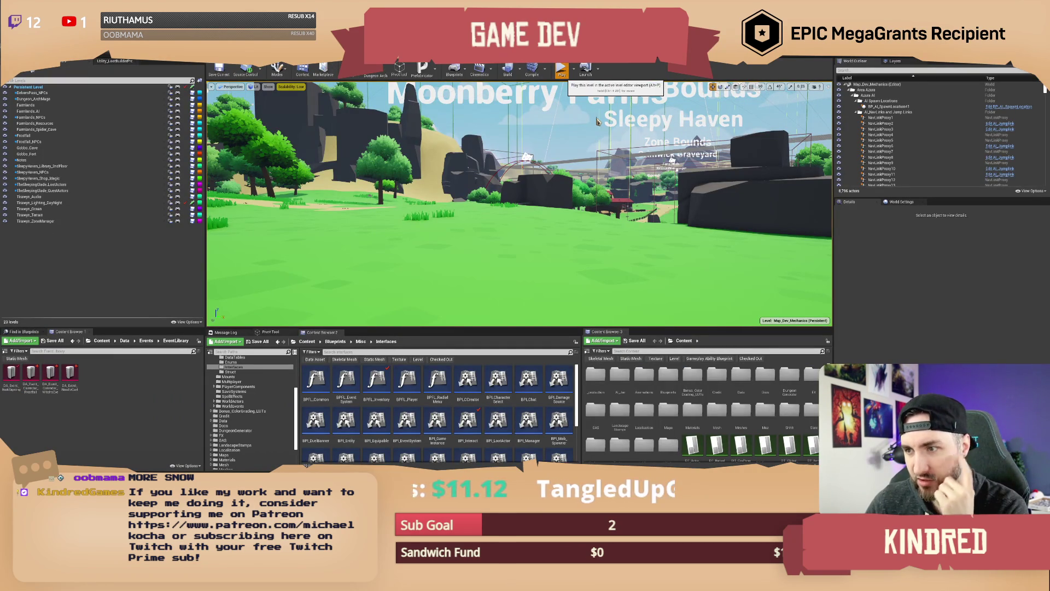
Step: Start a new playtest and run across the meadow toward the rocks
{"action": "left_click", "coordinate": [561, 70]}
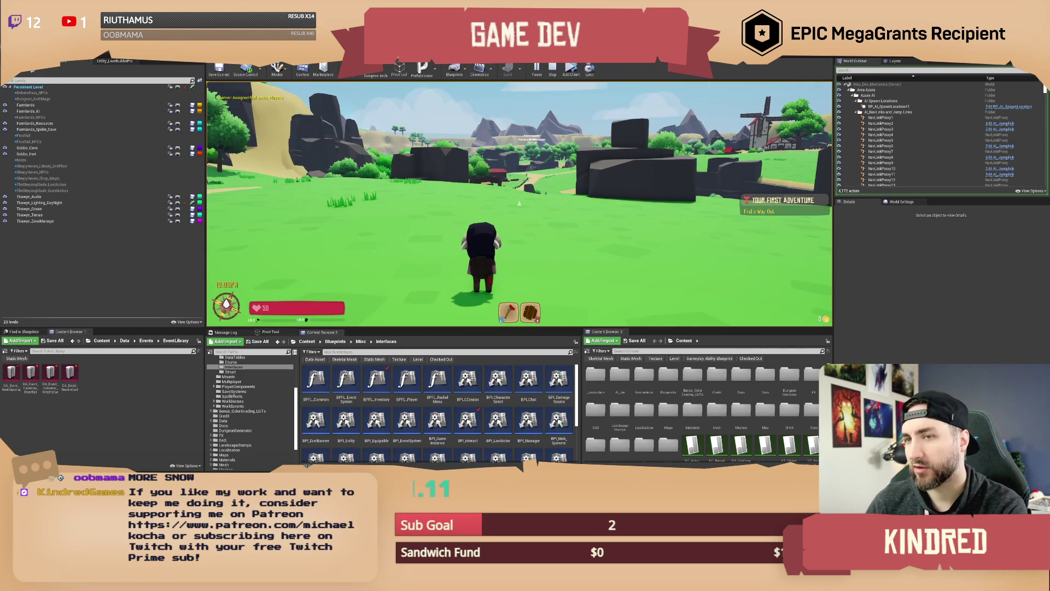
{"action": "key", "text": "w"}
{"action": "key", "text": "w"}
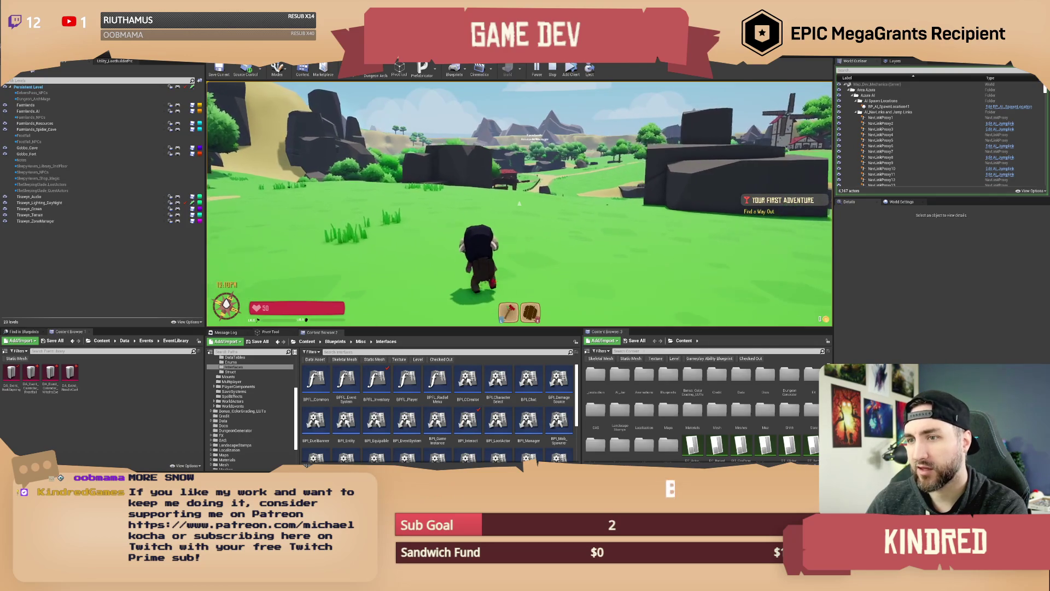
{"action": "key", "text": "w"}
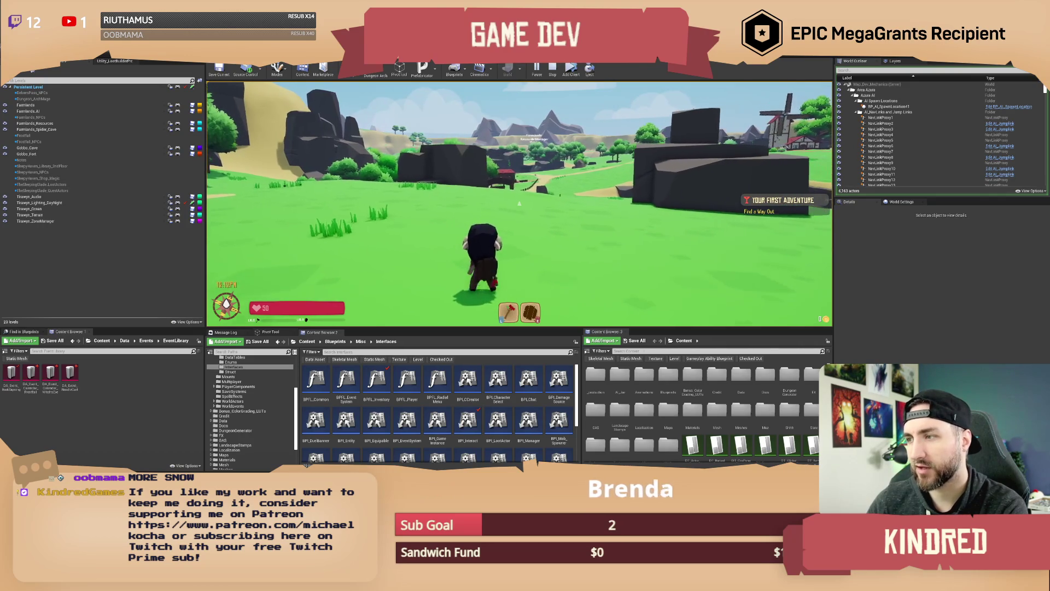
{"action": "key", "text": "w"}
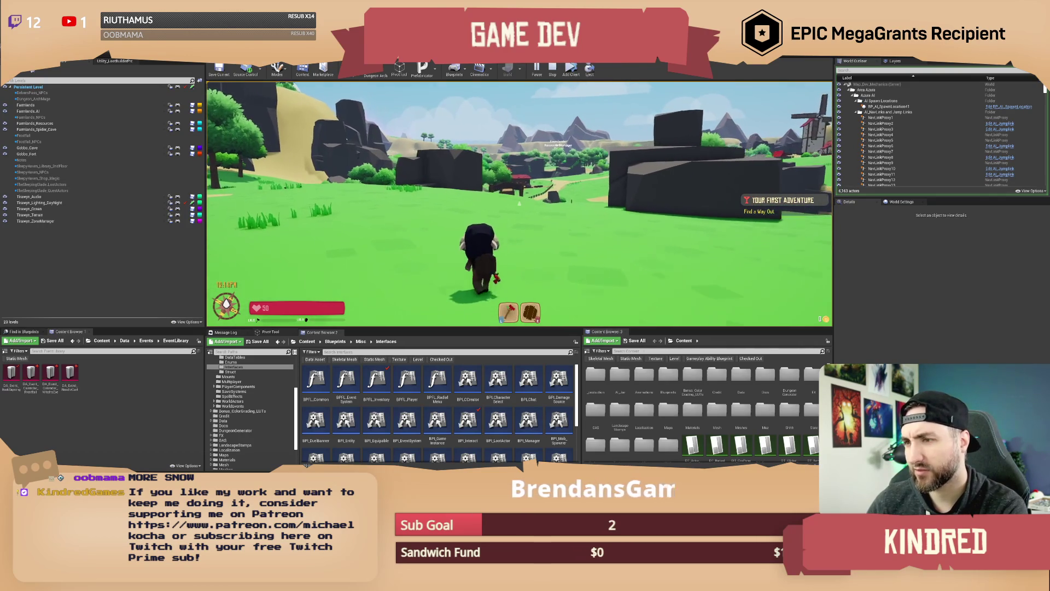
Step: Open and close the in-game console and chat, then stop the playtest with Escape
{"action": "key", "text": "grave"}
{"action": "key", "text": "Up"}
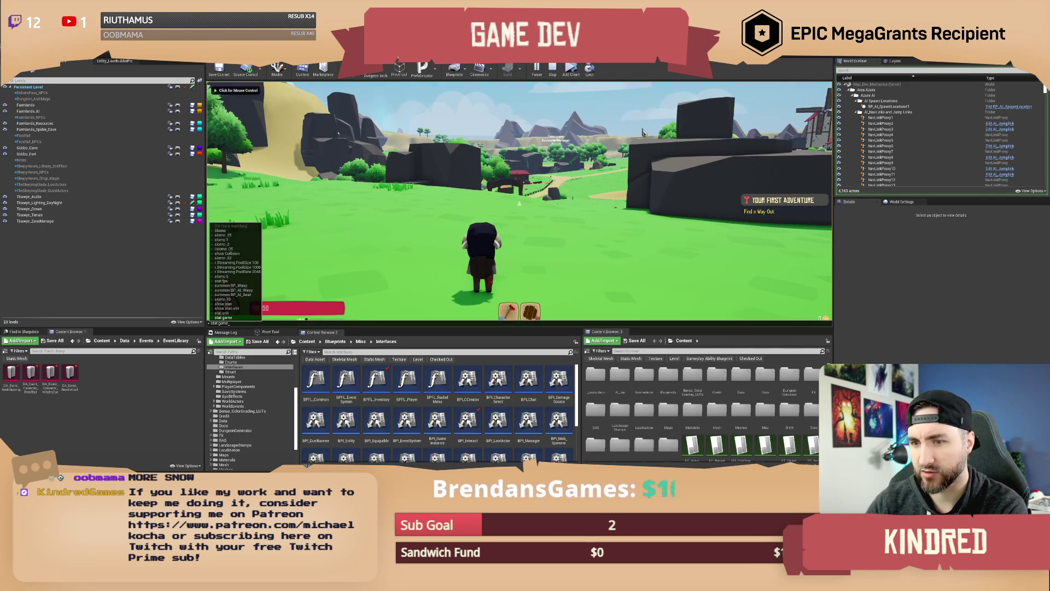
{"action": "type", "text": "lkjdf"}
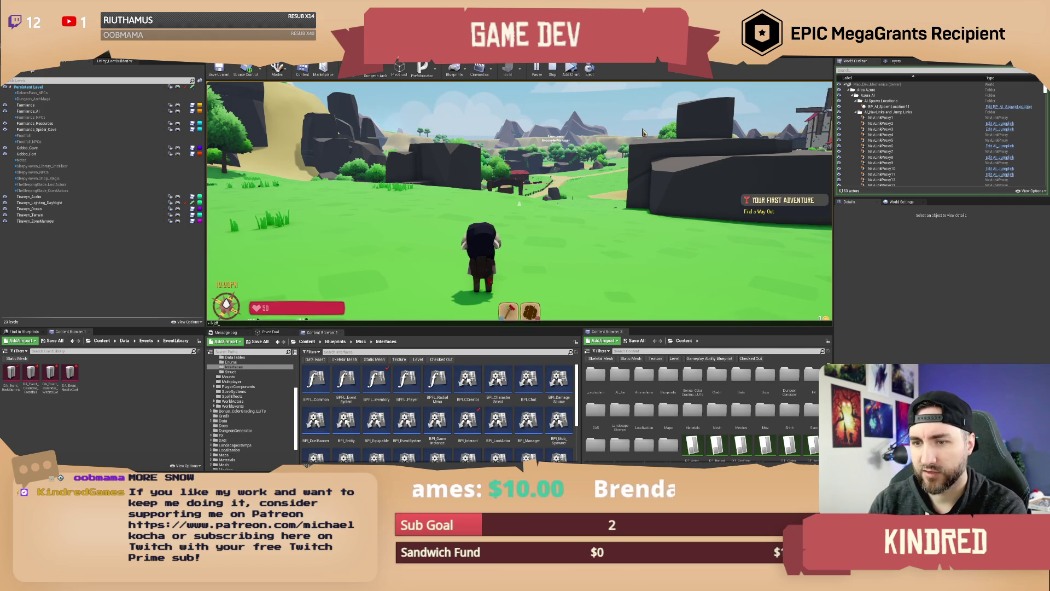
{"action": "key", "text": "Return"}
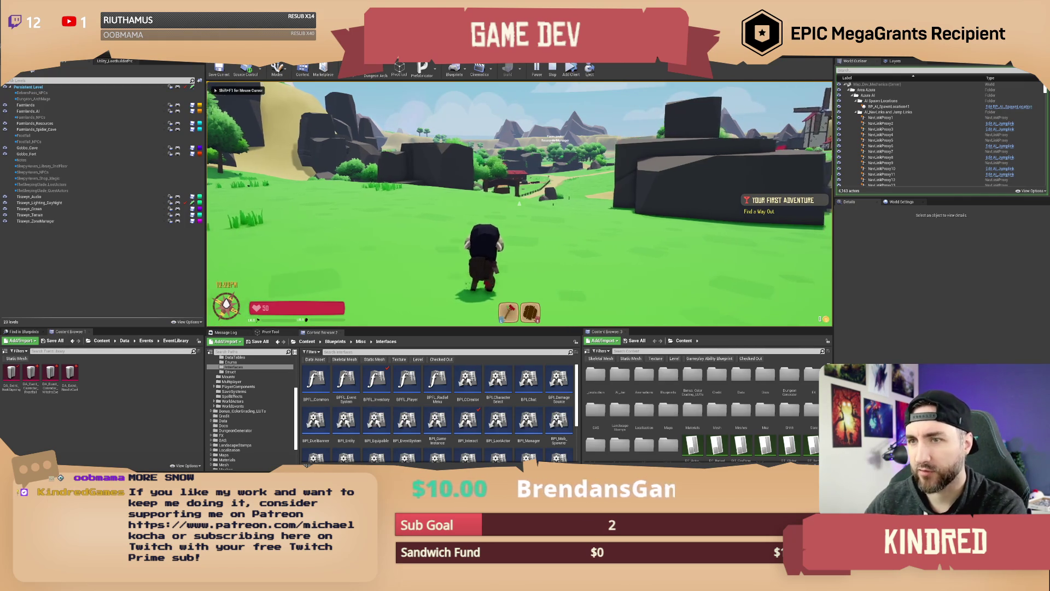
{"action": "key", "text": "grave"}
{"action": "key", "text": "Up"}
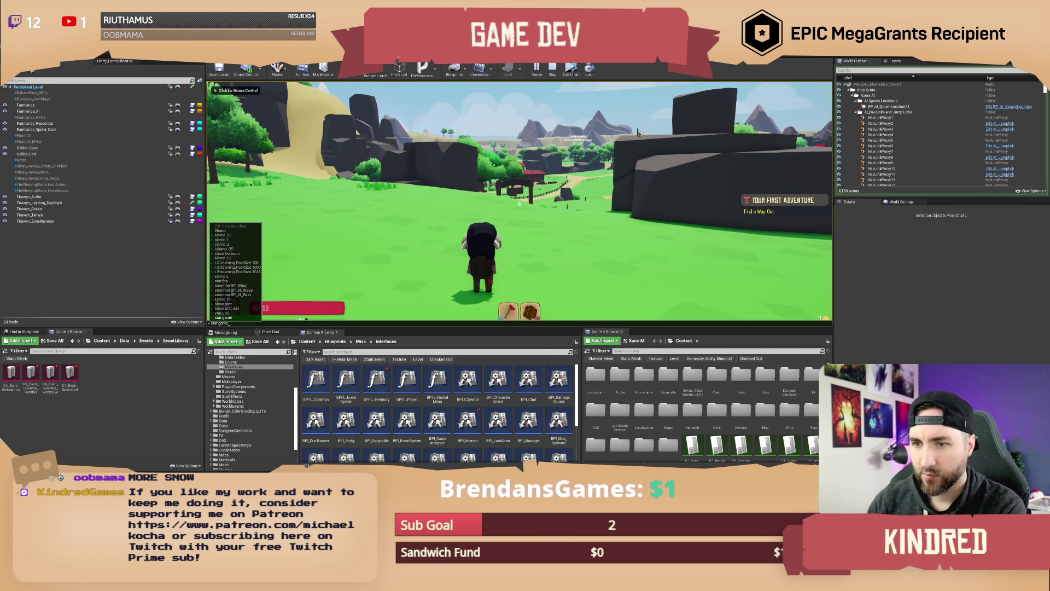
{"action": "key", "text": "Return"}
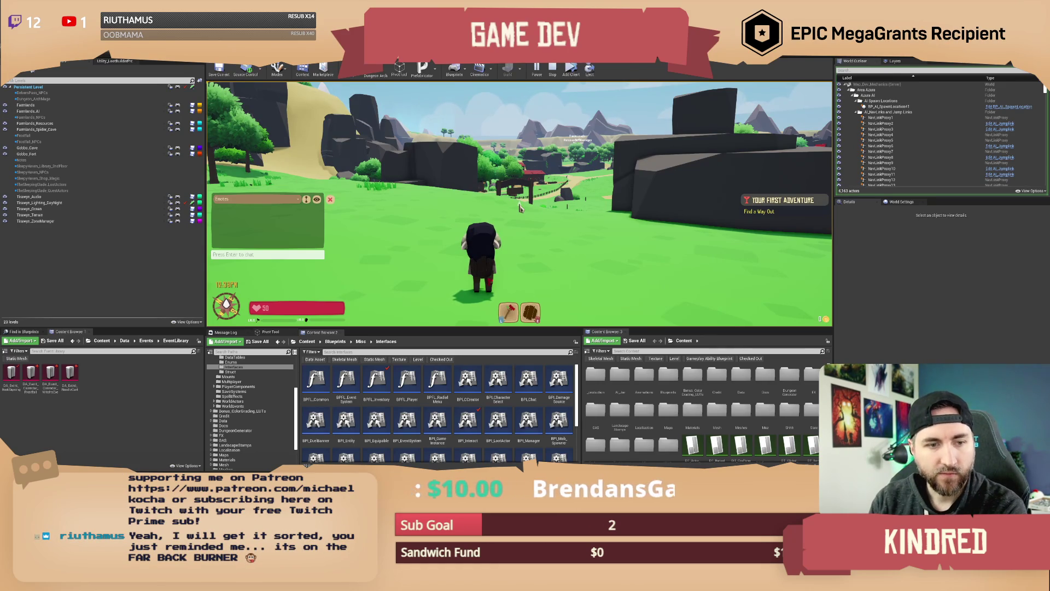
{"action": "type", "text": "/"}
{"action": "key", "text": "Escape"}
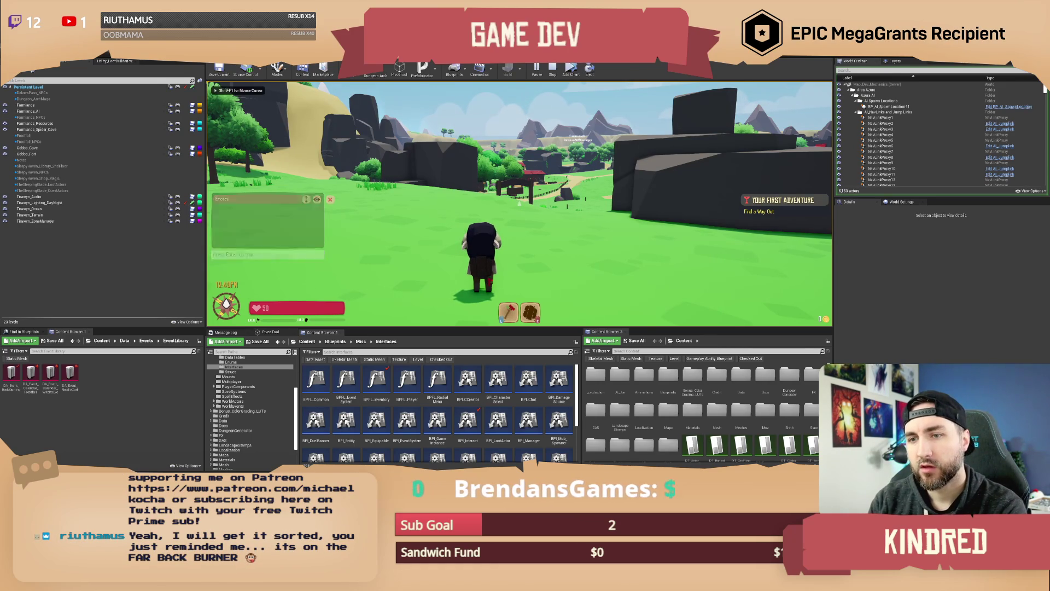
{"action": "key", "text": "Escape"}
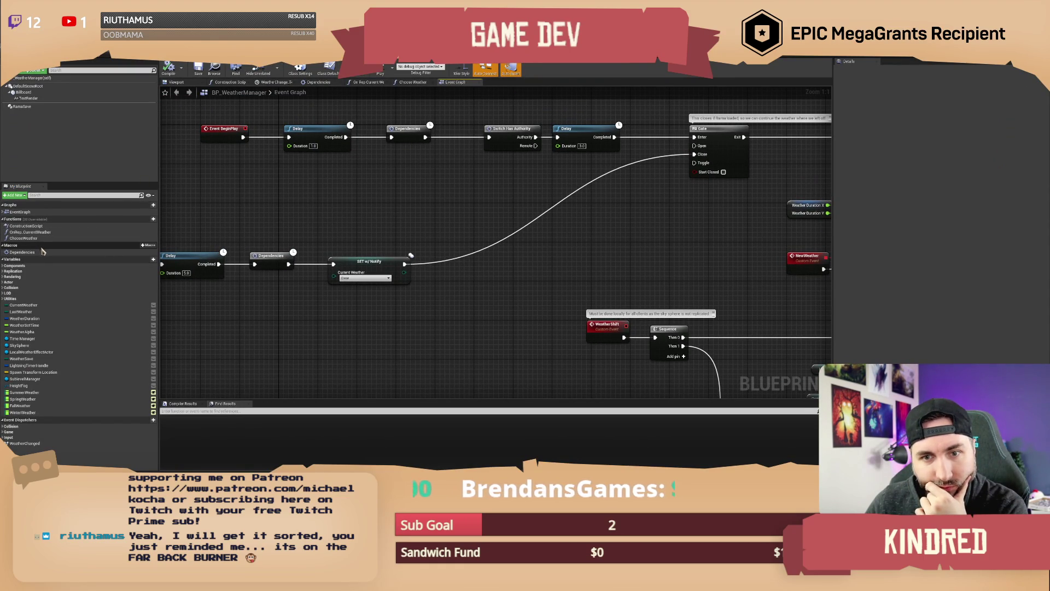
Step: Open OnRep_CurrentWeather and jump to the WeatherShift event's Branch, WeatherChange and Select nodes
{"action": "double_click", "coordinate": [30, 232]}
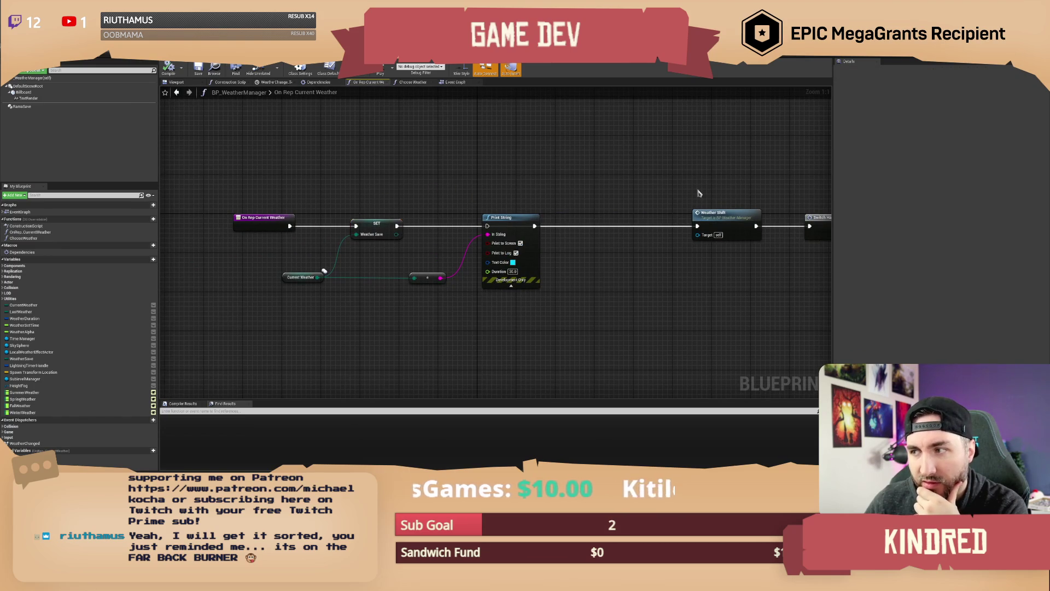
{"action": "left_click_drag", "start_coordinate": [699, 193], "coordinate": [517, 195]}
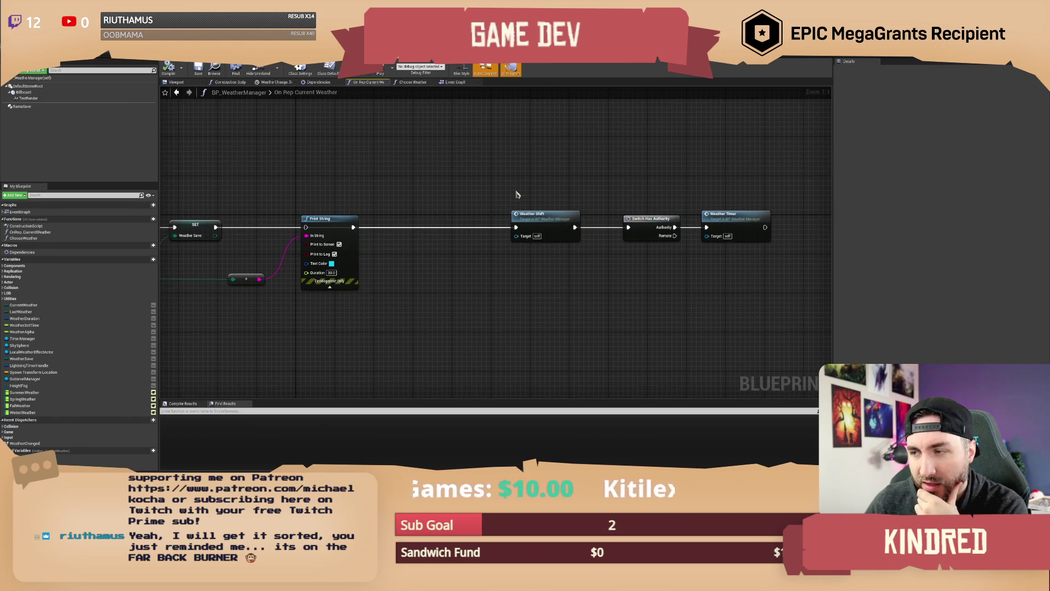
{"action": "double_click", "coordinate": [549, 218]}
{"action": "left_click_drag", "start_coordinate": [595, 194], "coordinate": [430, 207]}
{"action": "left_click_drag", "start_coordinate": [624, 230], "coordinate": [504, 209]}
{"action": "left_click_drag", "start_coordinate": [639, 308], "coordinate": [655, 275]}
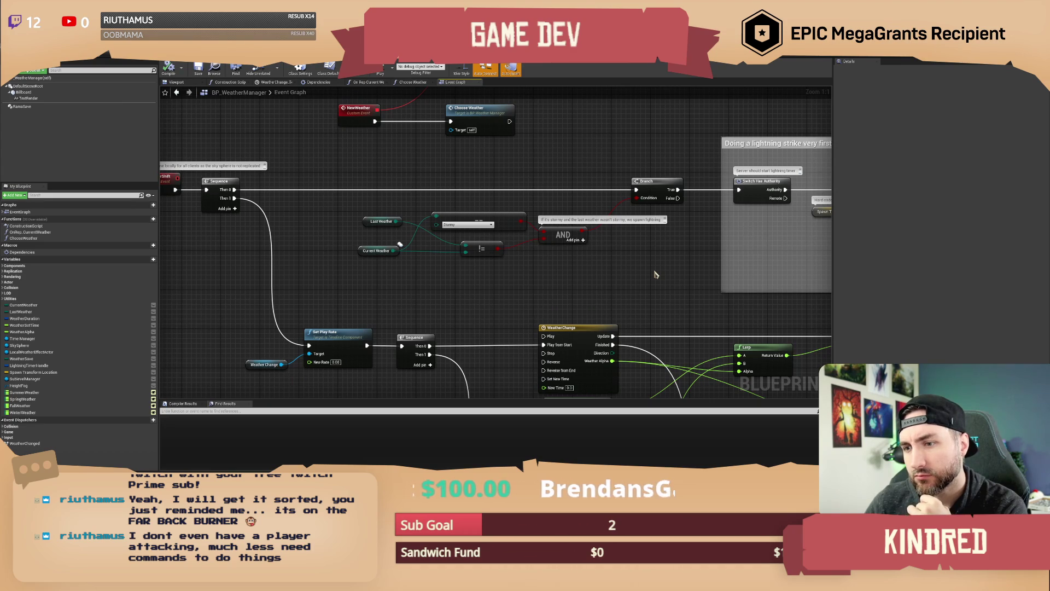
{"action": "mouse_move", "coordinate": [656, 274]}
{"action": "left_mouse_down"}
{"action": "mouse_move", "coordinate": [402, 269]}
{"action": "mouse_move", "coordinate": [425, 283]}
{"action": "mouse_move", "coordinate": [600, 242]}
{"action": "left_mouse_up"}
{"action": "left_click_drag", "start_coordinate": [518, 252], "coordinate": [603, 193]}
{"action": "mouse_move", "coordinate": [511, 212]}
{"action": "left_mouse_down"}
{"action": "mouse_move", "coordinate": [644, 281]}
{"action": "mouse_move", "coordinate": [621, 251]}
{"action": "mouse_move", "coordinate": [507, 230]}
{"action": "mouse_move", "coordinate": [487, 206]}
{"action": "mouse_move", "coordinate": [508, 186]}
{"action": "mouse_move", "coordinate": [574, 197]}
{"action": "mouse_move", "coordinate": [612, 164]}
{"action": "mouse_move", "coordinate": [633, 181]}
{"action": "mouse_move", "coordinate": [559, 183]}
{"action": "left_mouse_up"}
Step: Look over the Set Fog Density and Lerp nodes, then open the Choose Weather function
{"action": "scroll", "coordinate": [488, 206], "scroll_direction": "down", "scroll_amount": 1}
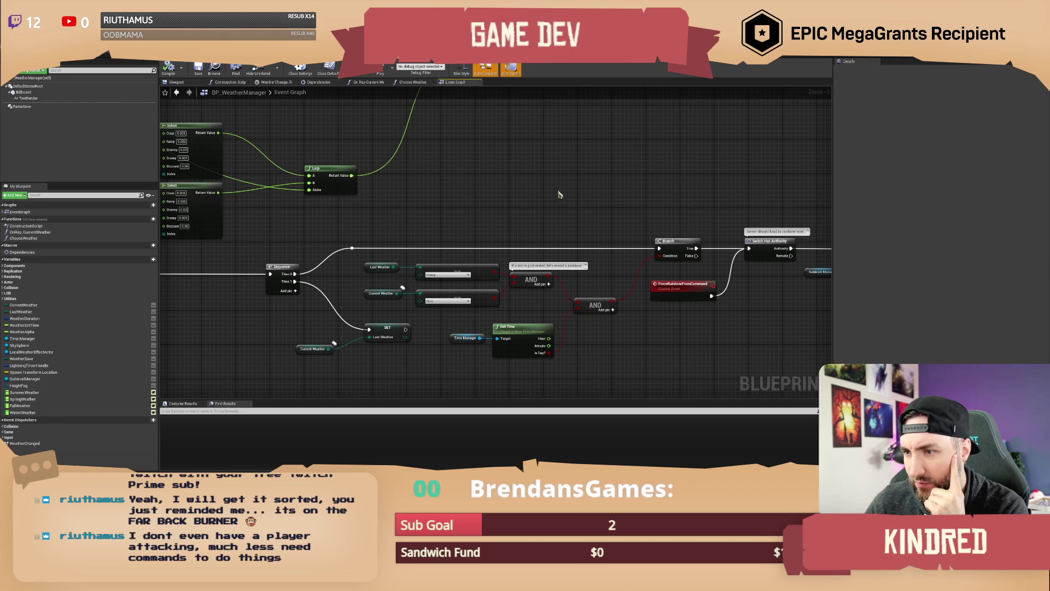
{"action": "left_click_drag", "start_coordinate": [692, 189], "coordinate": [673, 188]}
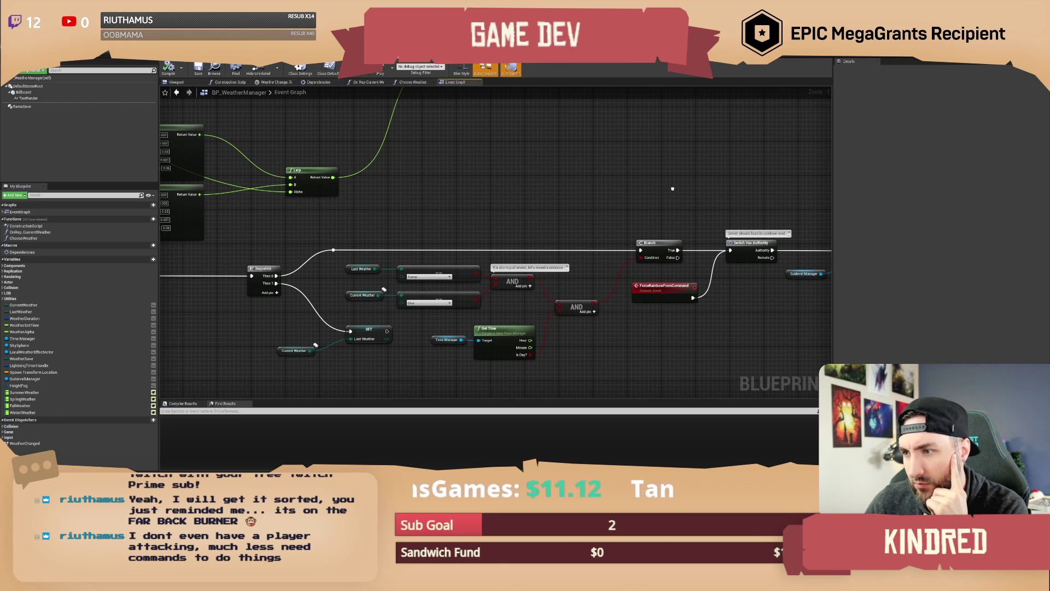
{"action": "left_click_drag", "start_coordinate": [673, 188], "coordinate": [382, 208]}
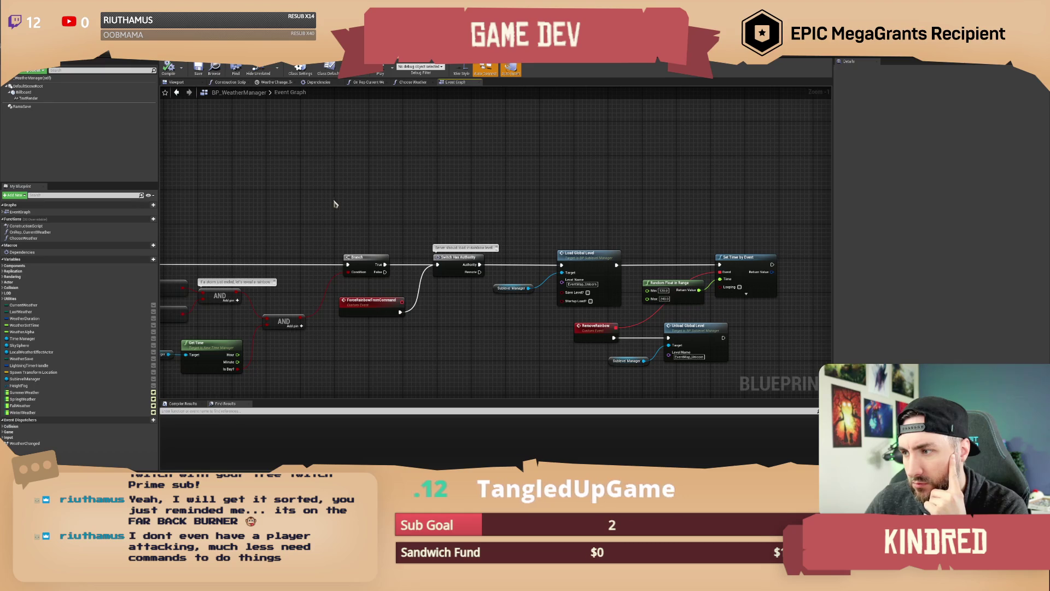
{"action": "left_click_drag", "start_coordinate": [333, 203], "coordinate": [645, 241]}
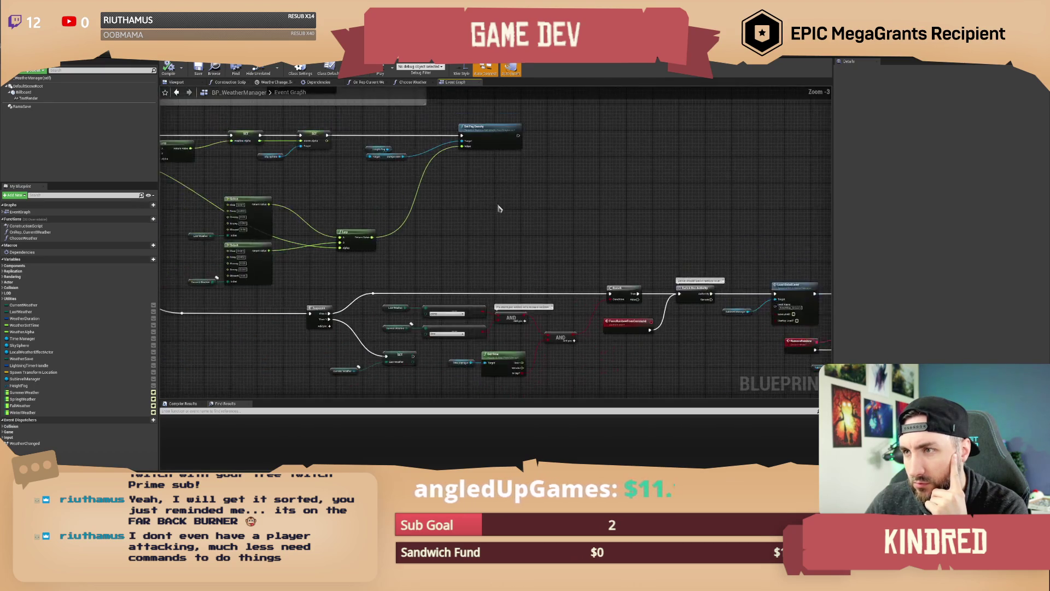
{"action": "scroll", "coordinate": [413, 94], "scroll_direction": "down", "scroll_amount": 2}
{"action": "left_click_drag", "start_coordinate": [474, 112], "coordinate": [543, 157]}
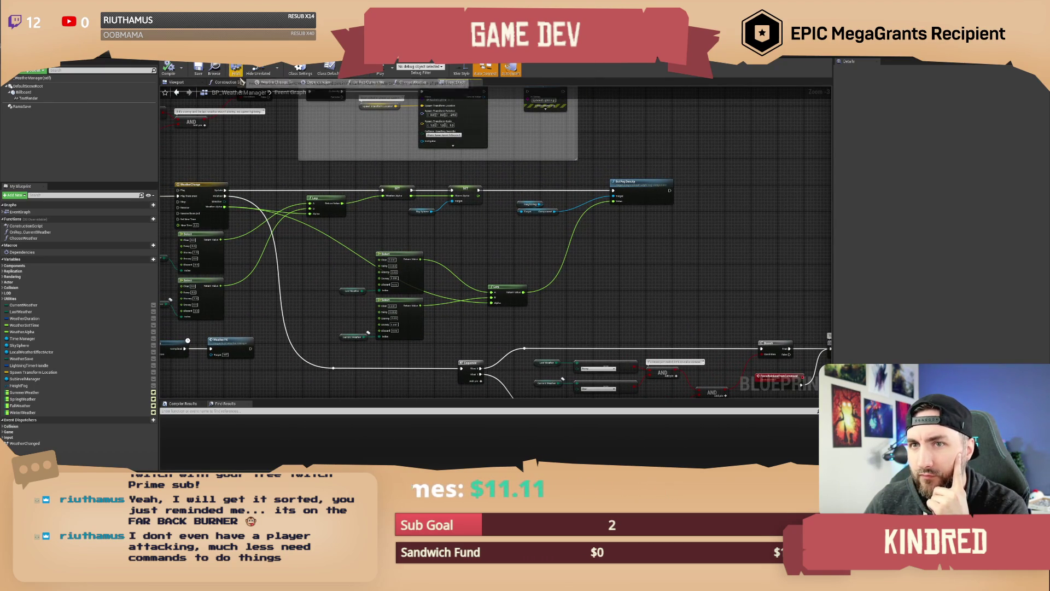
{"action": "mouse_move", "coordinate": [252, 153]}
{"action": "left_mouse_down"}
{"action": "mouse_move", "coordinate": [508, 175]}
{"action": "mouse_move", "coordinate": [514, 257]}
{"action": "left_mouse_up"}
{"action": "scroll", "coordinate": [507, 175], "scroll_direction": "up", "scroll_amount": 1}
{"action": "double_click", "coordinate": [513, 258]}
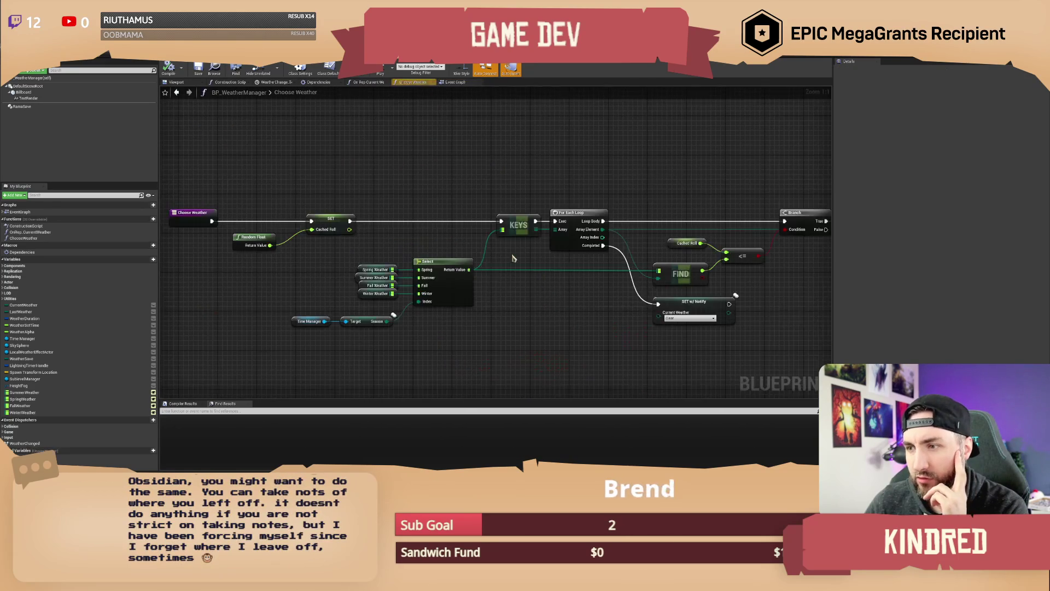
{"action": "left_click_drag", "start_coordinate": [365, 249], "coordinate": [462, 223]}
{"action": "left_click", "coordinate": [409, 295]}
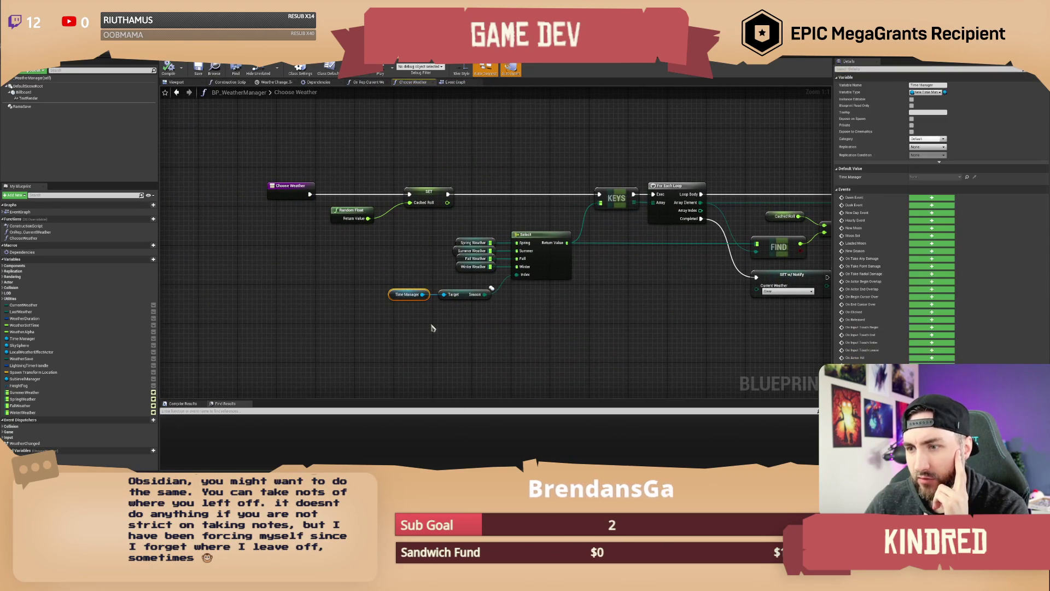
{"action": "left_click_drag", "start_coordinate": [432, 328], "coordinate": [389, 326]}
{"action": "mouse_move", "coordinate": [374, 282]}
{"action": "left_mouse_down"}
{"action": "mouse_move", "coordinate": [378, 269]}
{"action": "mouse_move", "coordinate": [345, 268]}
{"action": "mouse_move", "coordinate": [348, 276]}
{"action": "left_mouse_up"}
{"action": "left_click", "coordinate": [366, 295]}
{"action": "left_click", "coordinate": [331, 271]}
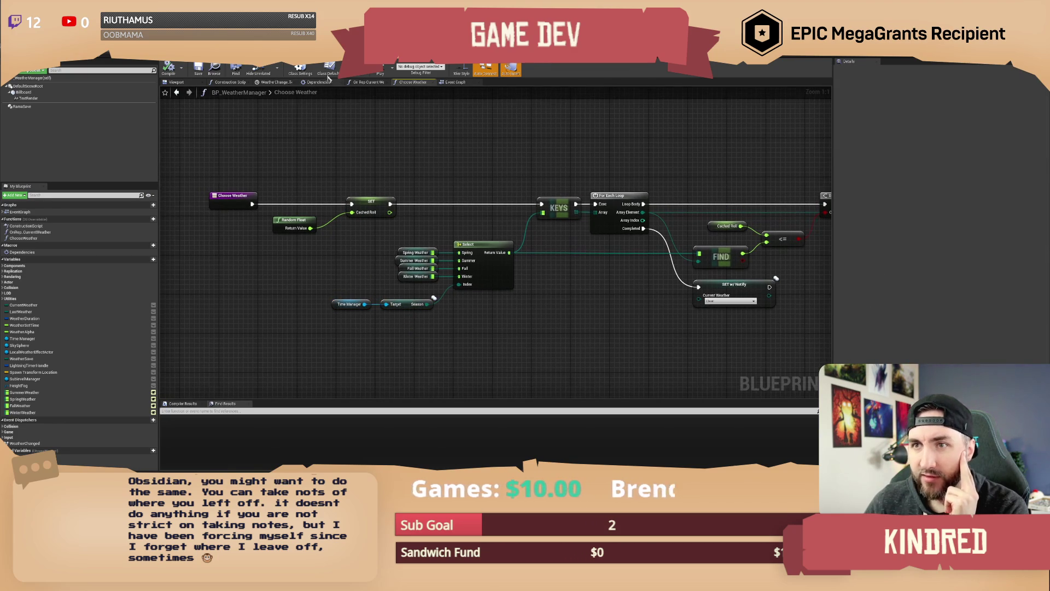
{"action": "double_click", "coordinate": [433, 298]}
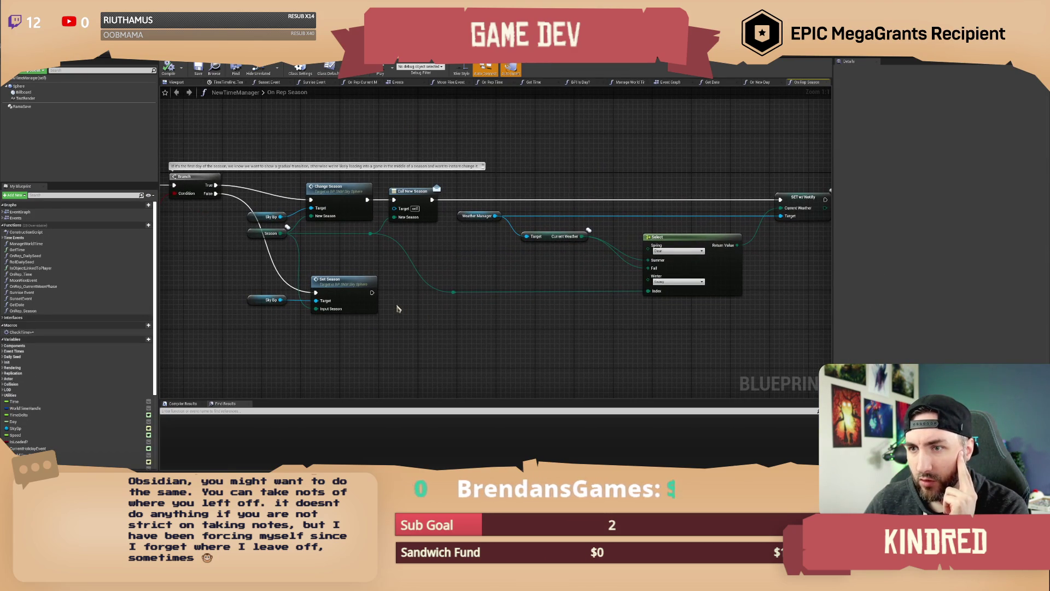
{"action": "left_click_drag", "start_coordinate": [214, 246], "coordinate": [406, 284]}
{"action": "left_click", "coordinate": [356, 284]}
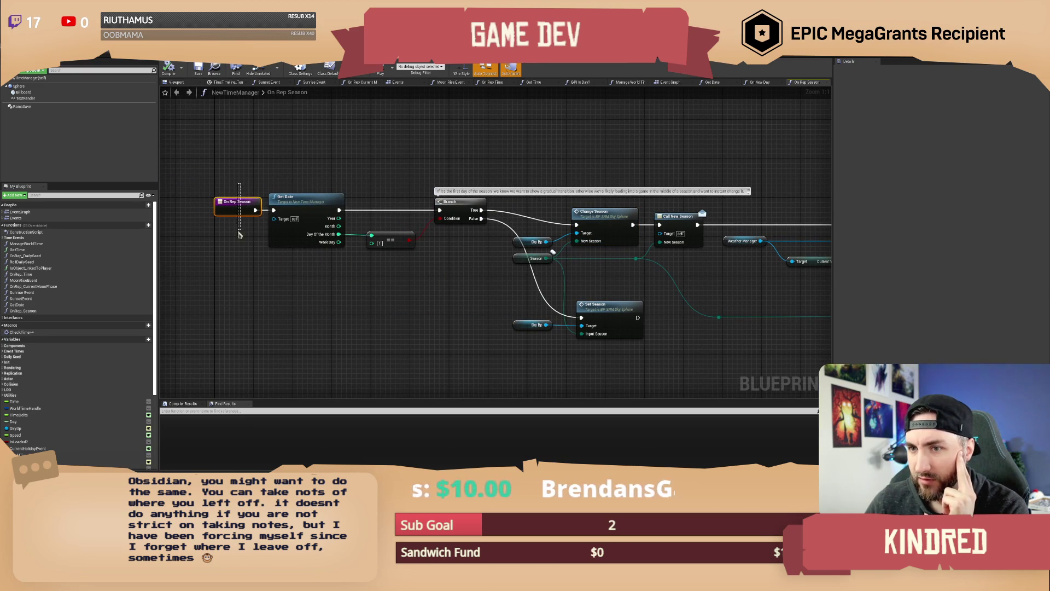
{"action": "left_click_drag", "start_coordinate": [569, 146], "coordinate": [430, 151]}
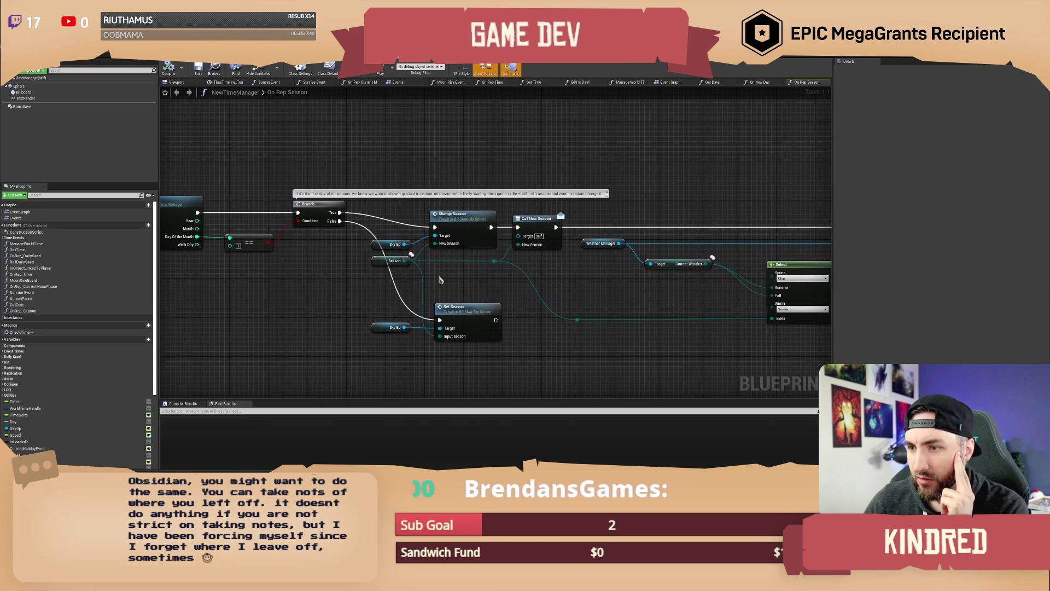
{"action": "left_click_drag", "start_coordinate": [604, 286], "coordinate": [544, 281]}
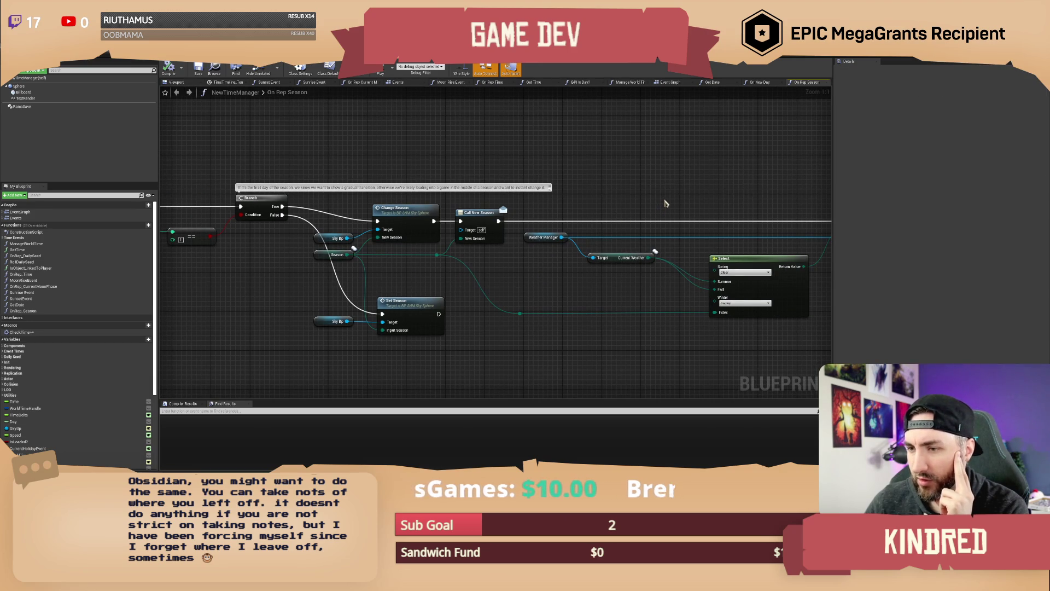
{"action": "mouse_move", "coordinate": [665, 204]}
{"action": "left_mouse_down"}
{"action": "mouse_move", "coordinate": [570, 189]}
{"action": "mouse_move", "coordinate": [541, 202]}
{"action": "left_mouse_up"}
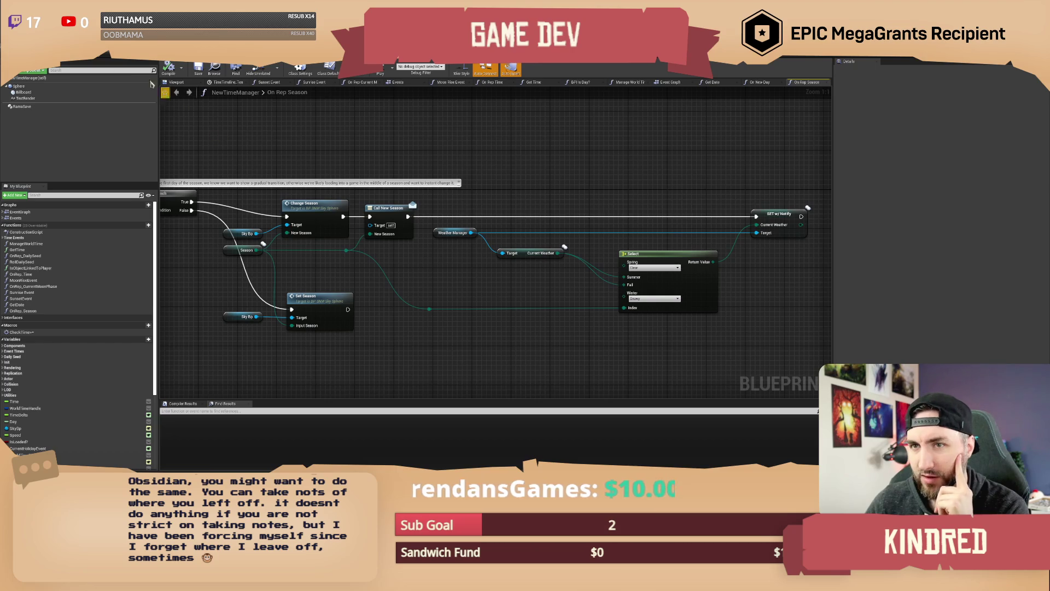
{"action": "left_click_drag", "start_coordinate": [574, 159], "coordinate": [466, 178]}
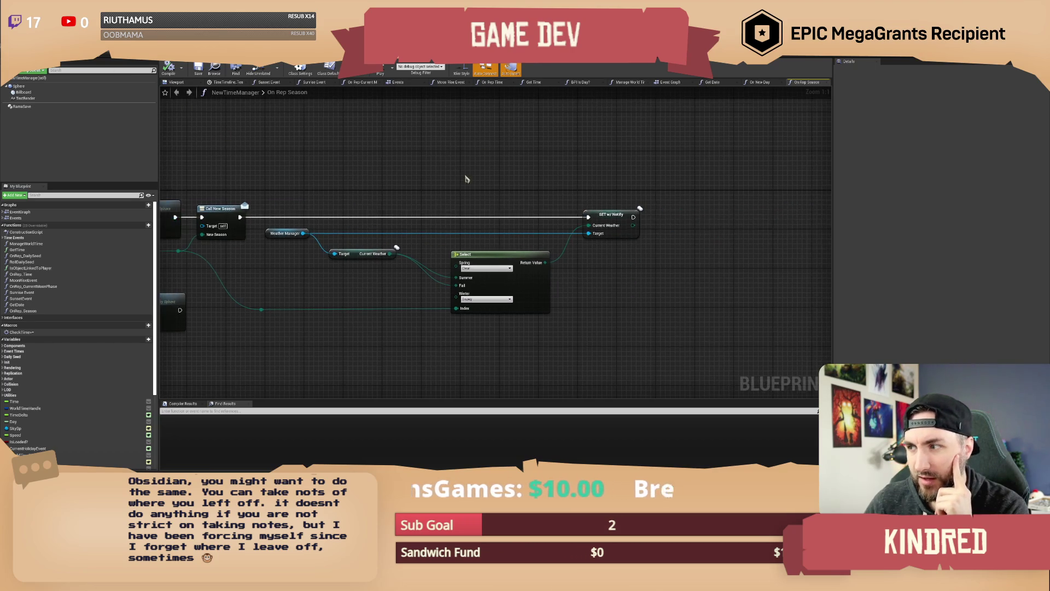
{"action": "left_click", "coordinate": [621, 224]}
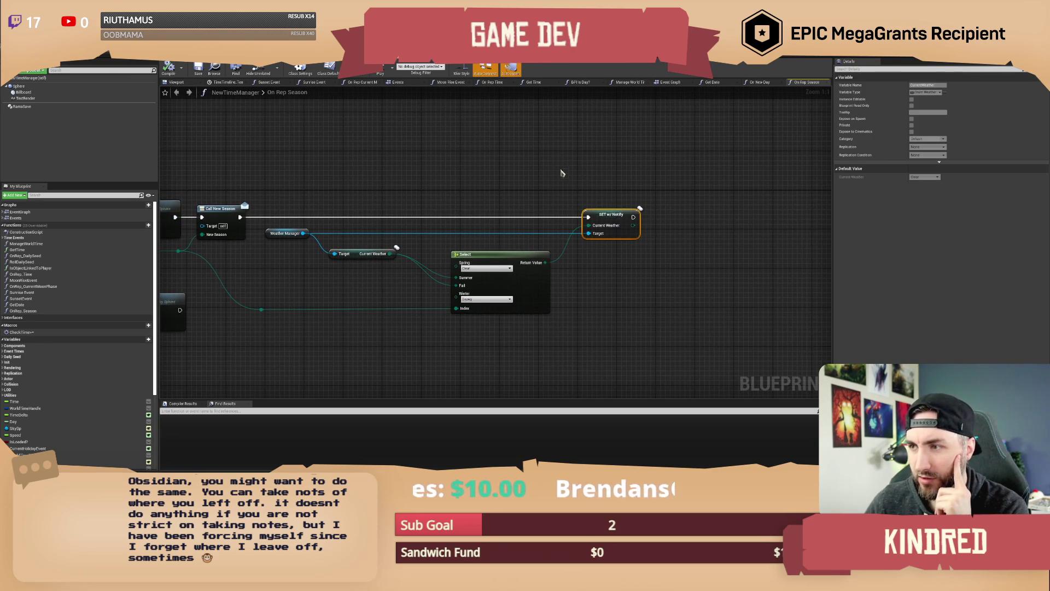
{"action": "left_click_drag", "start_coordinate": [562, 173], "coordinate": [604, 193]}
{"action": "left_click", "coordinate": [564, 143]}
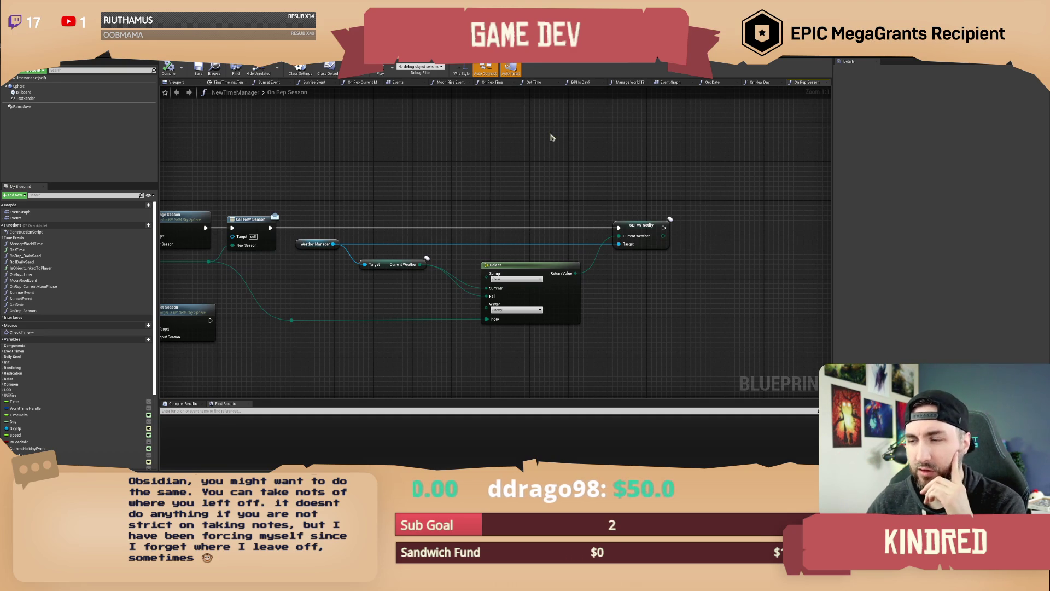
{"action": "left_click_drag", "start_coordinate": [352, 187], "coordinate": [519, 182]}
{"action": "left_click", "coordinate": [768, 230]}
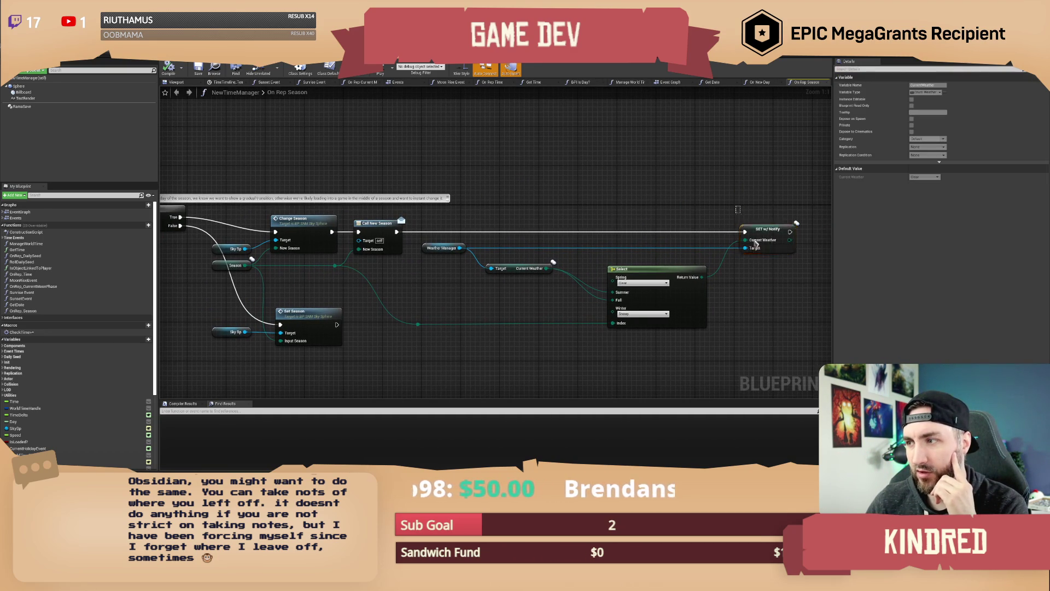
{"action": "left_click", "coordinate": [500, 181]}
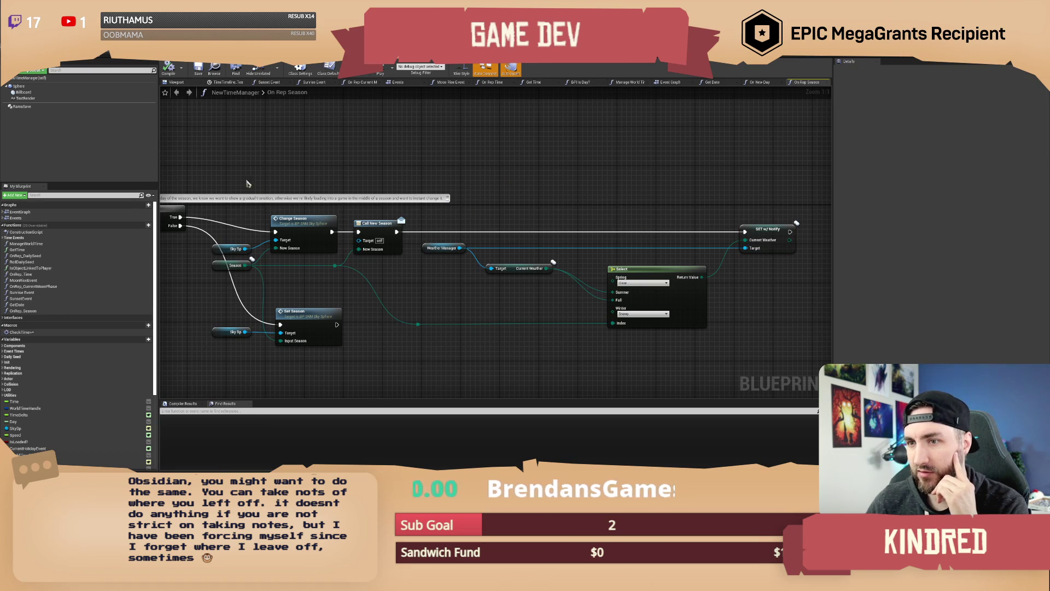
{"action": "left_click_drag", "start_coordinate": [200, 282], "coordinate": [265, 273]}
{"action": "mouse_move", "coordinate": [704, 203]}
{"action": "left_mouse_down"}
{"action": "mouse_move", "coordinate": [543, 195]}
{"action": "mouse_move", "coordinate": [616, 193]}
{"action": "left_mouse_up"}
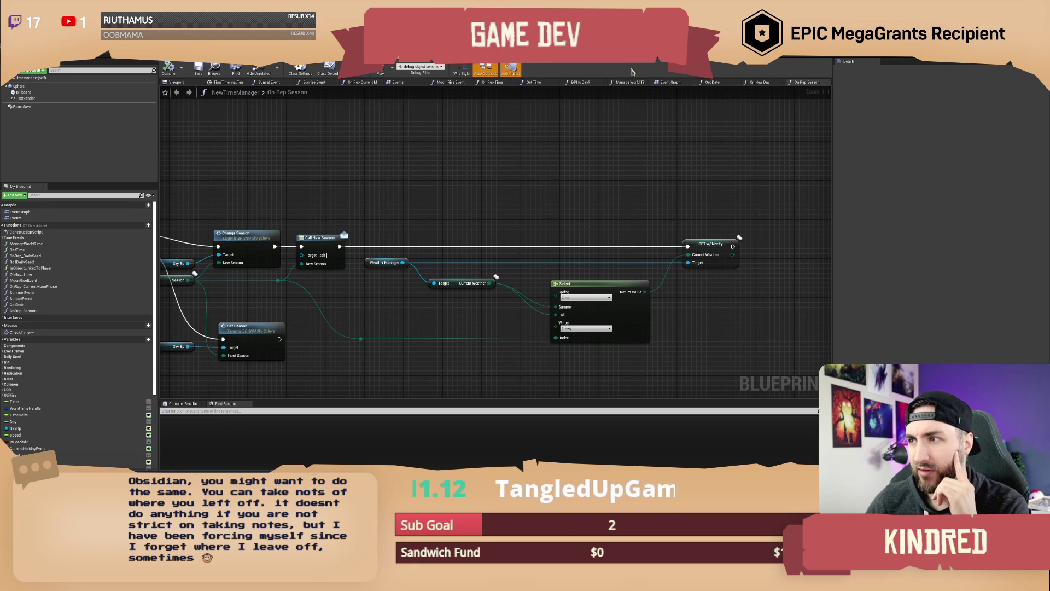
{"action": "key", "text": "alt+Tab"}
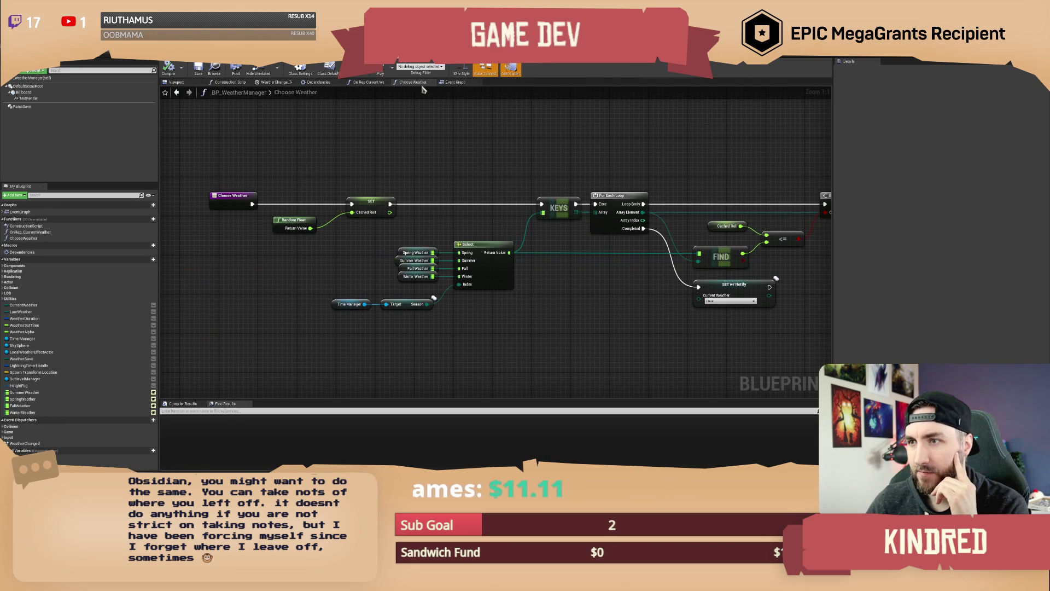
Step: Switch to the weather manager's Event Graph and locate the WeatherTimer event
{"action": "left_click_drag", "start_coordinate": [574, 157], "coordinate": [537, 157]}
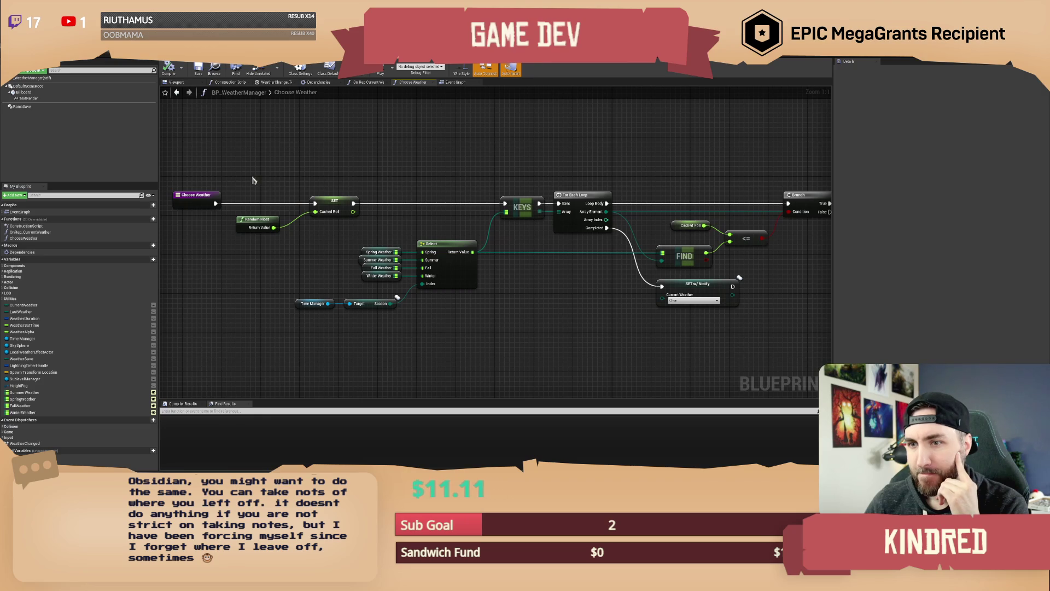
{"action": "left_click", "coordinate": [454, 82]}
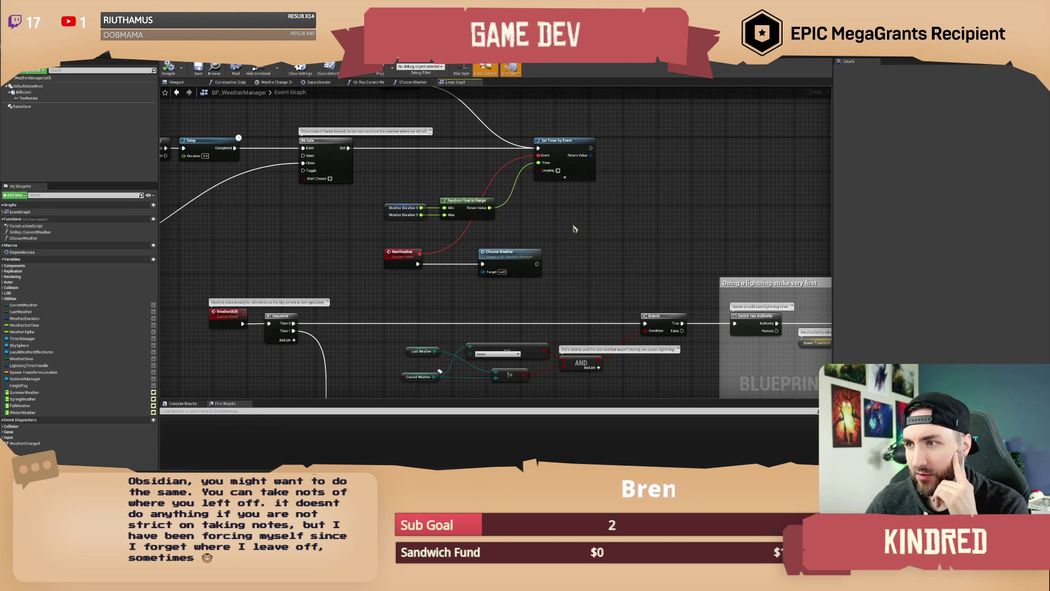
{"action": "mouse_move", "coordinate": [570, 224]}
{"action": "left_mouse_down"}
{"action": "mouse_move", "coordinate": [516, 237]}
{"action": "mouse_move", "coordinate": [411, 216]}
{"action": "left_mouse_up"}
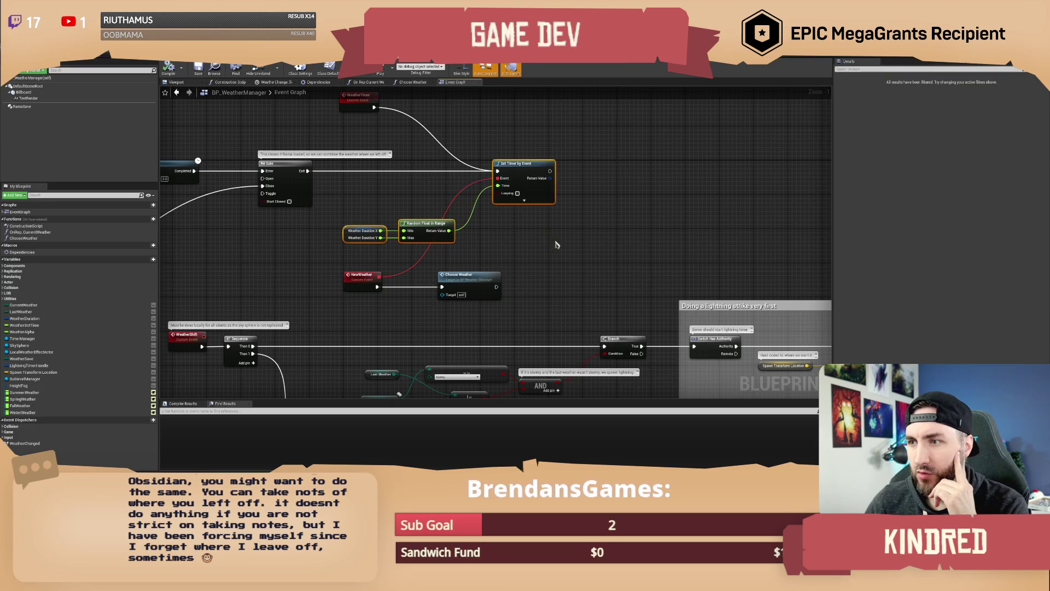
{"action": "mouse_move", "coordinate": [542, 262]}
{"action": "left_mouse_down"}
{"action": "mouse_move", "coordinate": [551, 217]}
{"action": "mouse_move", "coordinate": [545, 250]}
{"action": "left_mouse_up"}
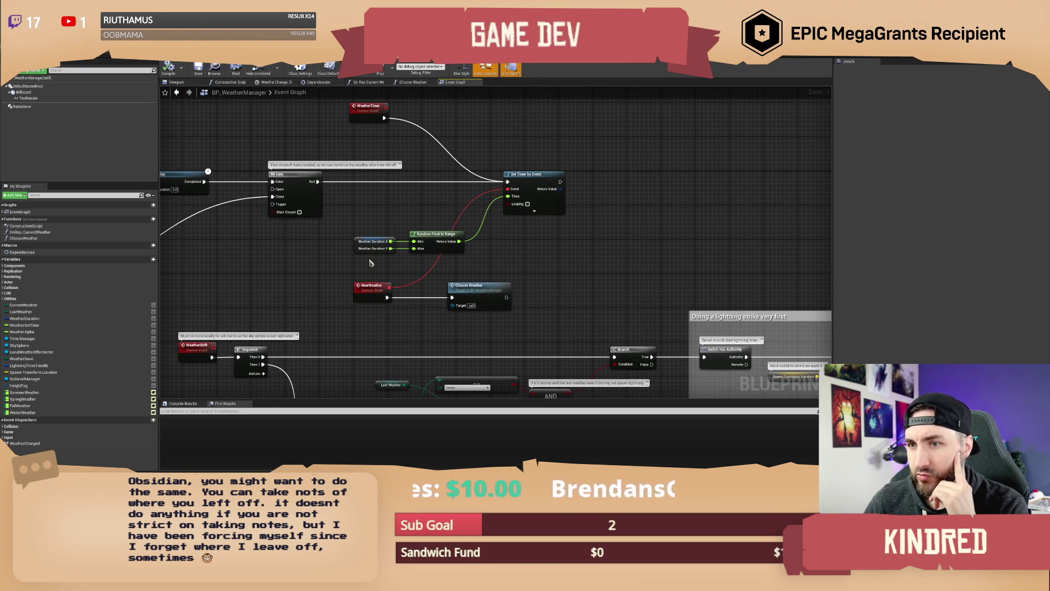
{"action": "mouse_move", "coordinate": [290, 263]}
{"action": "left_mouse_down"}
{"action": "mouse_move", "coordinate": [615, 267]}
{"action": "mouse_move", "coordinate": [668, 254]}
{"action": "mouse_move", "coordinate": [615, 274]}
{"action": "mouse_move", "coordinate": [658, 271]}
{"action": "left_mouse_up"}
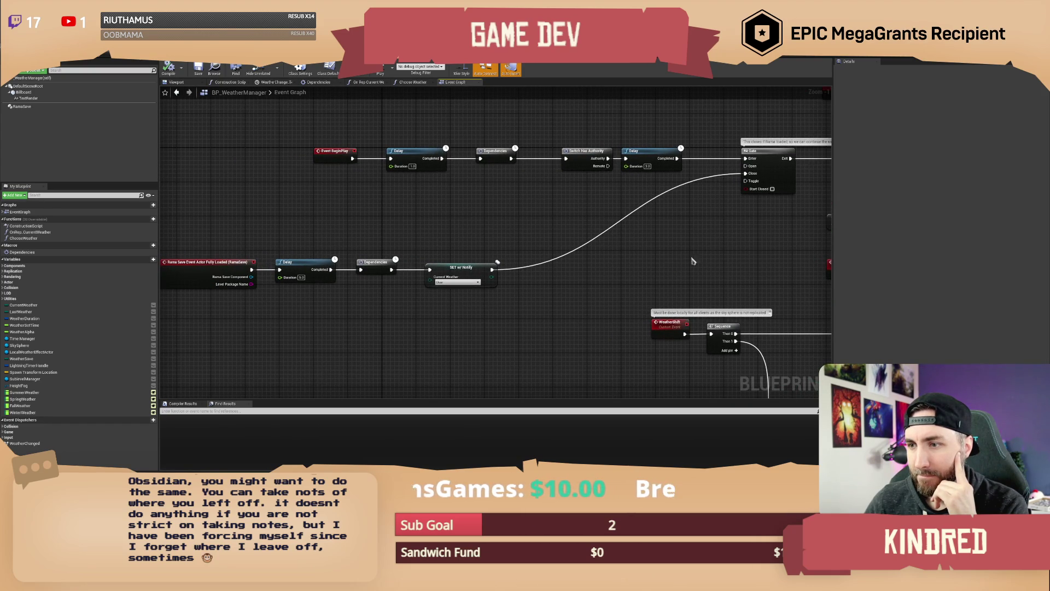
Step: Move the WeatherTimer event right beside the Set Timer by Event node
{"action": "mouse_move", "coordinate": [732, 250]}
{"action": "left_mouse_down"}
{"action": "mouse_move", "coordinate": [612, 239]}
{"action": "mouse_move", "coordinate": [582, 280]}
{"action": "mouse_move", "coordinate": [526, 219]}
{"action": "mouse_move", "coordinate": [517, 167]}
{"action": "left_mouse_up"}
{"action": "left_click", "coordinate": [504, 159]}
{"action": "mouse_move", "coordinate": [374, 134]}
{"action": "left_mouse_down"}
{"action": "mouse_move", "coordinate": [427, 152]}
{"action": "mouse_move", "coordinate": [427, 164]}
{"action": "left_mouse_up"}
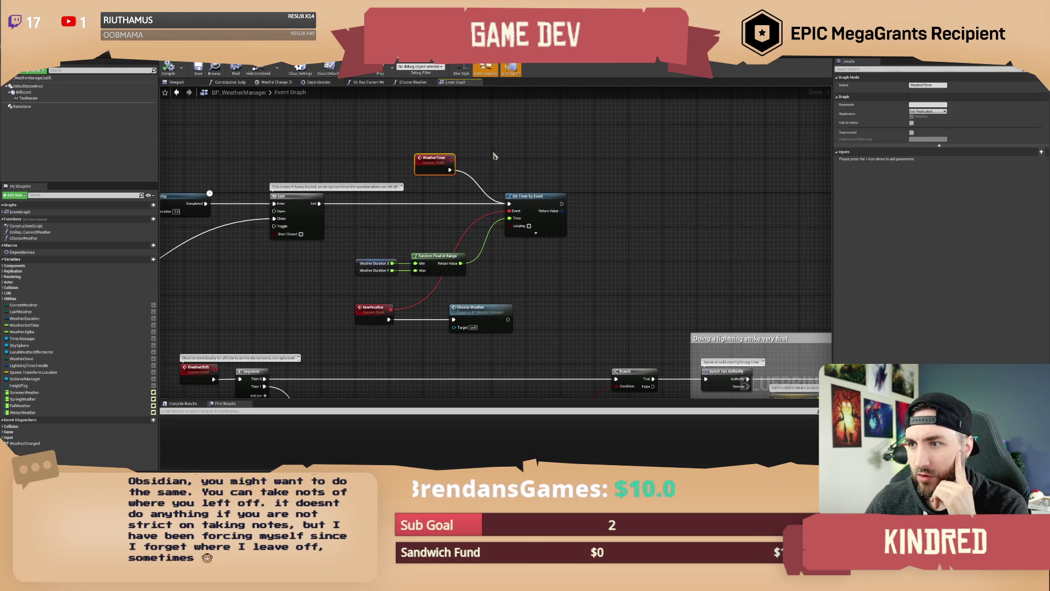
{"action": "left_click_drag", "start_coordinate": [555, 171], "coordinate": [523, 171]}
{"action": "scroll", "coordinate": [571, 197], "scroll_direction": "up", "scroll_amount": 1}
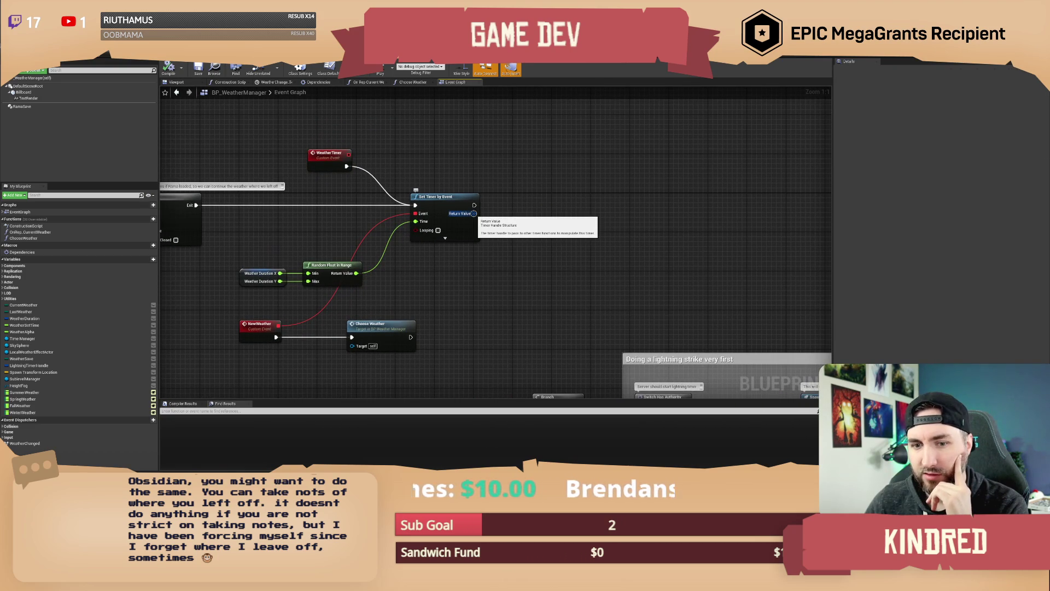
{"action": "right_click", "coordinate": [473, 213]}
Step: Promote the timer's Return Value to a new WeatherTimerHandle variable and place its SET node
{"action": "left_click", "coordinate": [519, 236]}
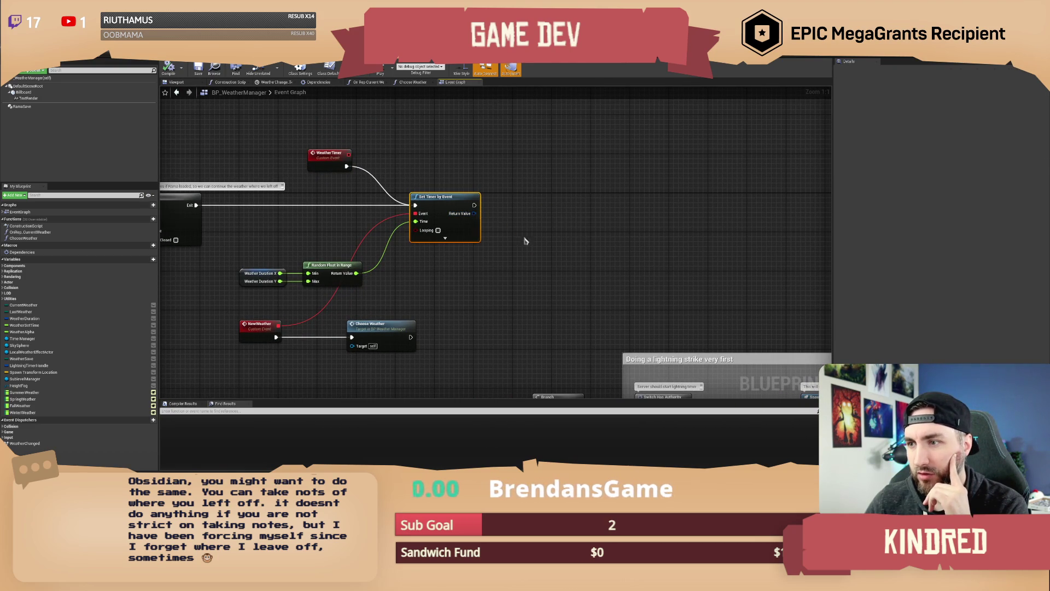
{"action": "type", "text": "WeatherTimerHandle"}
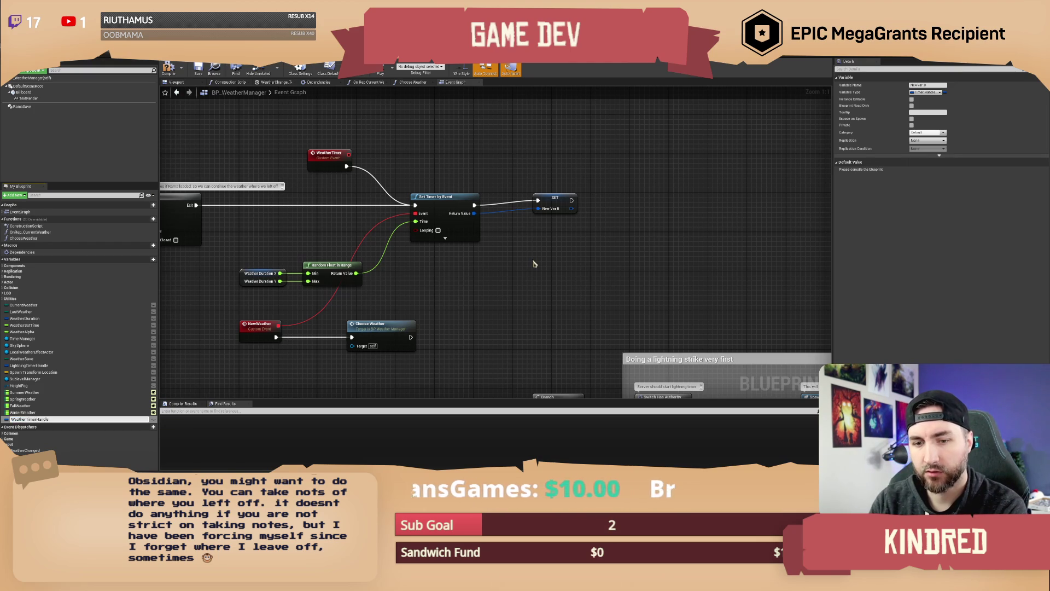
{"action": "key", "text": "Return"}
{"action": "left_click_drag", "start_coordinate": [559, 199], "coordinate": [523, 203]}
{"action": "left_click", "coordinate": [430, 174]}
Step: Pan the graph to bring the BeginPlay and Gate nodes into view
{"action": "mouse_move", "coordinate": [425, 145]}
{"action": "left_mouse_down"}
{"action": "mouse_move", "coordinate": [539, 169]}
{"action": "mouse_move", "coordinate": [696, 173]}
{"action": "left_mouse_up"}
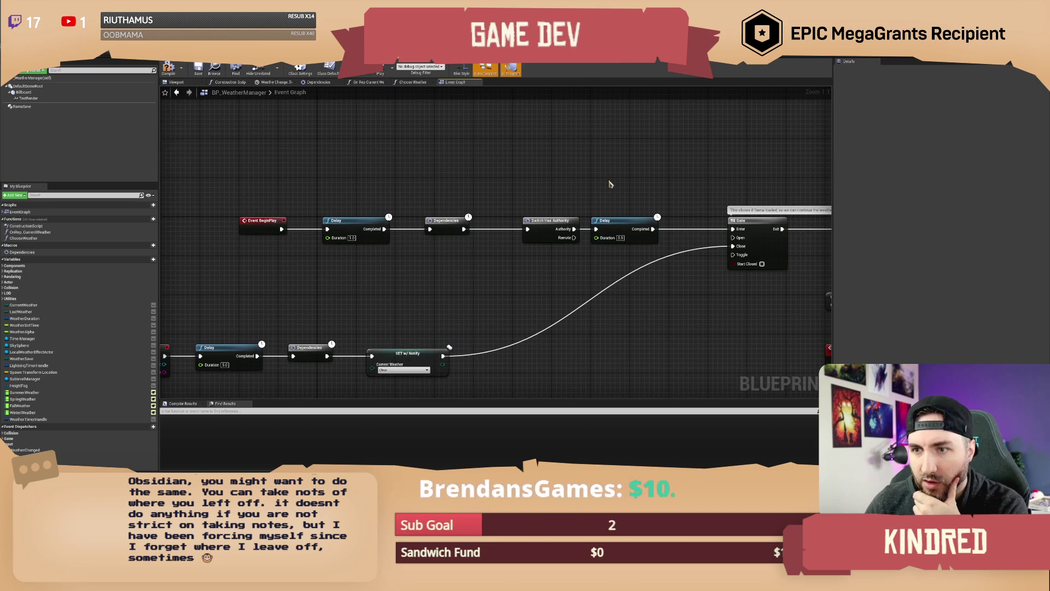
{"action": "left_click_drag", "start_coordinate": [548, 181], "coordinate": [504, 188]}
{"action": "mouse_move", "coordinate": [667, 180]}
{"action": "left_mouse_down"}
{"action": "mouse_move", "coordinate": [378, 175]}
{"action": "mouse_move", "coordinate": [334, 195]}
{"action": "left_mouse_up"}
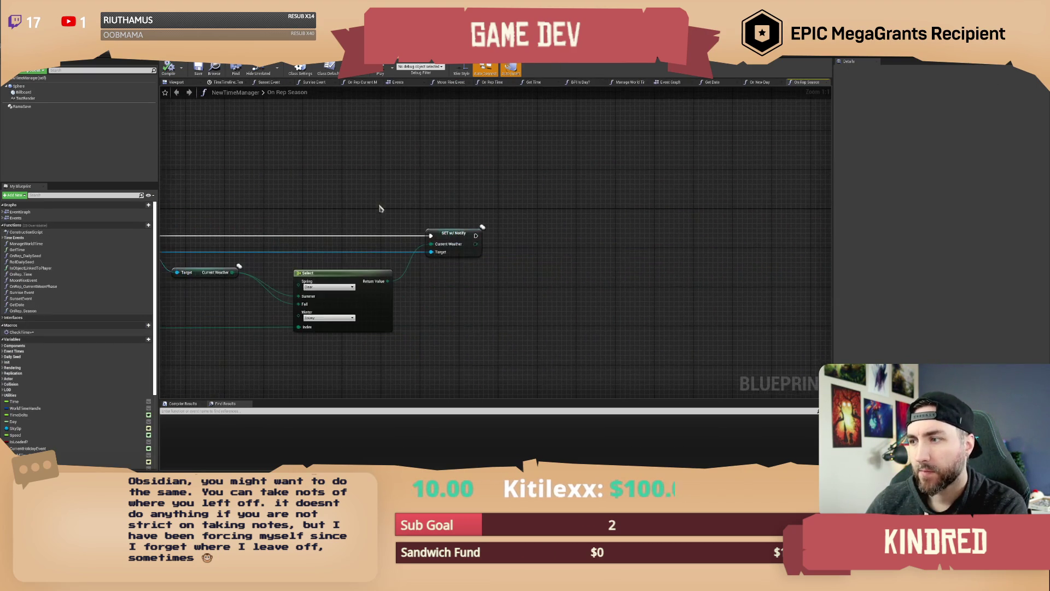
Step: Paste a Weather Manager getter and add a Get Weather Timer Handle node from it
{"action": "left_click_drag", "start_coordinate": [504, 271], "coordinate": [473, 272]}
{"action": "mouse_move", "coordinate": [354, 301]}
{"action": "left_mouse_down"}
{"action": "mouse_move", "coordinate": [382, 230]}
{"action": "mouse_move", "coordinate": [472, 292]}
{"action": "mouse_move", "coordinate": [550, 297]}
{"action": "mouse_move", "coordinate": [546, 284]}
{"action": "mouse_move", "coordinate": [554, 293]}
{"action": "mouse_move", "coordinate": [433, 303]}
{"action": "mouse_move", "coordinate": [498, 272]}
{"action": "left_mouse_up"}
{"action": "key", "text": "ctrl+v"}
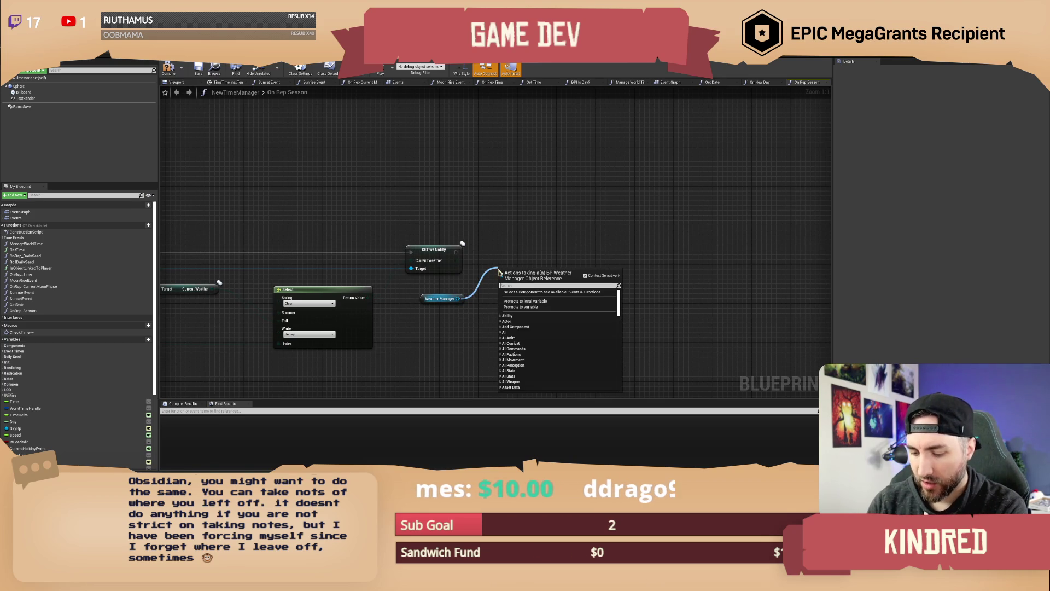
{"action": "type", "text": "clear"}
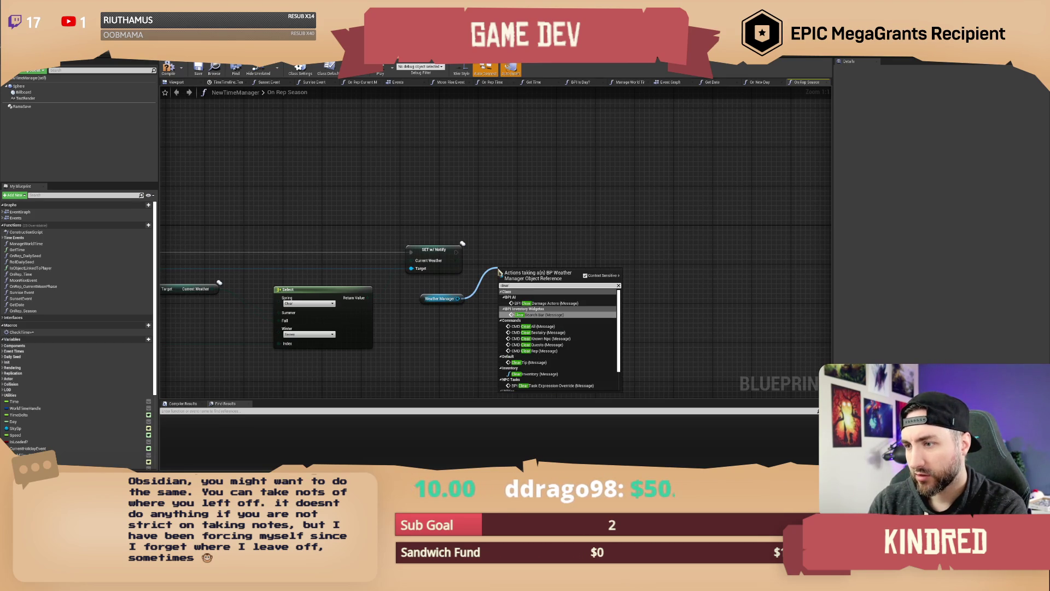
{"action": "key", "text": "BackSpace"}
{"action": "key", "text": "BackSpace"}
{"action": "key", "text": "BackSpace"}
{"action": "type", "text": "get weather handl"}
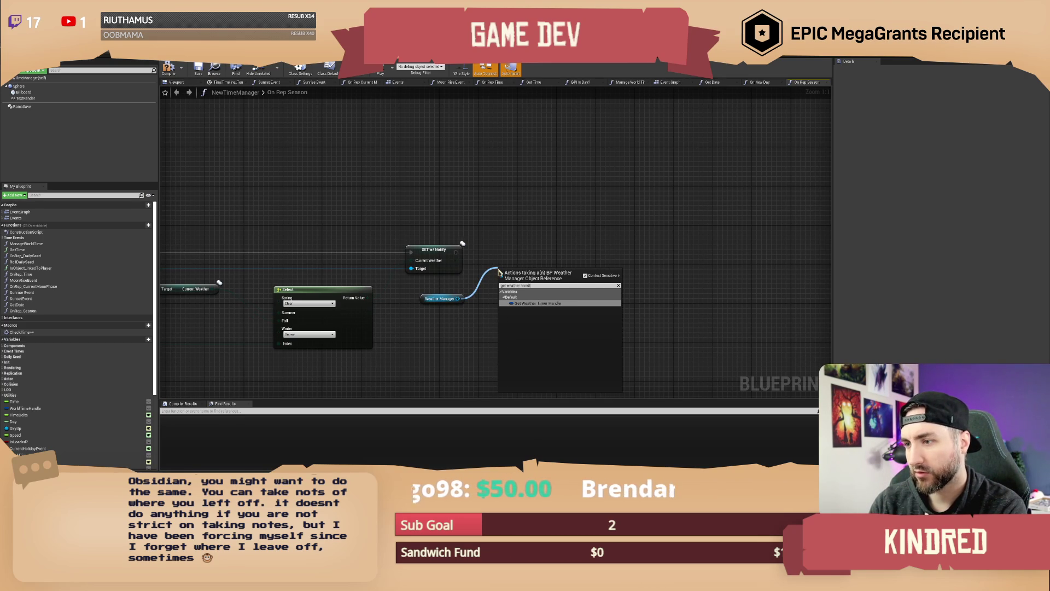
{"action": "key", "text": "Return"}
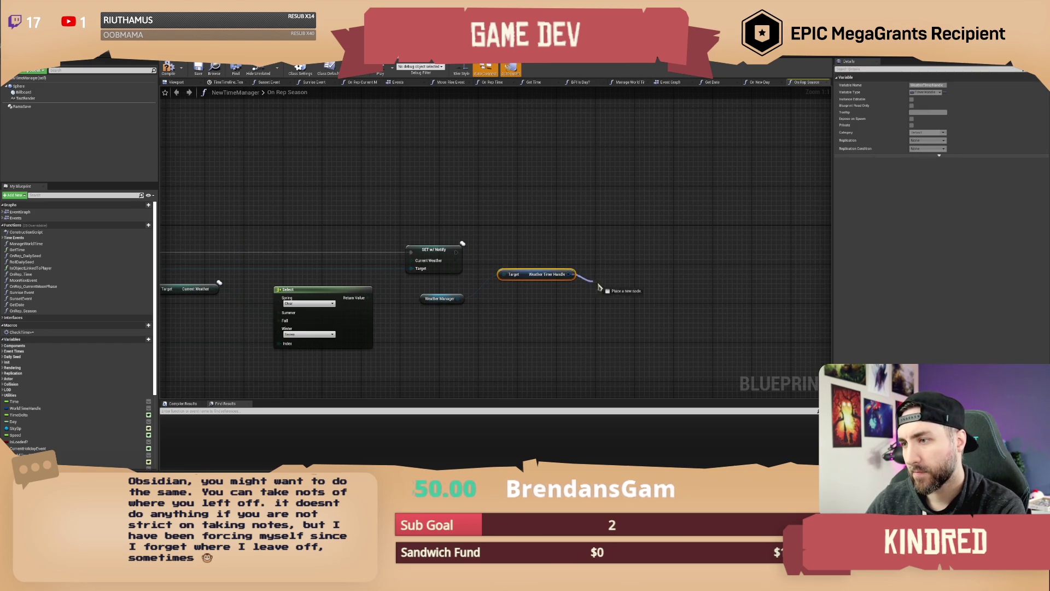
Step: Add Clear and Invalidate Timer by Handle on the handle and run it after SET w/ Notify
{"action": "left_click_drag", "start_coordinate": [574, 274], "coordinate": [597, 289]}
{"action": "type", "text": "clear"}
{"action": "key", "text": "Return"}
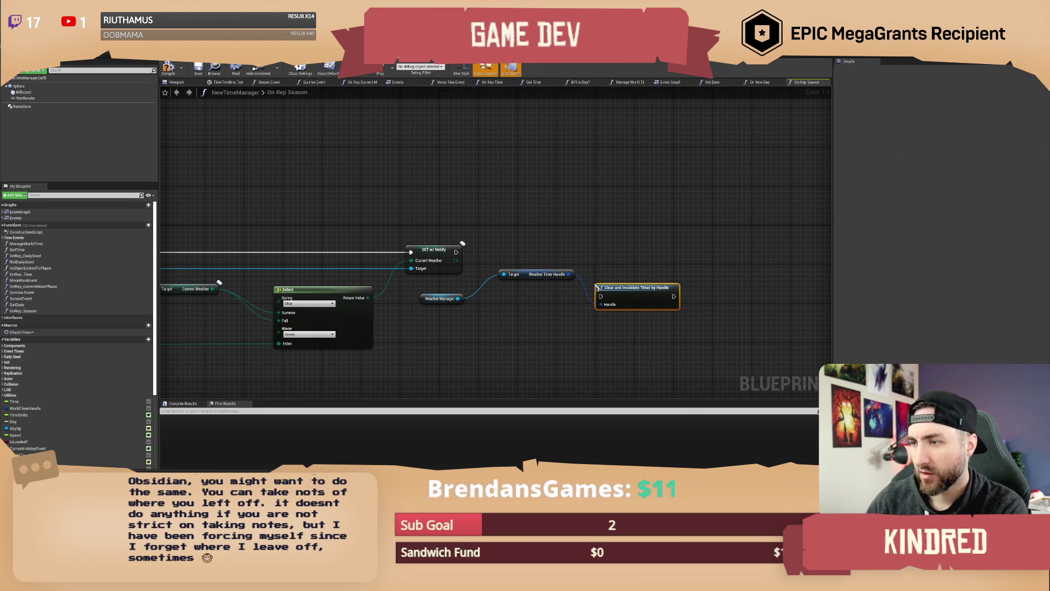
{"action": "mouse_move", "coordinate": [527, 275]}
{"action": "left_mouse_down"}
{"action": "mouse_move", "coordinate": [520, 299]}
{"action": "mouse_move", "coordinate": [503, 304]}
{"action": "mouse_move", "coordinate": [421, 294]}
{"action": "left_mouse_up"}
{"action": "left_click_drag", "start_coordinate": [600, 296], "coordinate": [456, 252]}
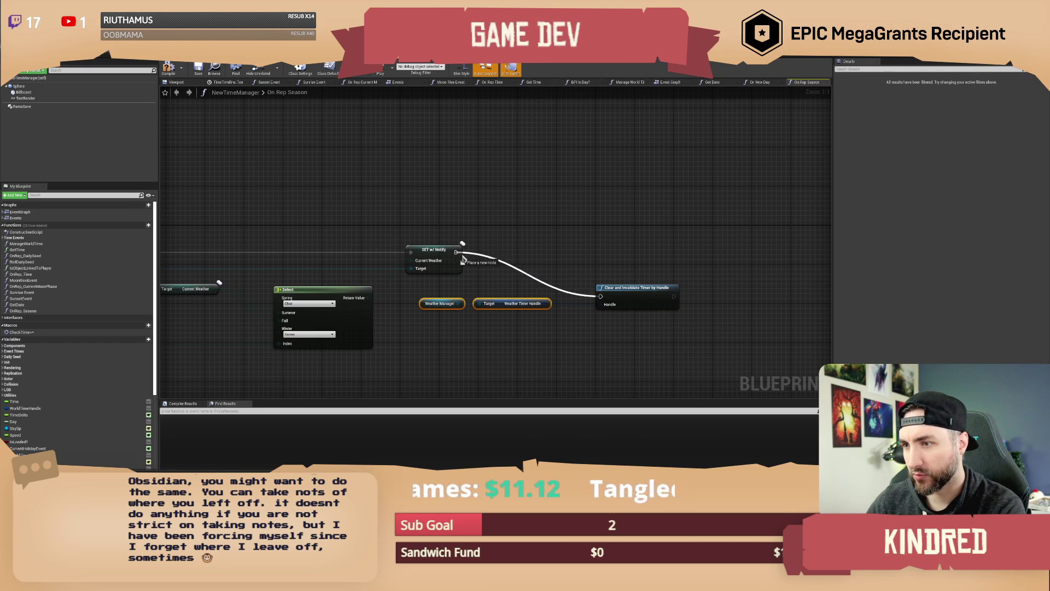
{"action": "mouse_move", "coordinate": [635, 293]}
{"action": "left_mouse_down"}
{"action": "mouse_move", "coordinate": [539, 279]}
{"action": "mouse_move", "coordinate": [520, 243]}
{"action": "mouse_move", "coordinate": [527, 237]}
{"action": "left_mouse_up"}
Step: Add a Weather Timer call on Weather Manager after the clear, routing the wire through two reroute points
{"action": "left_click_drag", "start_coordinate": [332, 291], "coordinate": [502, 295]}
{"action": "type", "text": "weather timer"}
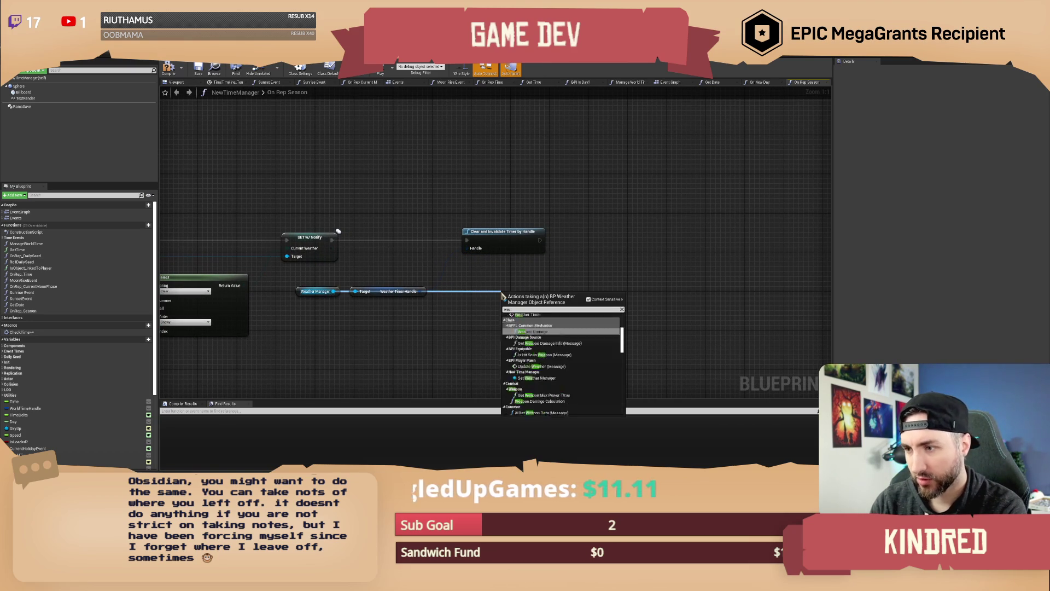
{"action": "key", "text": "Return"}
{"action": "mouse_move", "coordinate": [522, 301]}
{"action": "left_mouse_down"}
{"action": "mouse_move", "coordinate": [585, 264]}
{"action": "mouse_move", "coordinate": [581, 233]}
{"action": "left_mouse_up"}
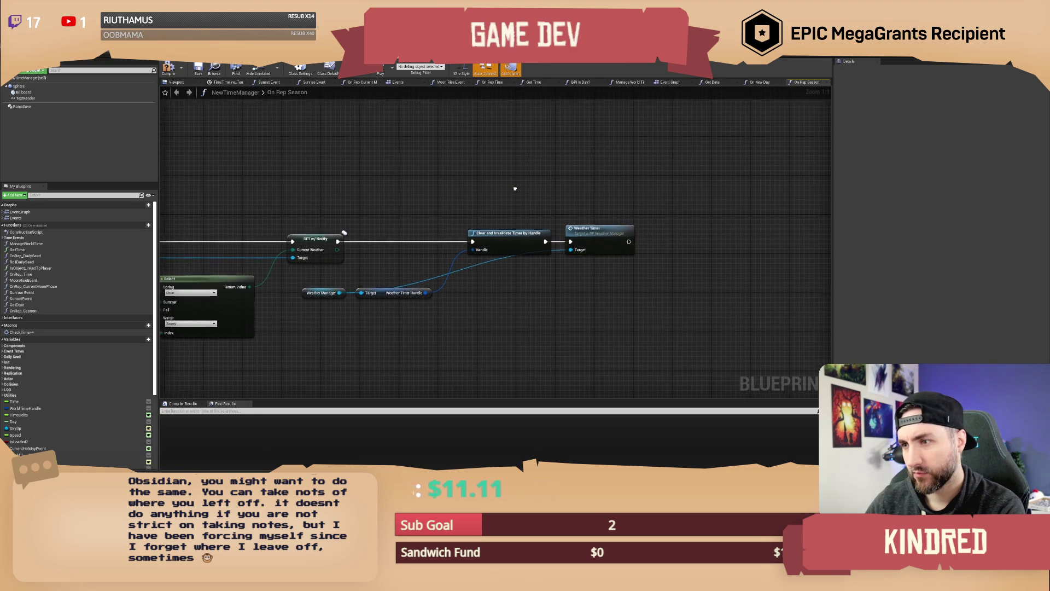
{"action": "double_click", "coordinate": [488, 271]}
{"action": "mouse_move", "coordinate": [494, 278]}
{"action": "left_mouse_down"}
{"action": "mouse_move", "coordinate": [396, 322]}
{"action": "mouse_move", "coordinate": [556, 313]}
{"action": "left_mouse_up"}
{"action": "double_click", "coordinate": [445, 315]}
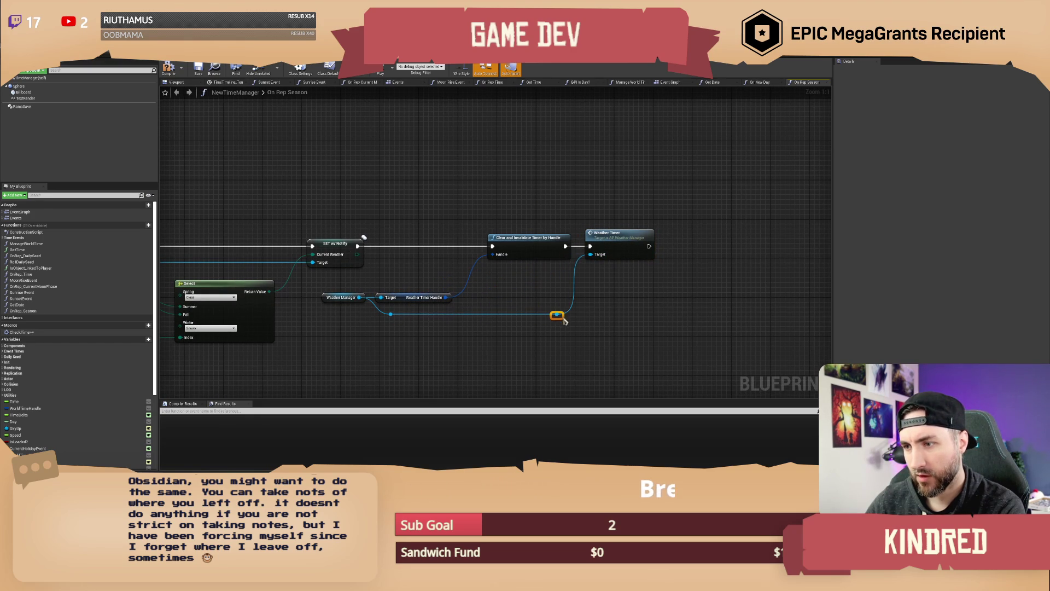
{"action": "left_click_drag", "start_coordinate": [605, 243], "coordinate": [624, 239]}
{"action": "left_click", "coordinate": [536, 207]}
{"action": "left_click_drag", "start_coordinate": [537, 206], "coordinate": [614, 212]}
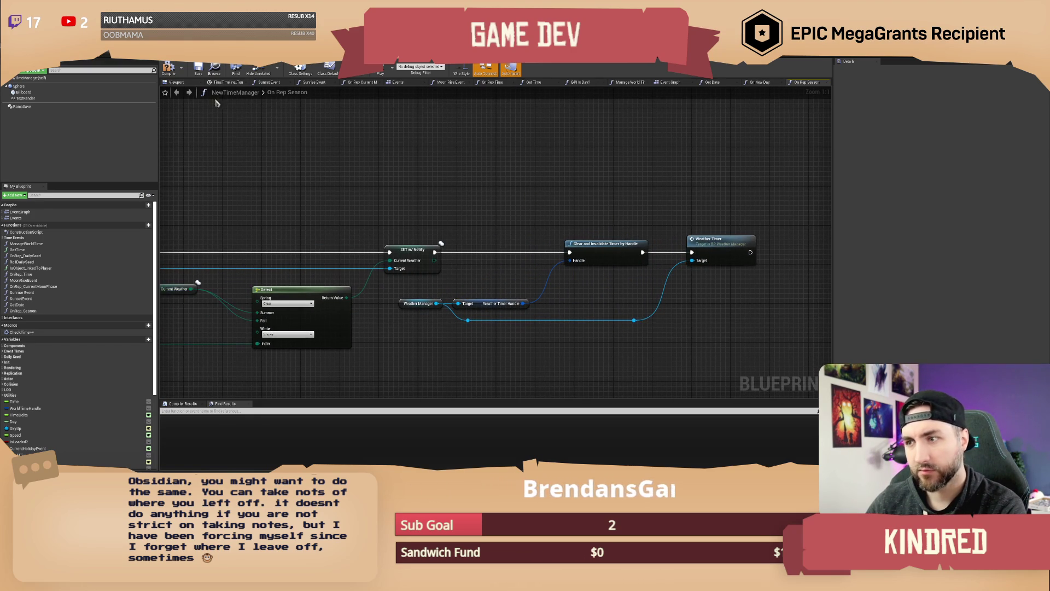
Step: Compile NewTimeManager and BP_WeatherManager, return to On Rep Season, and bring up the Notepad++ notes
{"action": "left_click", "coordinate": [200, 68]}
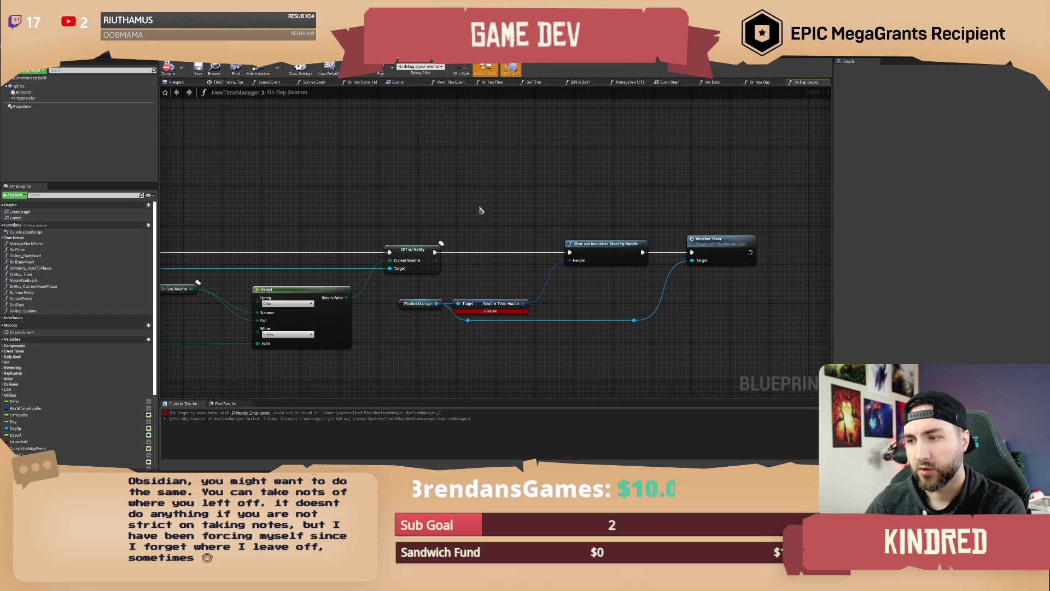
{"action": "left_click_drag", "start_coordinate": [479, 201], "coordinate": [454, 203]}
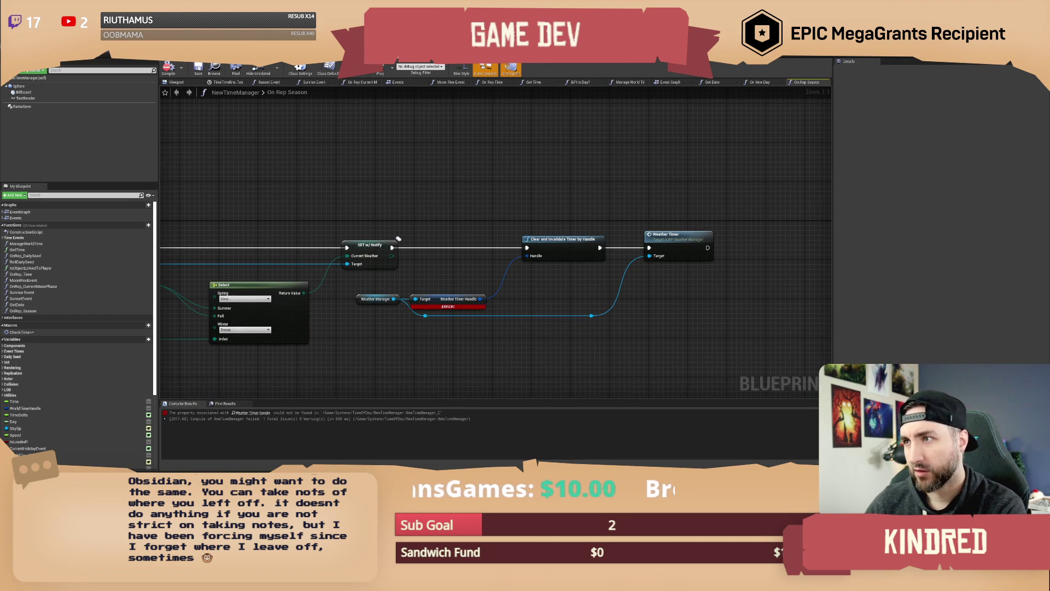
{"action": "left_click", "coordinate": [219, 55]}
{"action": "left_click", "coordinate": [199, 70]}
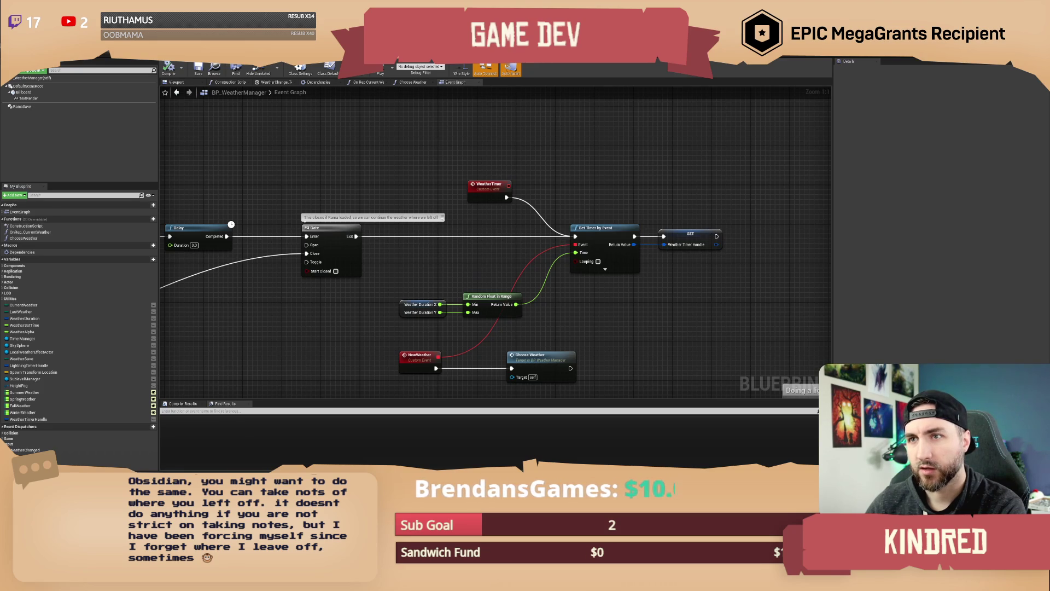
{"action": "left_click", "coordinate": [188, 55]}
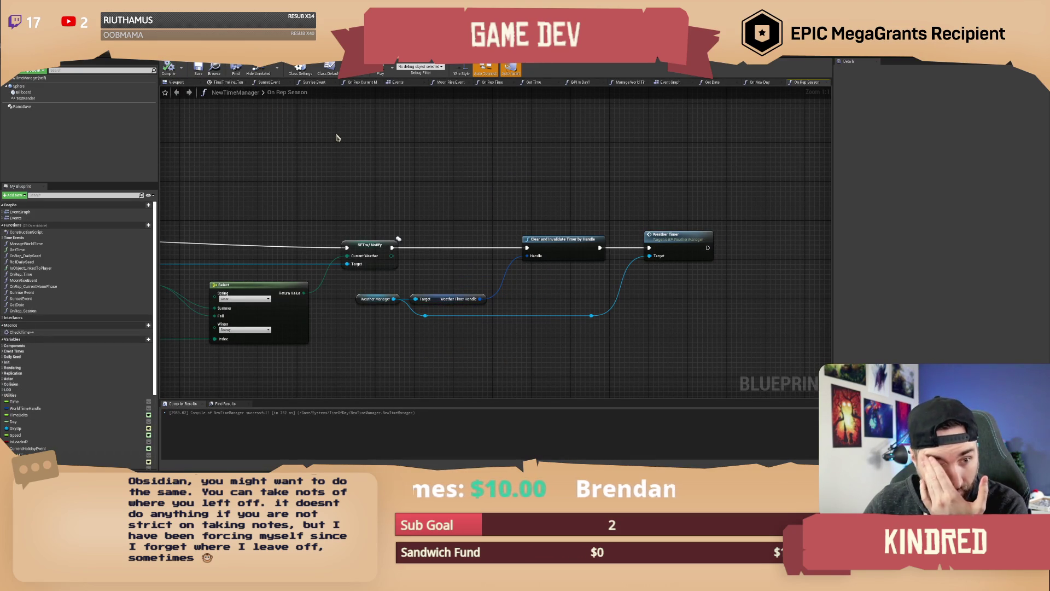
{"action": "left_click_drag", "start_coordinate": [425, 216], "coordinate": [399, 204]}
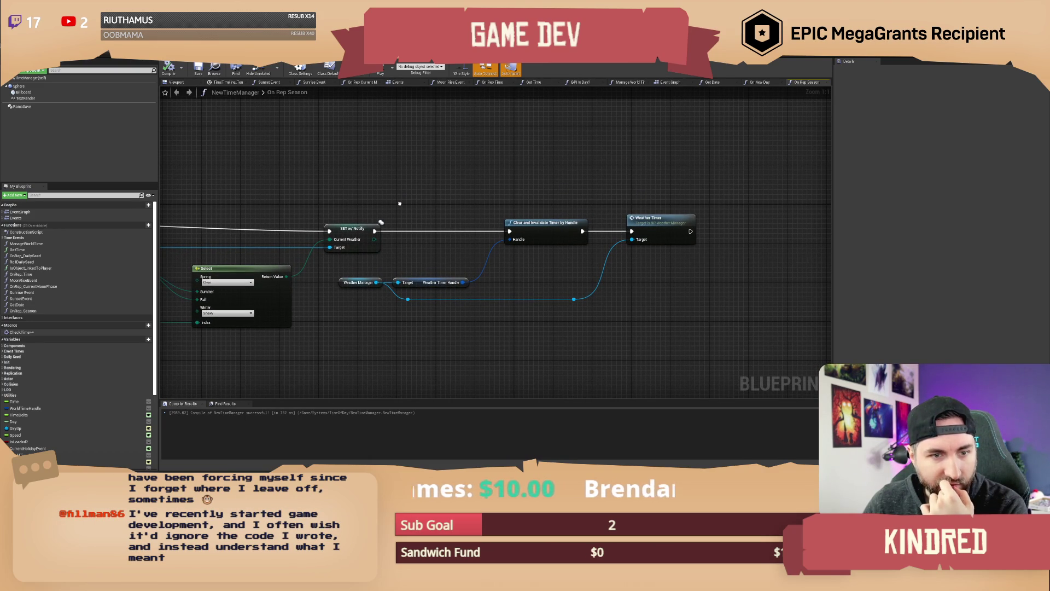
{"action": "left_click_drag", "start_coordinate": [399, 204], "coordinate": [400, 193]}
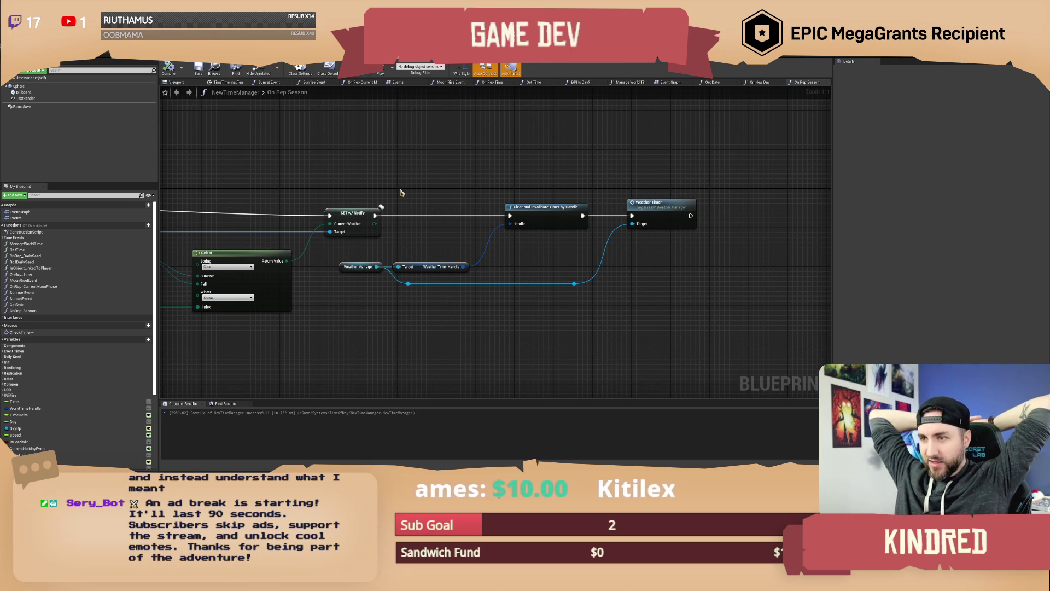
{"action": "key", "text": "alt+Tab"}
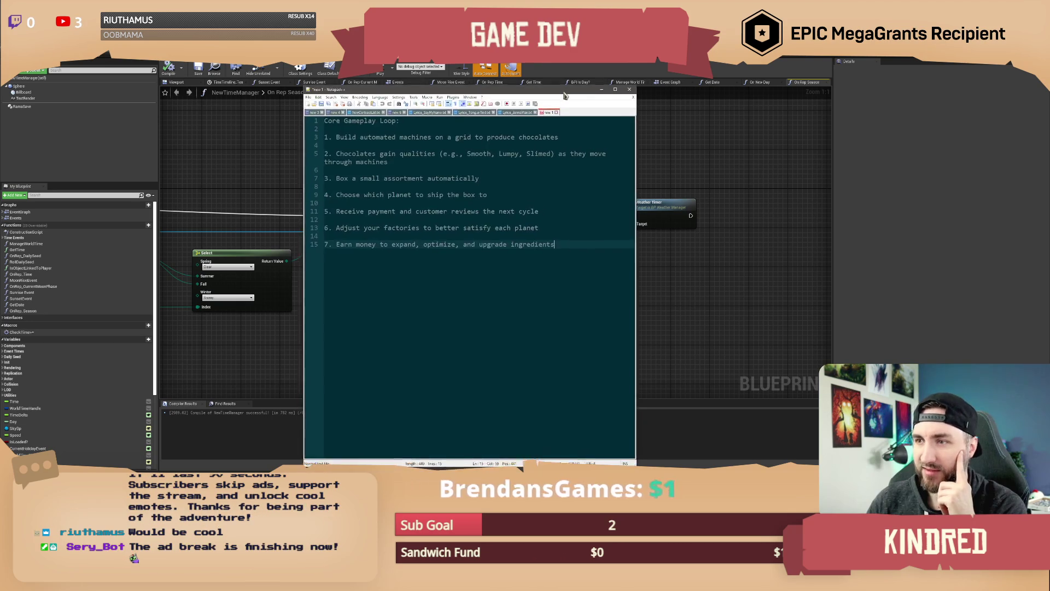
Step: Look over the Core Gameplay Loop notes in Notepad++, then close the window
{"action": "left_click_drag", "start_coordinate": [564, 95], "coordinate": [556, 90]}
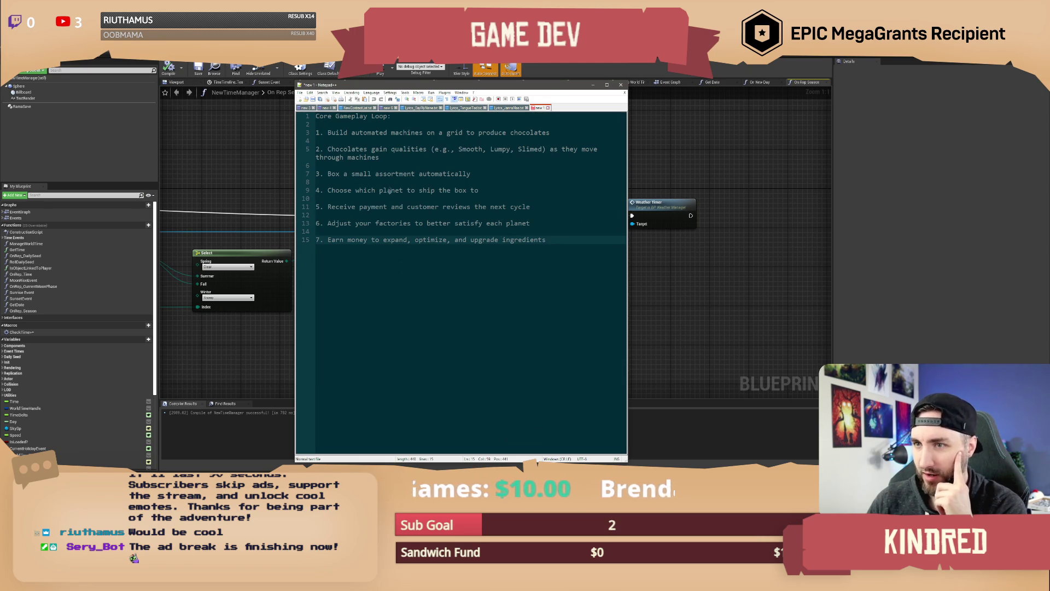
{"action": "mouse_move", "coordinate": [559, 238]}
{"action": "left_mouse_down"}
{"action": "mouse_move", "coordinate": [470, 222]}
{"action": "mouse_move", "coordinate": [383, 133]}
{"action": "mouse_move", "coordinate": [316, 115]}
{"action": "left_mouse_up"}
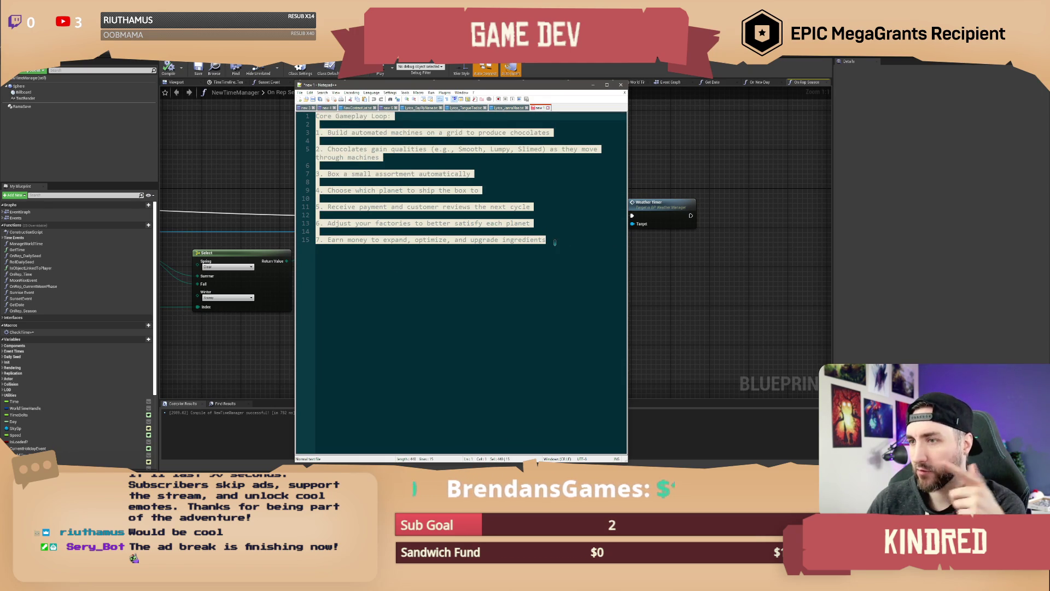
{"action": "left_click_drag", "start_coordinate": [555, 238], "coordinate": [323, 115]}
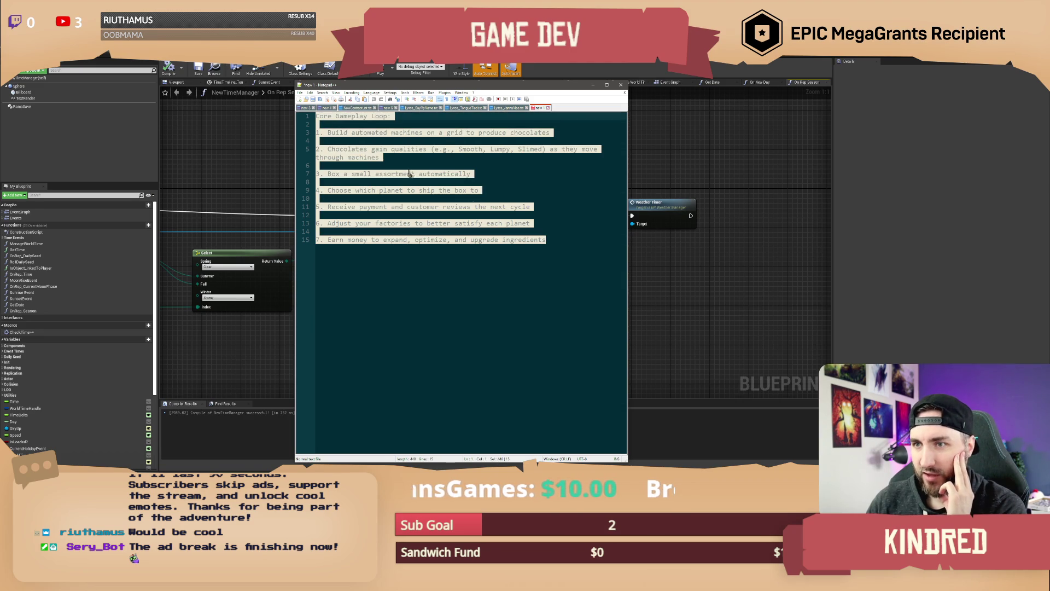
{"action": "left_click", "coordinate": [556, 239]}
{"action": "mouse_move", "coordinate": [547, 263]}
{"action": "left_mouse_down"}
{"action": "mouse_move", "coordinate": [384, 174]}
{"action": "mouse_move", "coordinate": [322, 116]}
{"action": "left_mouse_up"}
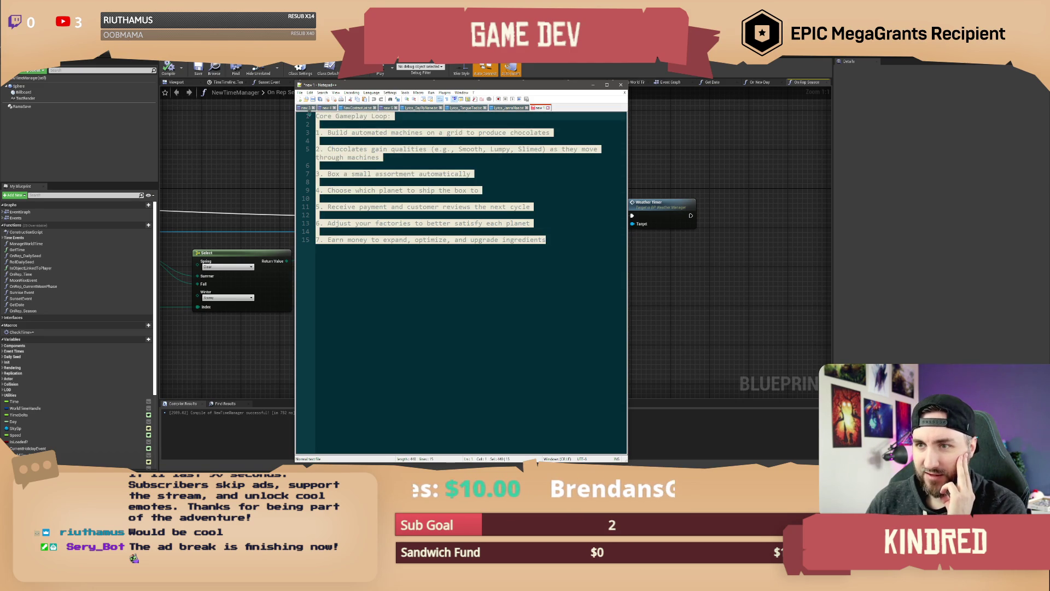
{"action": "left_click", "coordinate": [538, 259]}
{"action": "left_click_drag", "start_coordinate": [495, 86], "coordinate": [513, 91]}
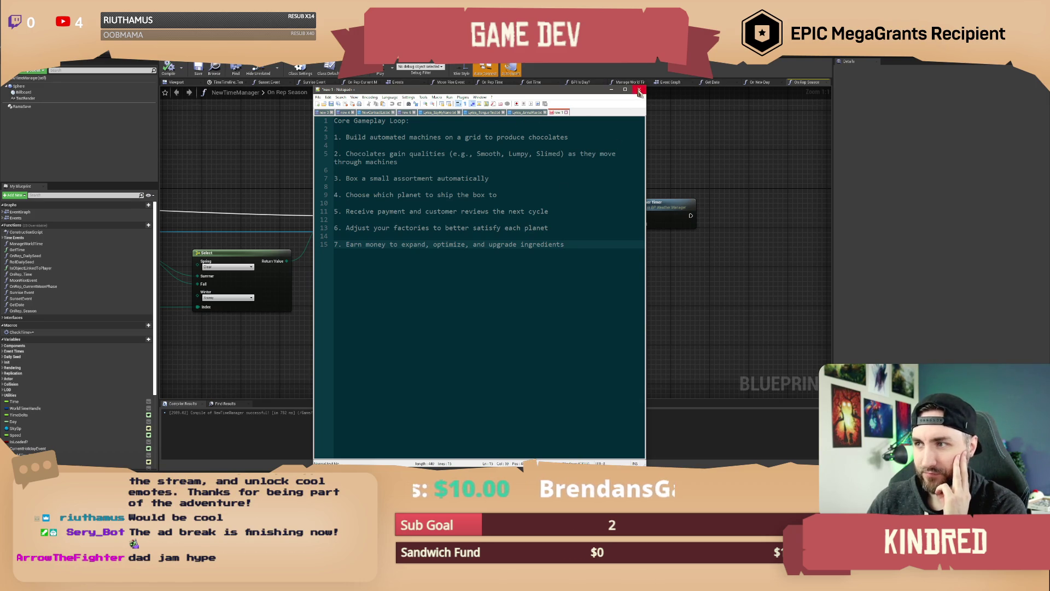
{"action": "left_click", "coordinate": [640, 91]}
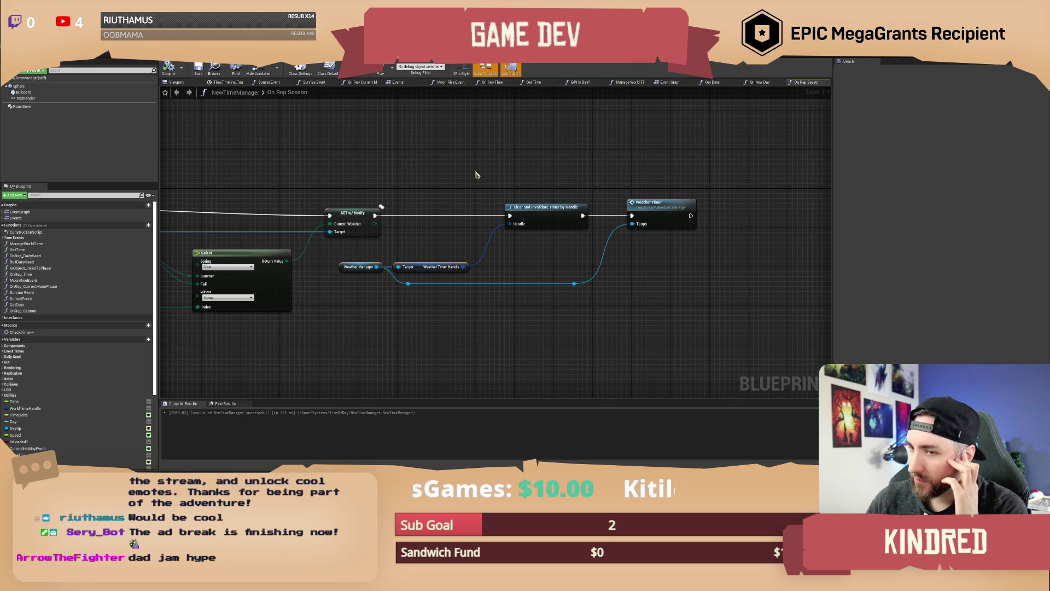
Step: Wire Clear and Invalidate Timer by Handle's exec output into the Weather Timer call
{"action": "left_click_drag", "start_coordinate": [396, 176], "coordinate": [478, 187]}
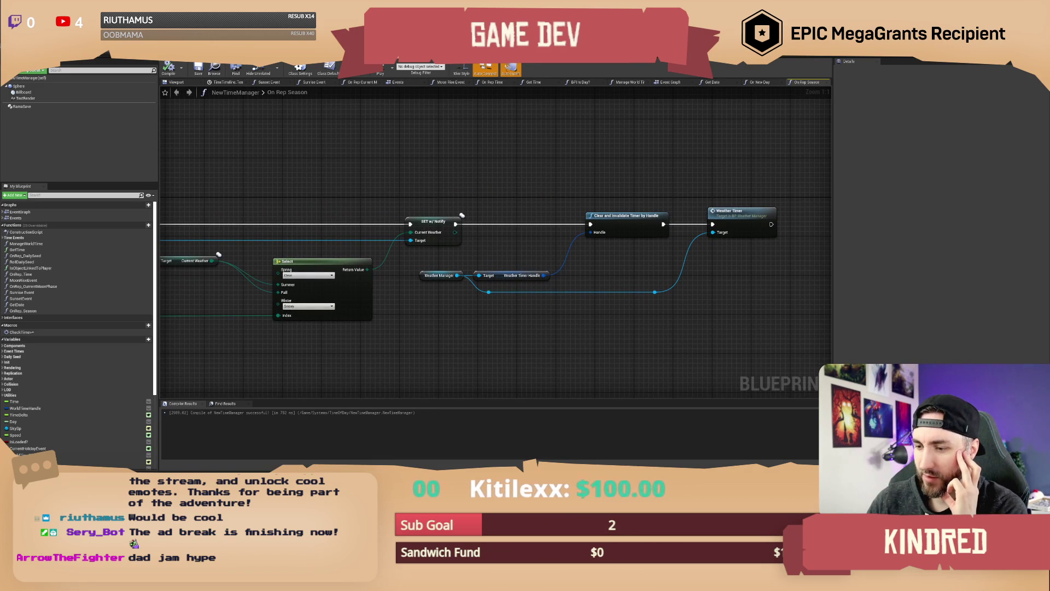
{"action": "scroll", "coordinate": [425, 336], "scroll_direction": "down", "scroll_amount": 1}
{"action": "mouse_move", "coordinate": [425, 335]}
{"action": "left_mouse_down"}
{"action": "mouse_move", "coordinate": [568, 323]}
{"action": "mouse_move", "coordinate": [426, 316]}
{"action": "mouse_move", "coordinate": [500, 317]}
{"action": "left_mouse_up"}
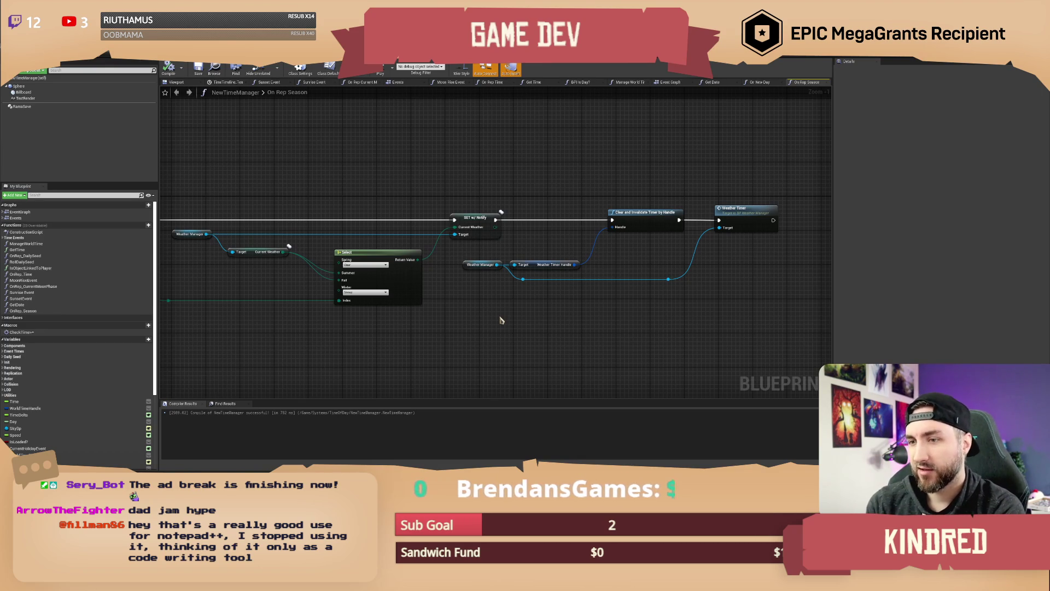
{"action": "right_click", "coordinate": [612, 175]}
{"action": "mouse_move", "coordinate": [609, 174]}
{"action": "left_mouse_down"}
{"action": "mouse_move", "coordinate": [512, 186]}
{"action": "mouse_move", "coordinate": [571, 181]}
{"action": "left_mouse_up"}
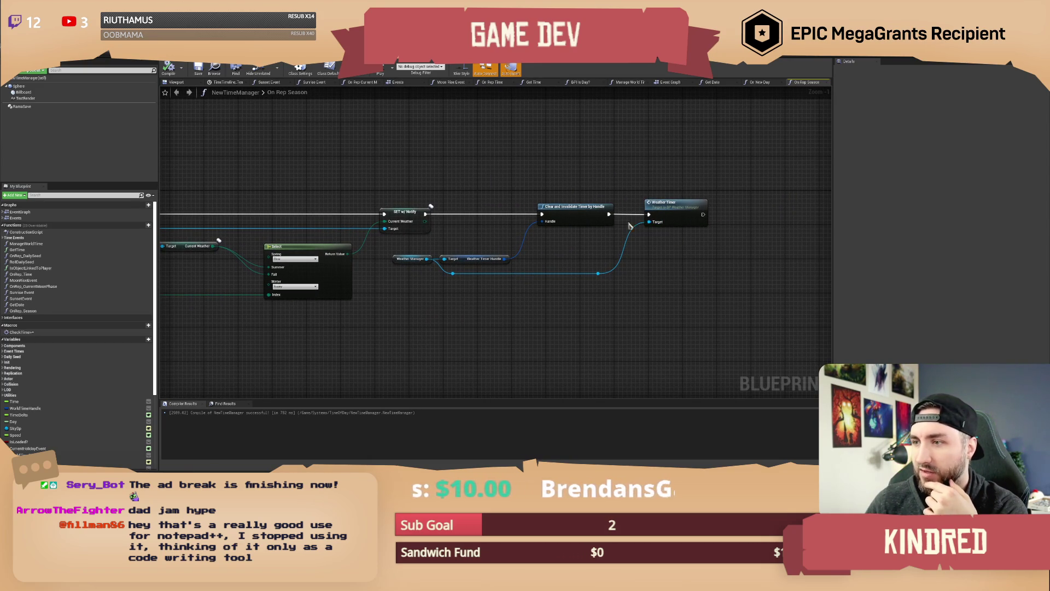
{"action": "left_click_drag", "start_coordinate": [608, 214], "coordinate": [648, 214]}
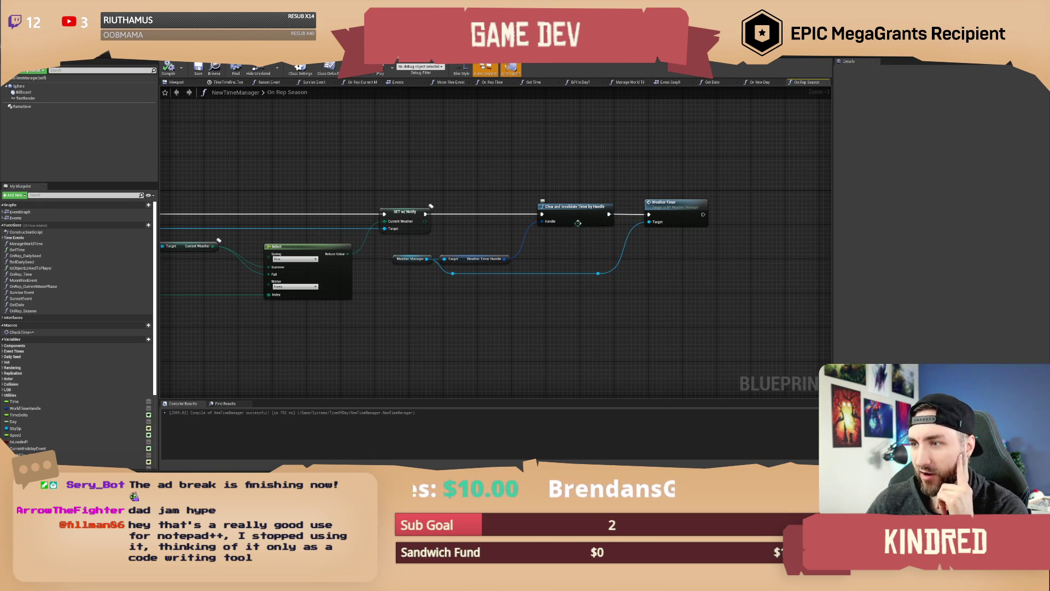
Step: Review the graph from the Season entry to Call New Season, then return to the level editor
{"action": "left_click_drag", "start_coordinate": [462, 176], "coordinate": [480, 187]}
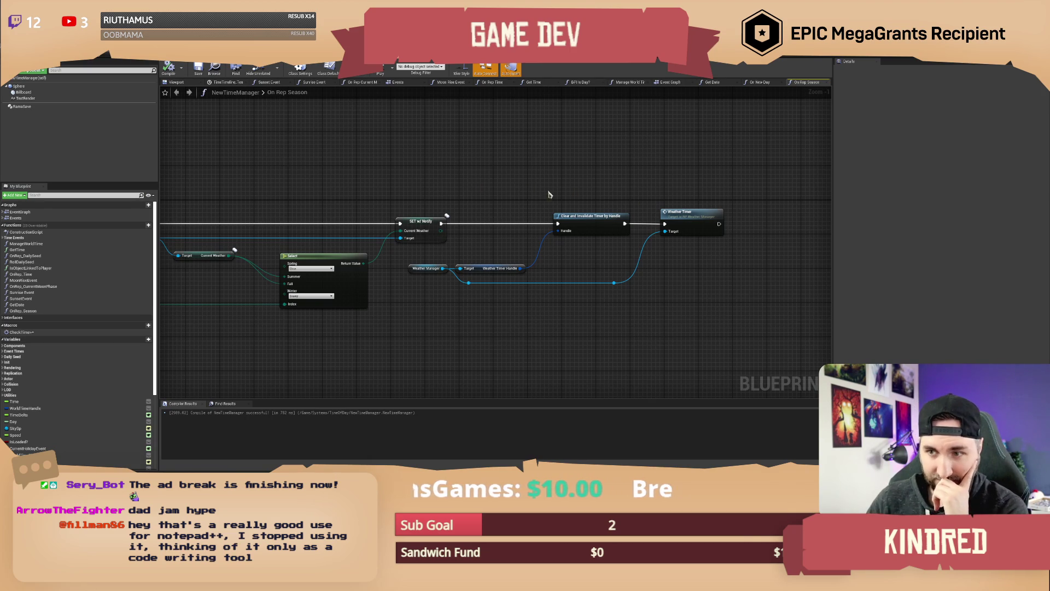
{"action": "mouse_move", "coordinate": [446, 188]}
{"action": "left_mouse_down"}
{"action": "mouse_move", "coordinate": [529, 186]}
{"action": "mouse_move", "coordinate": [498, 187]}
{"action": "left_mouse_up"}
{"action": "left_click_drag", "start_coordinate": [576, 194], "coordinate": [543, 192]}
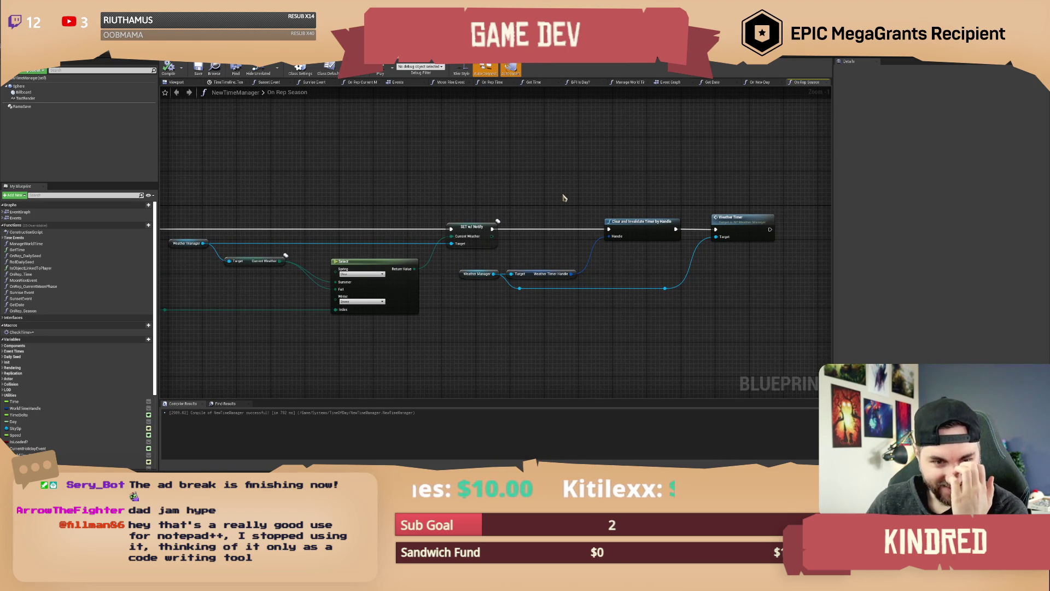
{"action": "left_click_drag", "start_coordinate": [535, 202], "coordinate": [543, 208]}
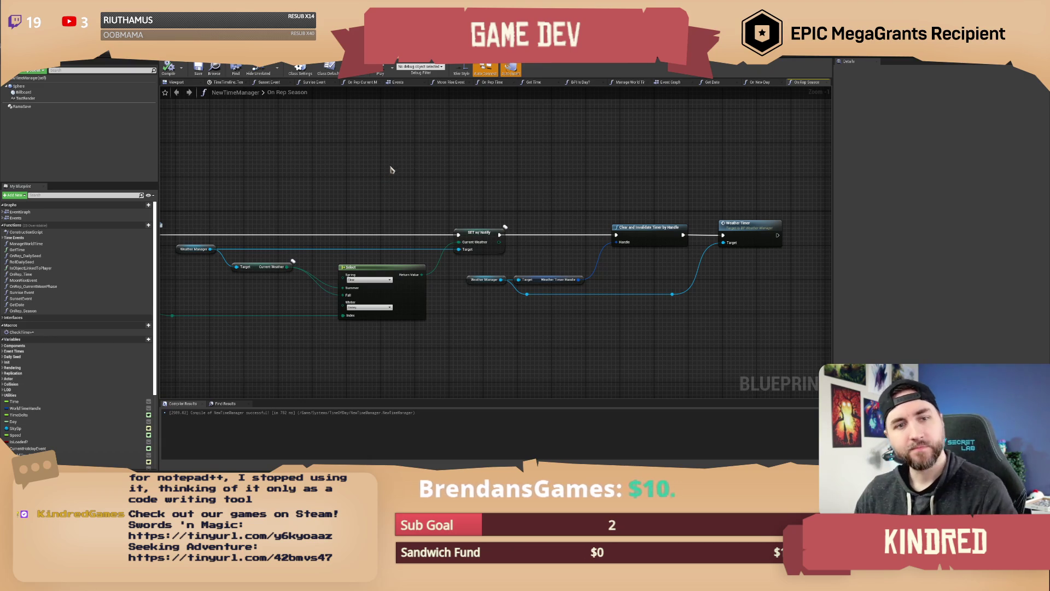
{"action": "left_click_drag", "start_coordinate": [418, 194], "coordinate": [442, 168]}
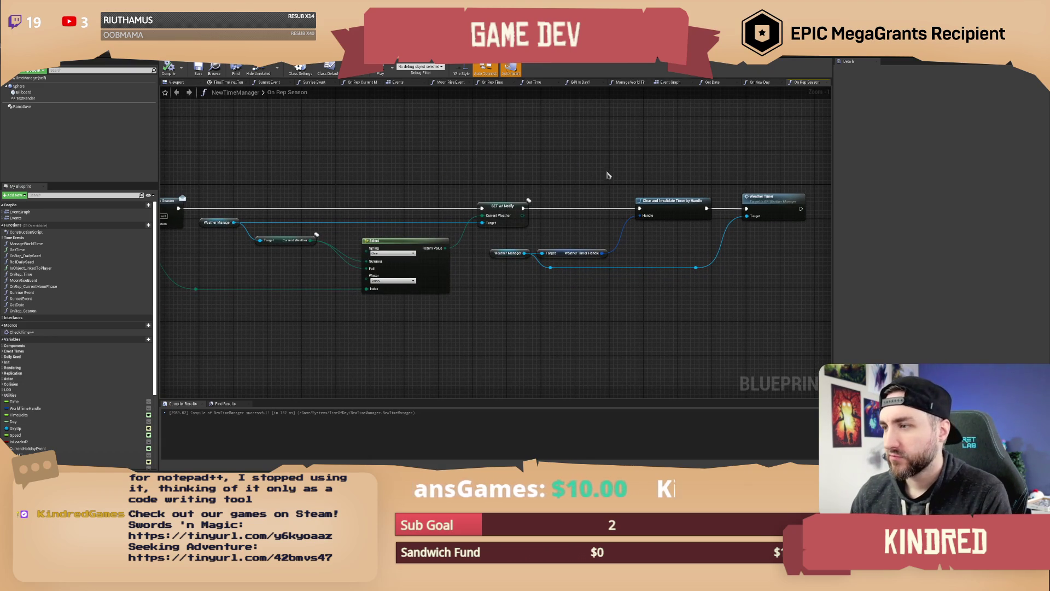
{"action": "mouse_move", "coordinate": [612, 175]}
{"action": "left_mouse_down"}
{"action": "mouse_move", "coordinate": [609, 164]}
{"action": "mouse_move", "coordinate": [547, 194]}
{"action": "mouse_move", "coordinate": [450, 182]}
{"action": "mouse_move", "coordinate": [441, 199]}
{"action": "left_mouse_up"}
{"action": "left_click", "coordinate": [133, 68]}
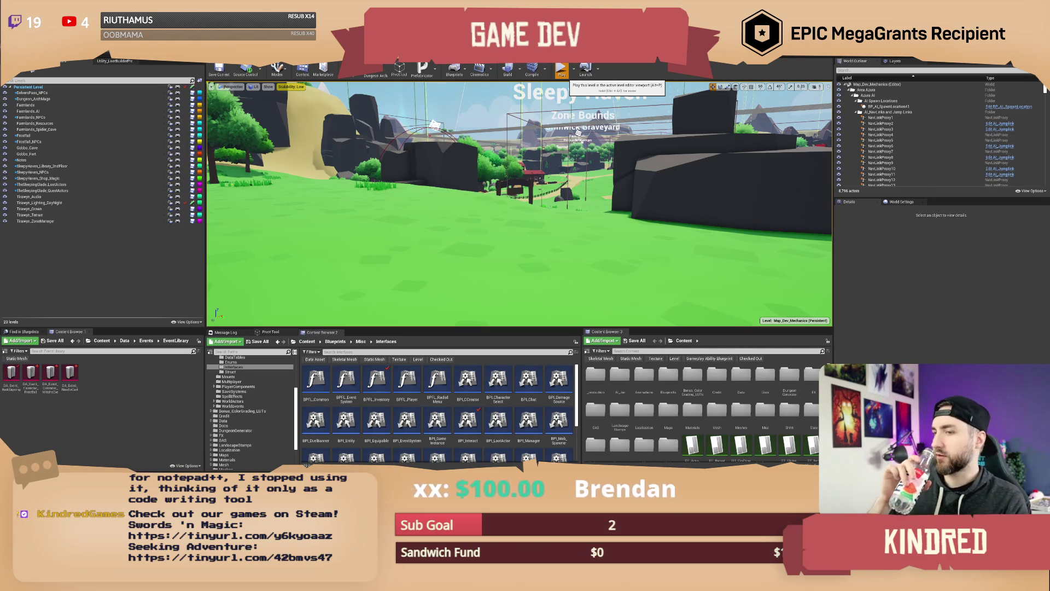
Step: Play the level in the editor and open the character's inventory with the I key
{"action": "left_click", "coordinate": [561, 70]}
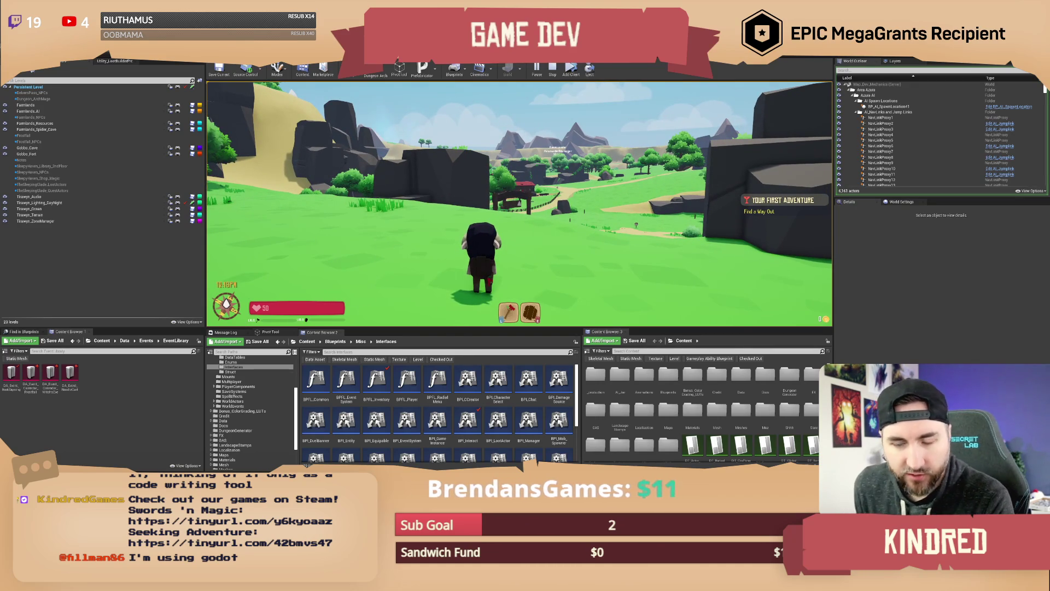
{"action": "key", "text": "i"}
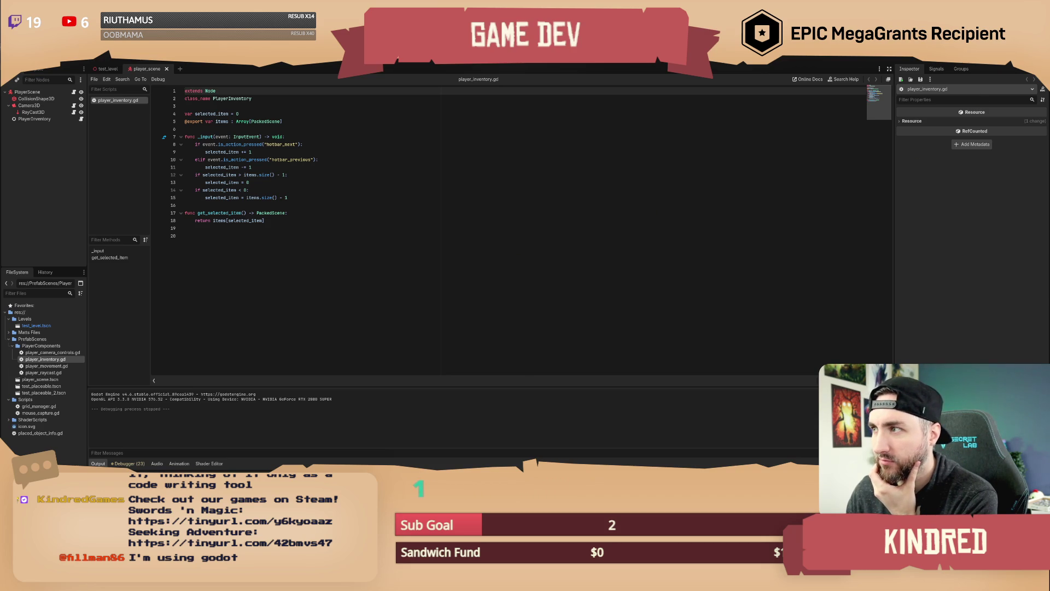
Step: Move the Godot window aside, cancel its files-modified prompt, and close Godot
{"action": "key", "text": "super+Down"}
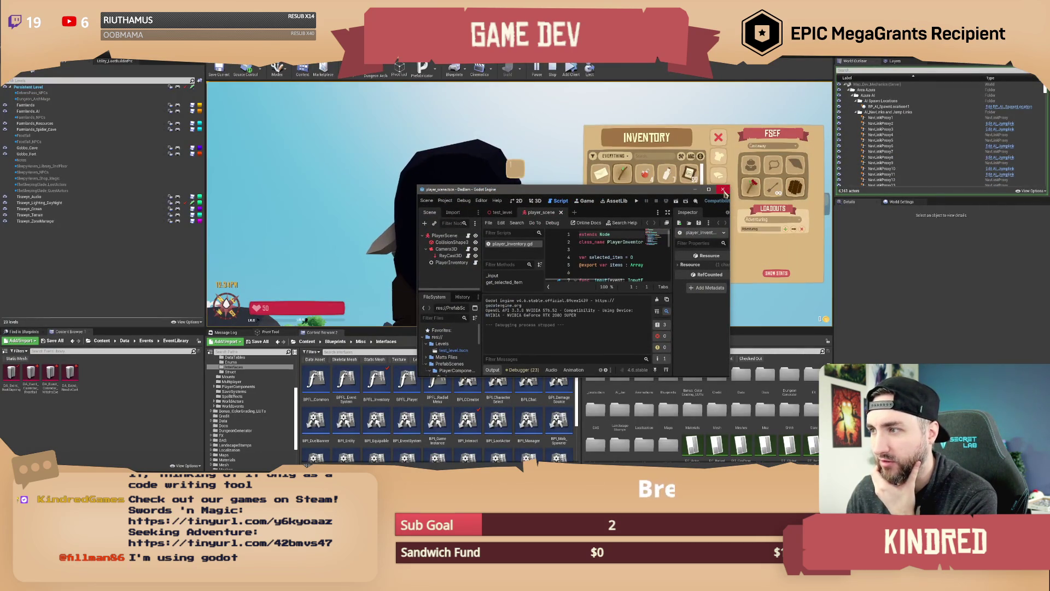
{"action": "left_click_drag", "start_coordinate": [671, 187], "coordinate": [484, 192]}
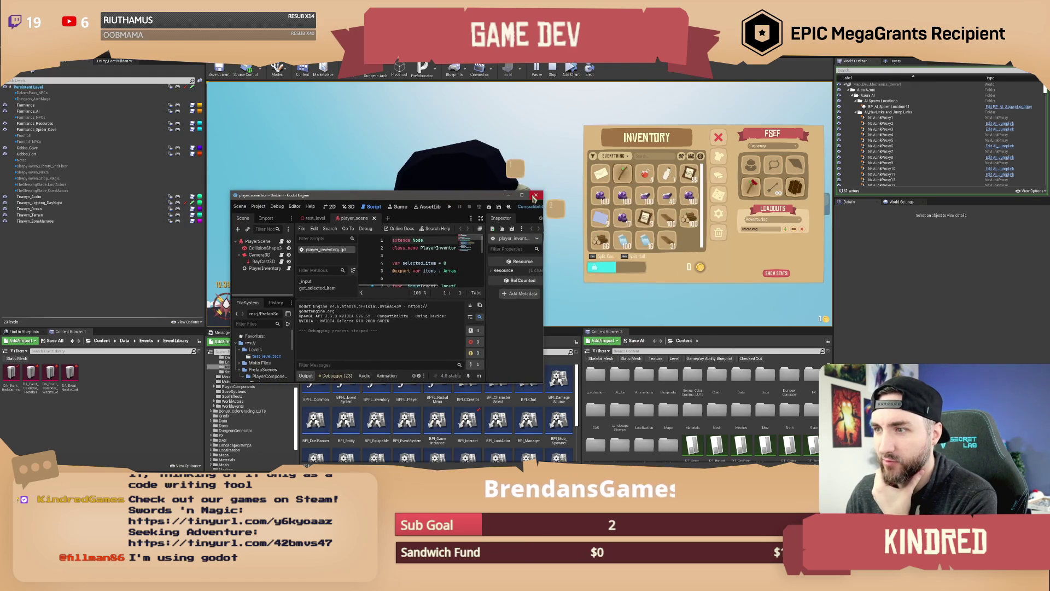
{"action": "right_click", "coordinate": [536, 464]}
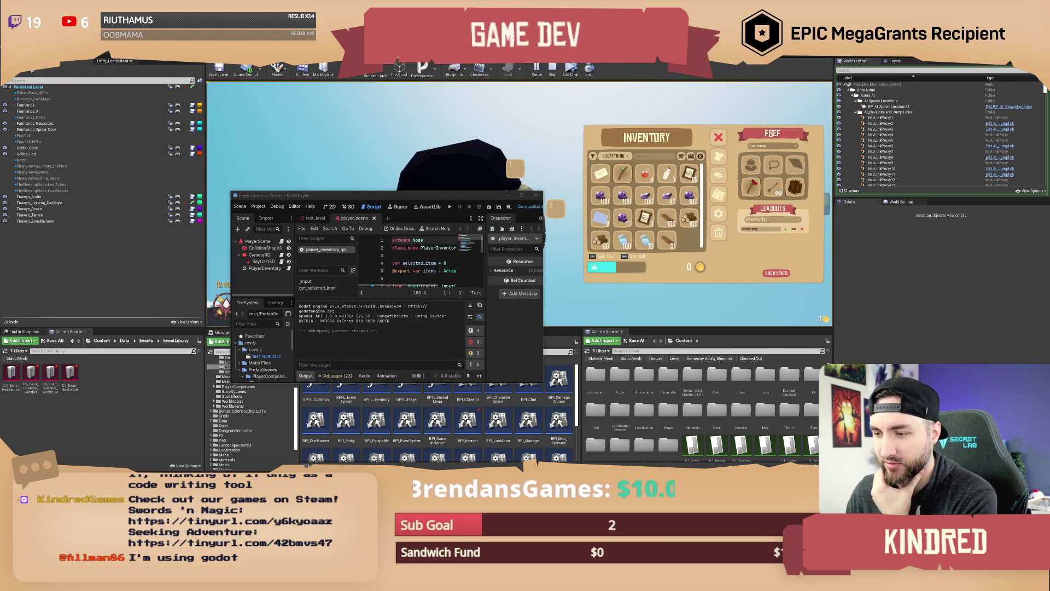
{"action": "left_click", "coordinate": [499, 330]}
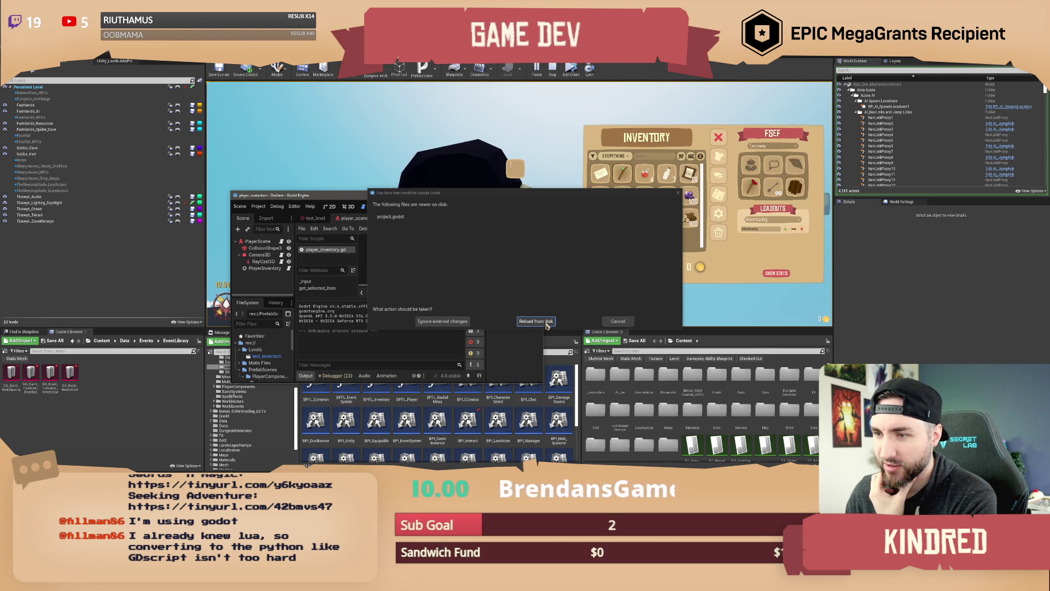
{"action": "left_click", "coordinate": [618, 322]}
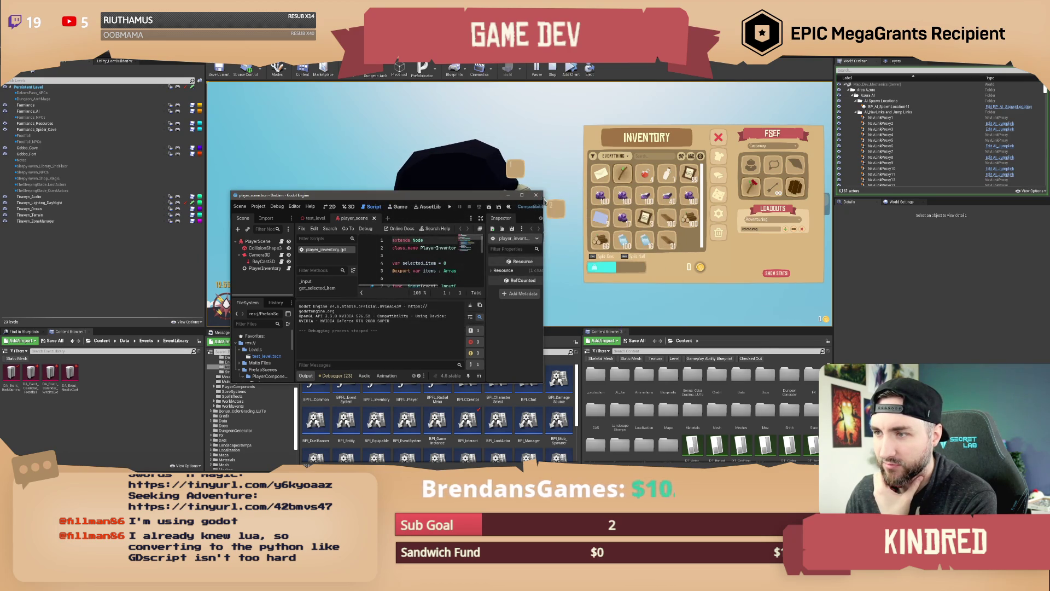
{"action": "left_click", "coordinate": [537, 196]}
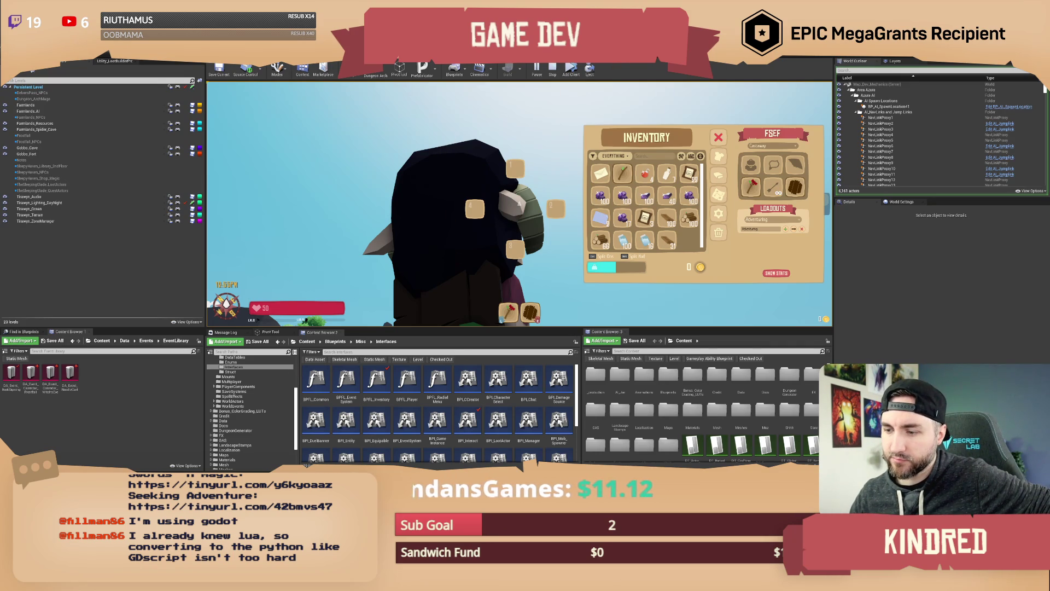
Step: Close the inventory with Tab to get back to the character in the meadow
{"action": "key", "text": "Tab"}
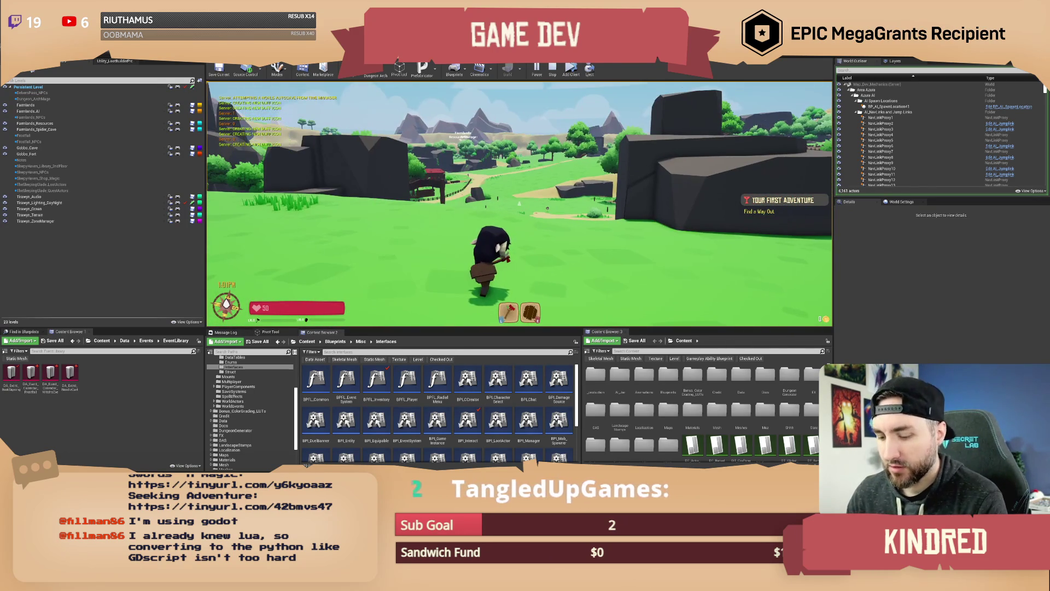
Step: Send the chat command /setseason winter in the running game
{"action": "key", "text": "Return"}
{"action": "type", "text": "/set"}
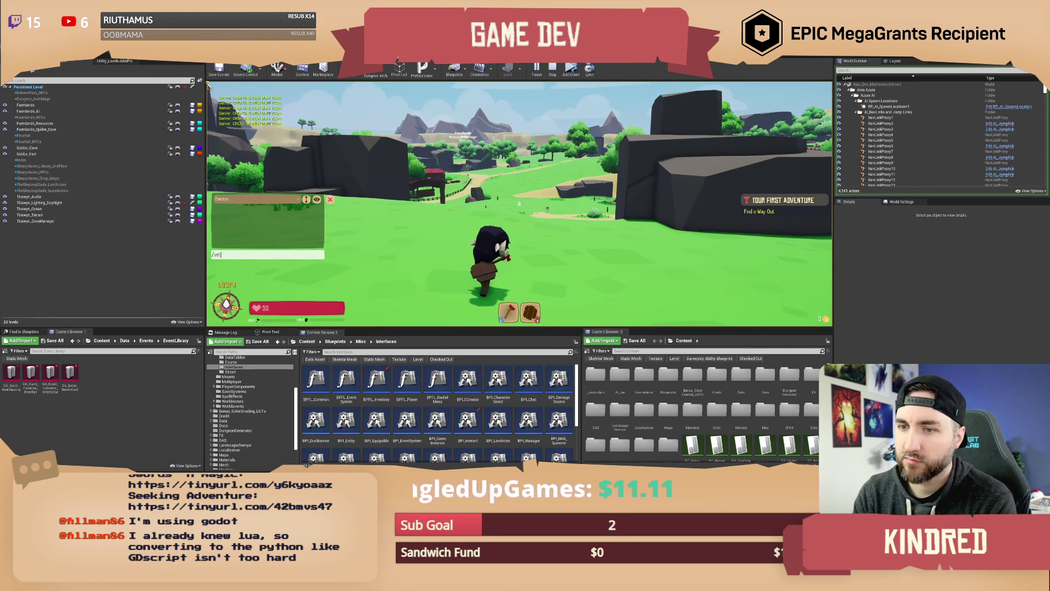
{"action": "type", "text": "season "}
{"action": "type", "text": "inter"}
{"action": "key", "text": "Return"}
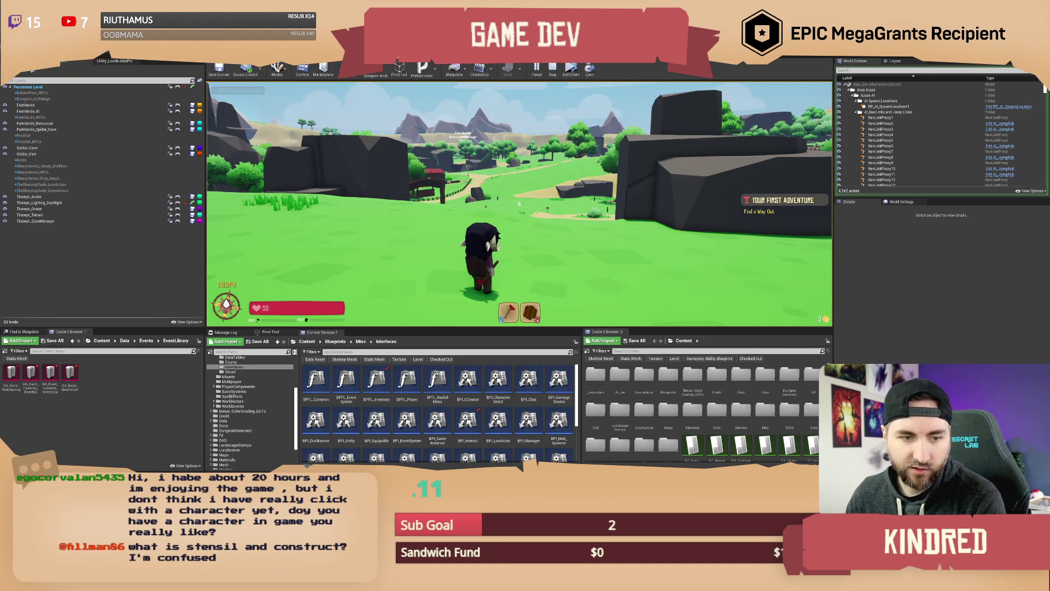
Step: Run the character across the snowy fields toward the farmhouse and windmill
{"action": "key", "text": "w"}
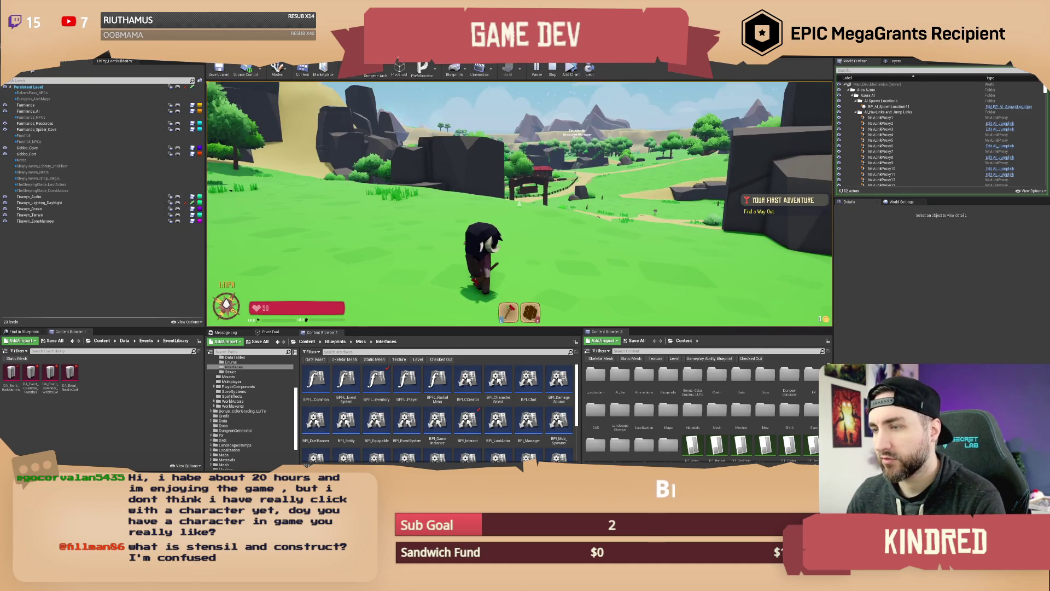
{"action": "key", "text": "w"}
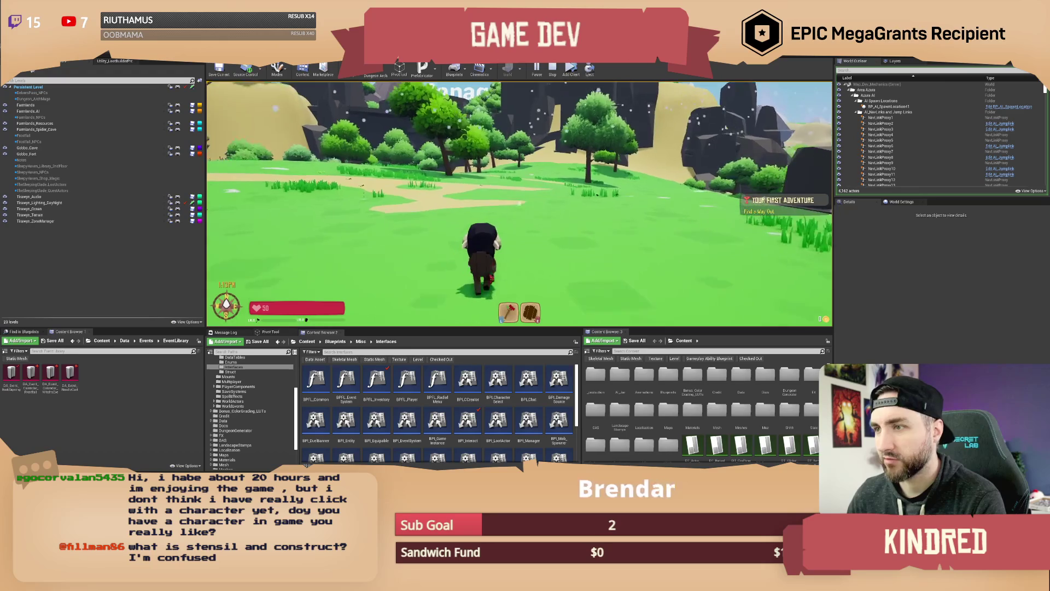
{"action": "key", "text": "w"}
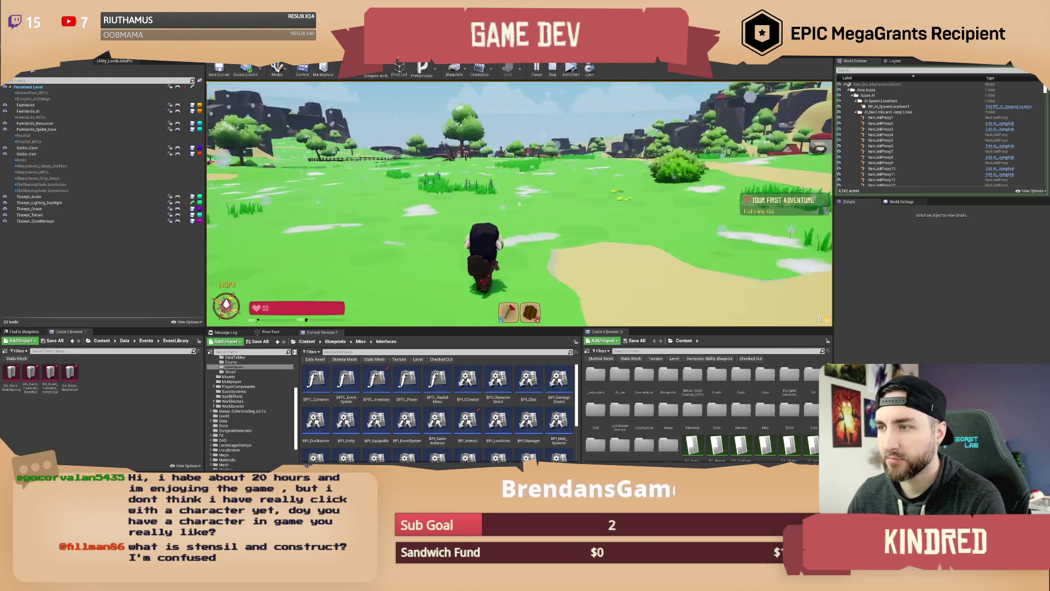
{"action": "key", "text": "w"}
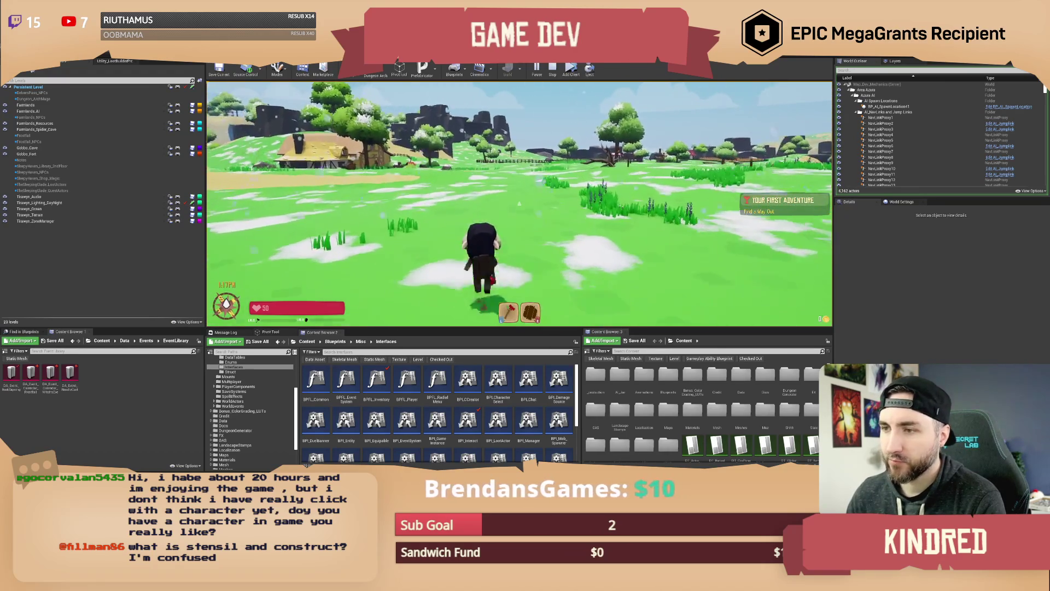
{"action": "key", "text": "w"}
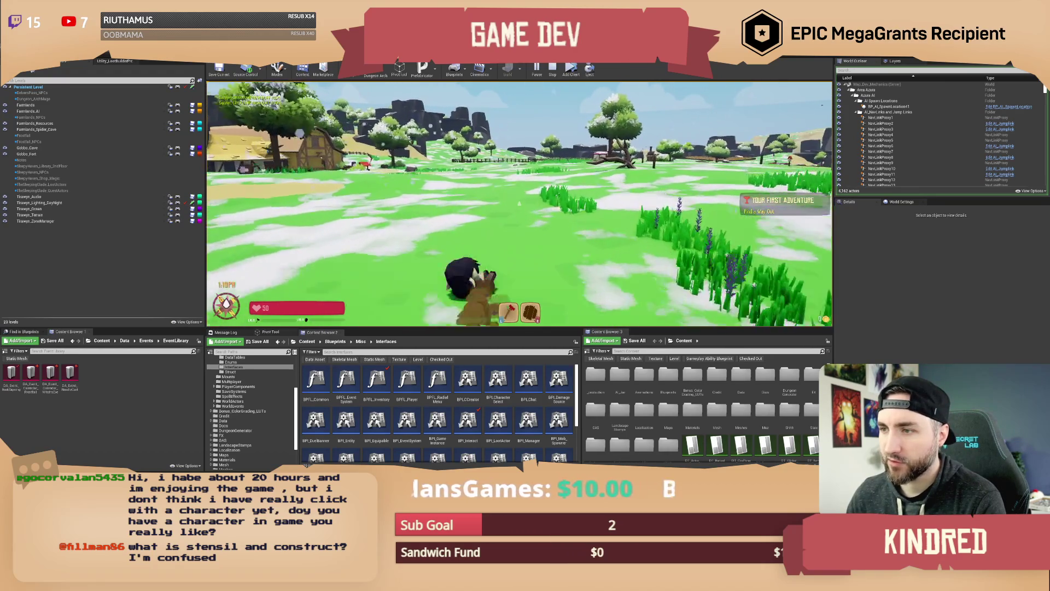
{"action": "key", "text": "w"}
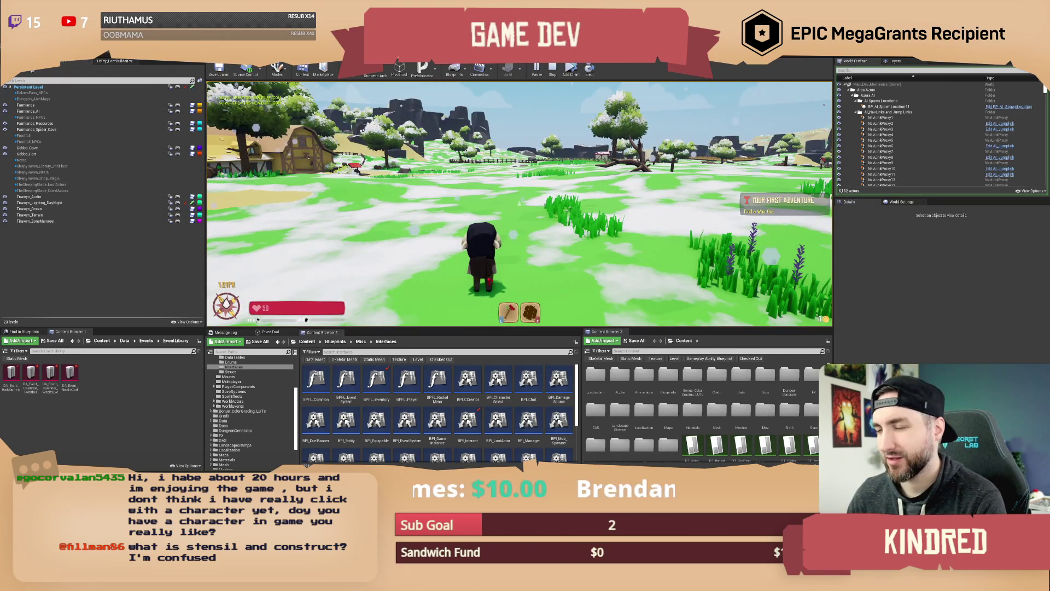
{"action": "key", "text": "w"}
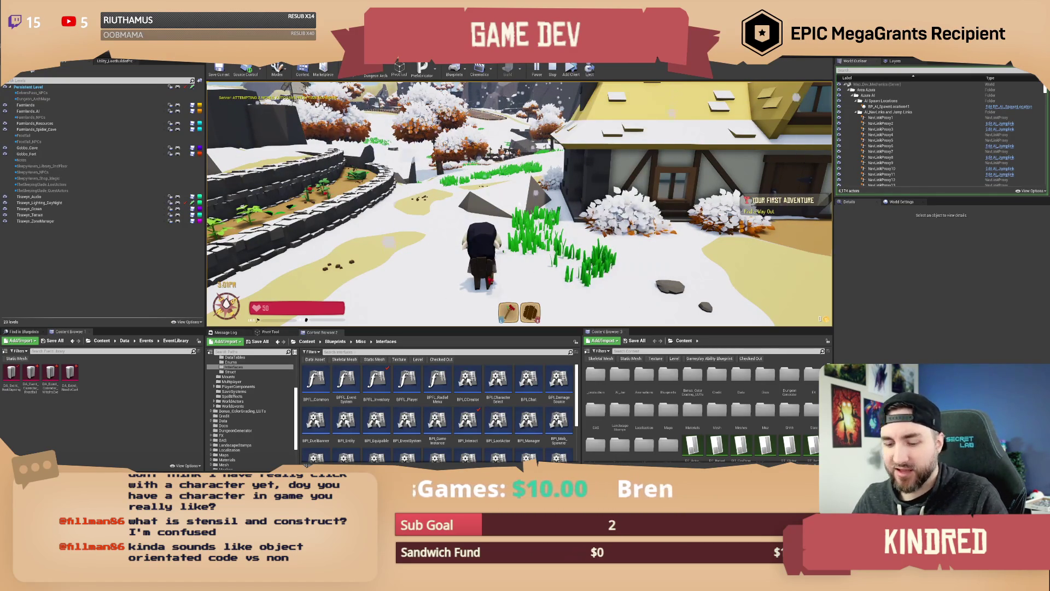
Step: Walk through the snow toward the rock terraces and the village
{"action": "key", "text": "w"}
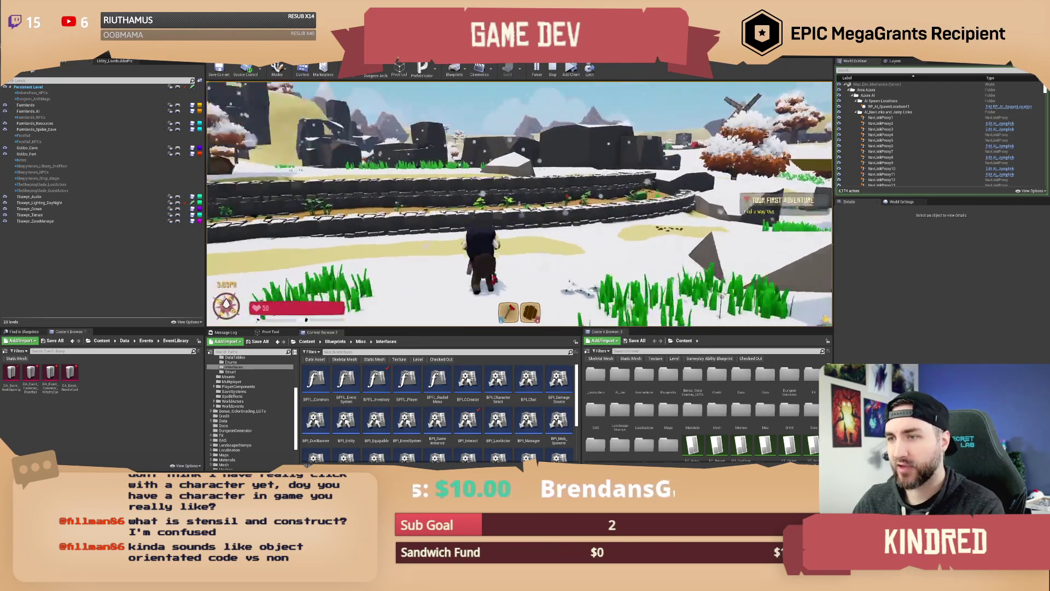
{"action": "key", "text": "w"}
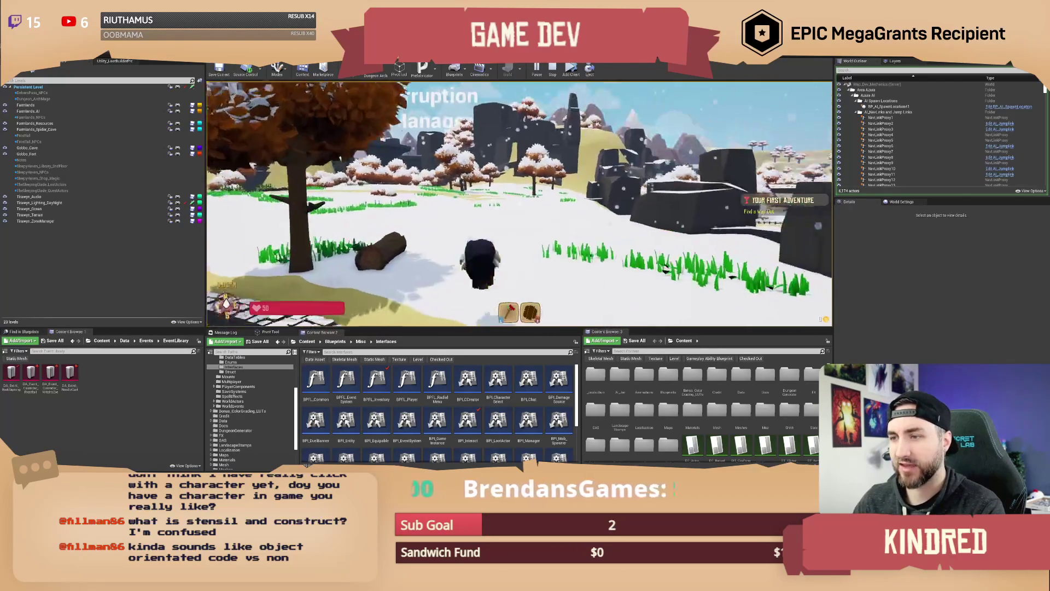
{"action": "key", "text": "w"}
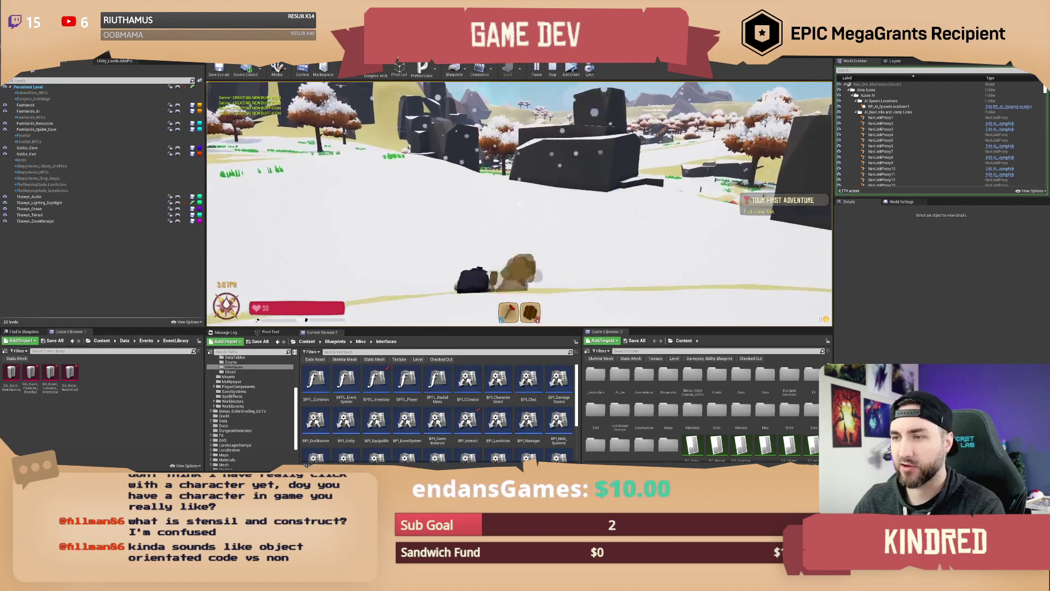
{"action": "key", "text": "w"}
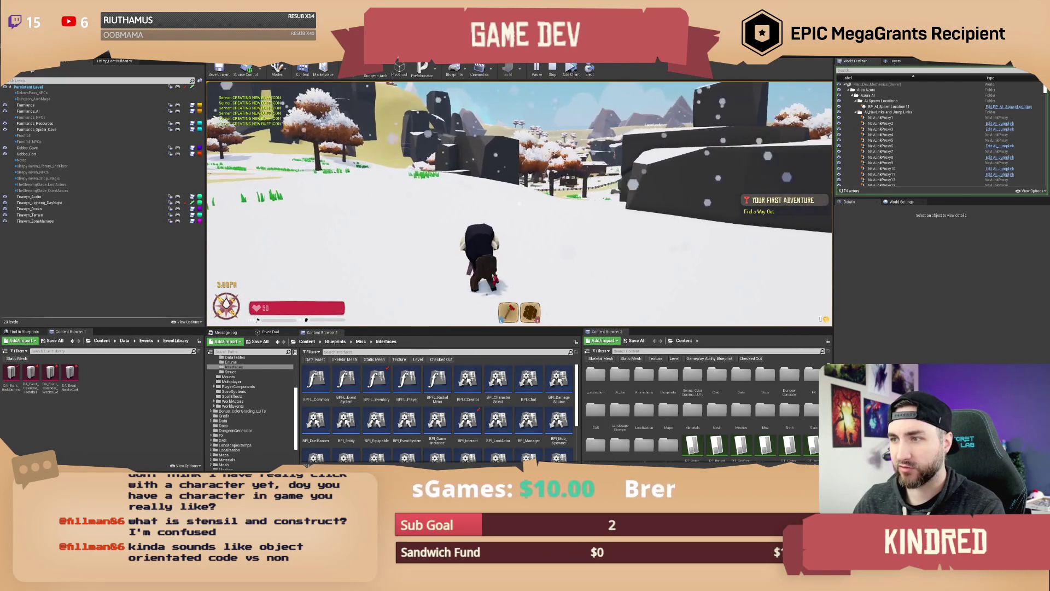
{"action": "key", "text": "w"}
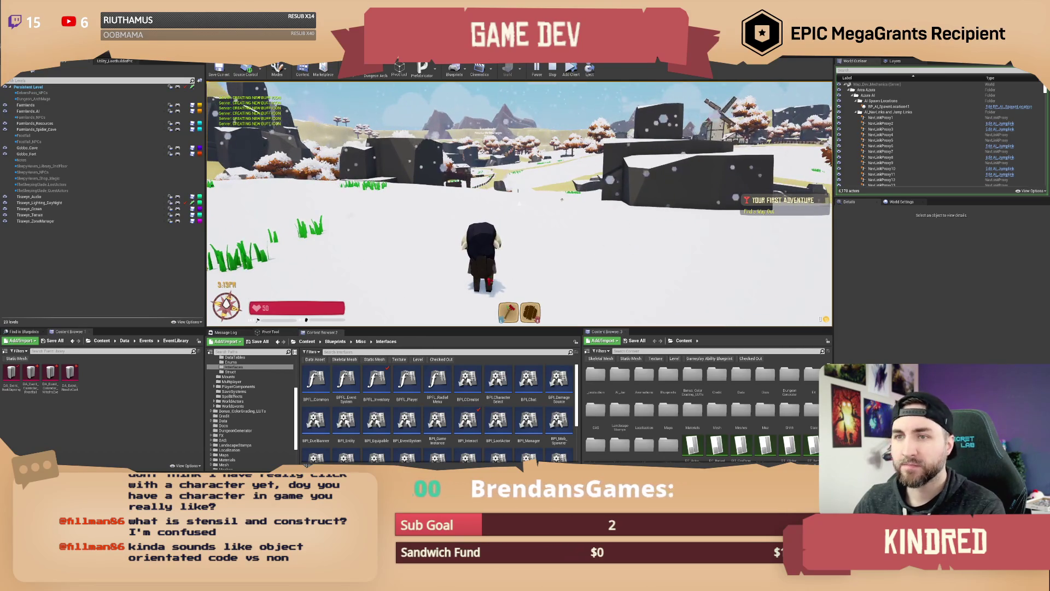
Step: Send /setseason spring in chat, then keep running through the snow
{"action": "key", "text": "t"}
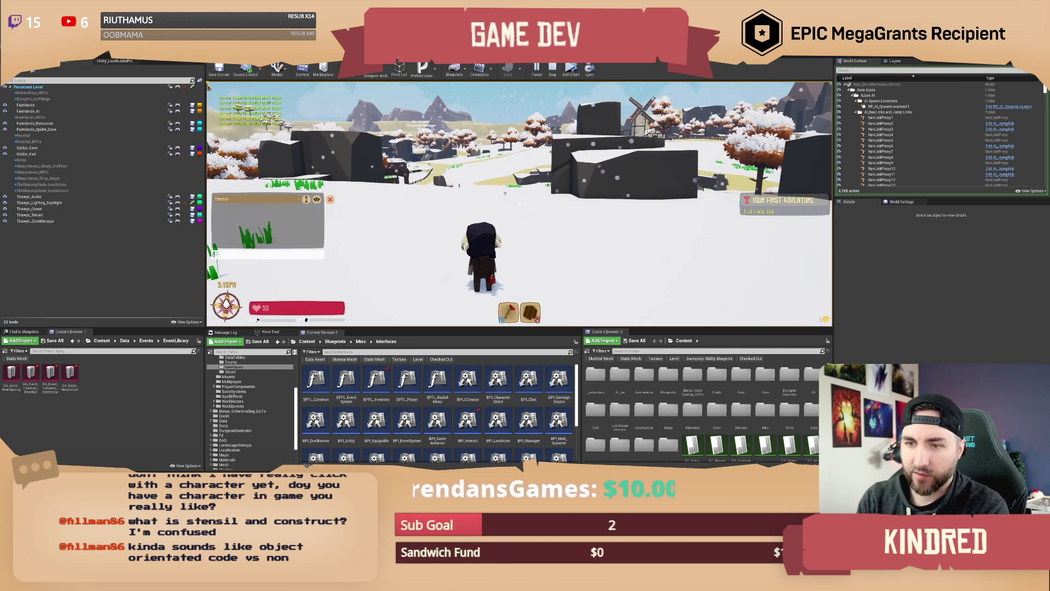
{"action": "type", "text": "on "}
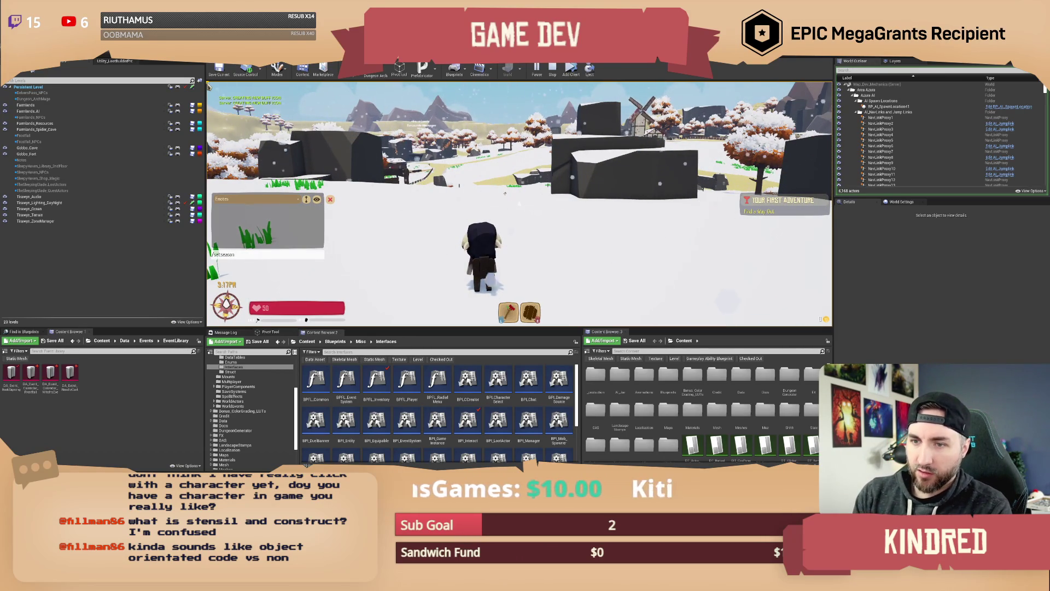
{"action": "type", "text": "g"}
{"action": "key", "text": "Return"}
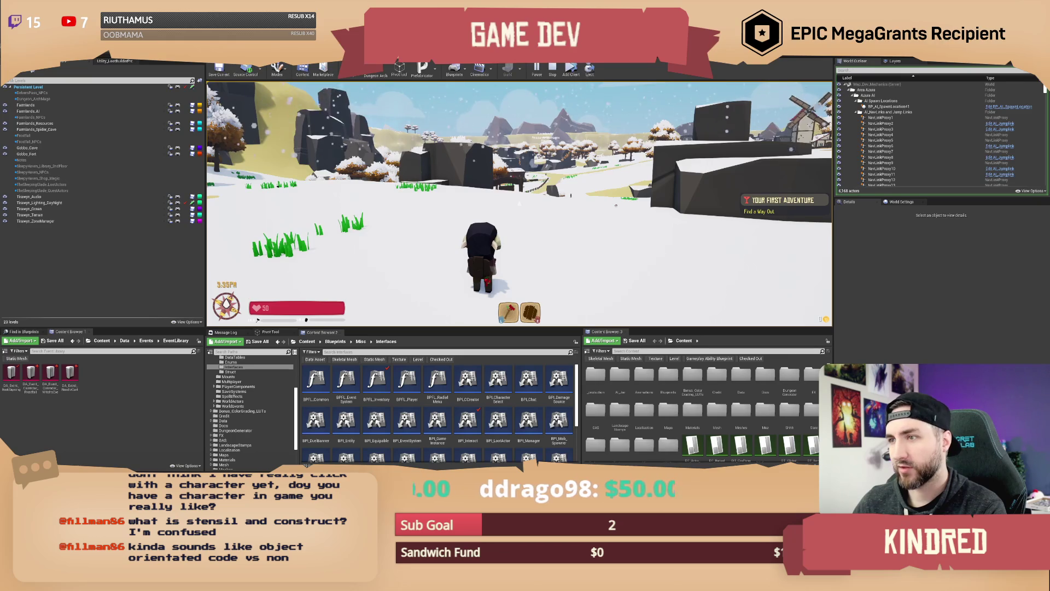
{"action": "key", "text": "w"}
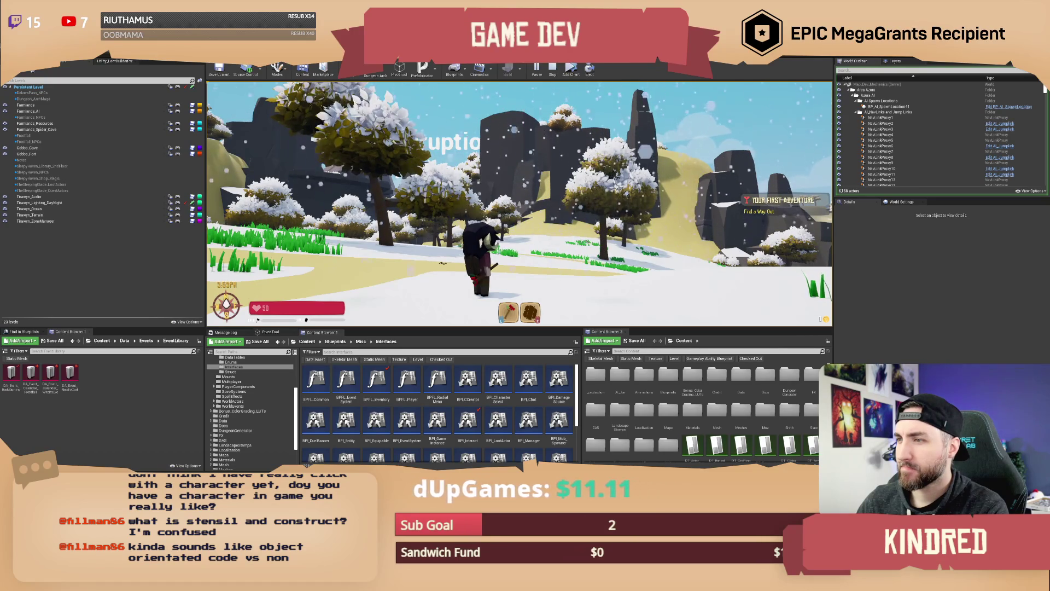
{"action": "key", "text": "w"}
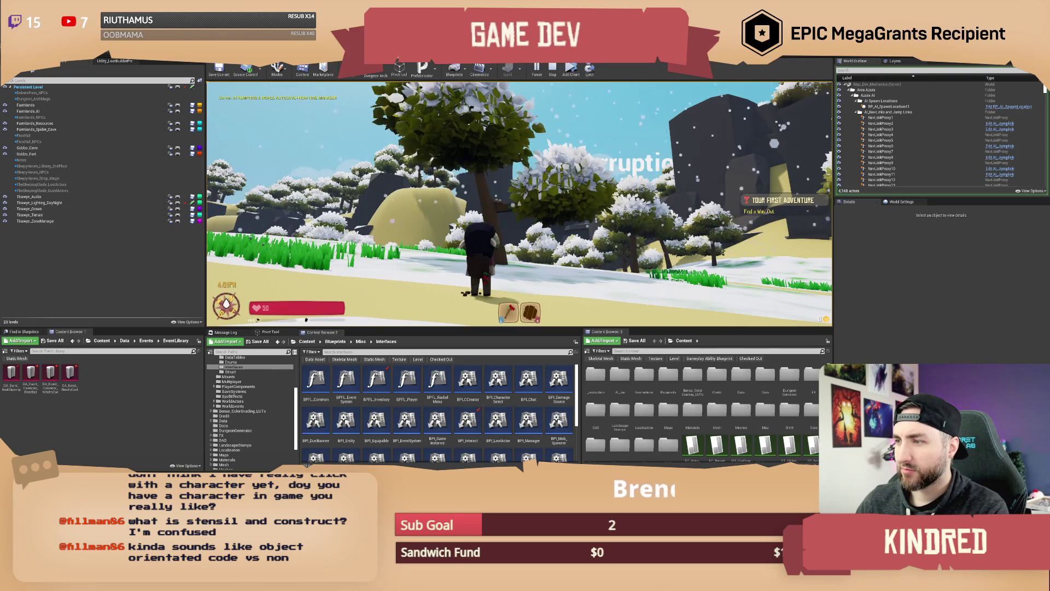
Step: Run along the path watching the snow melt, then stop the playtest and return to NewTimeManager
{"action": "key", "text": "w"}
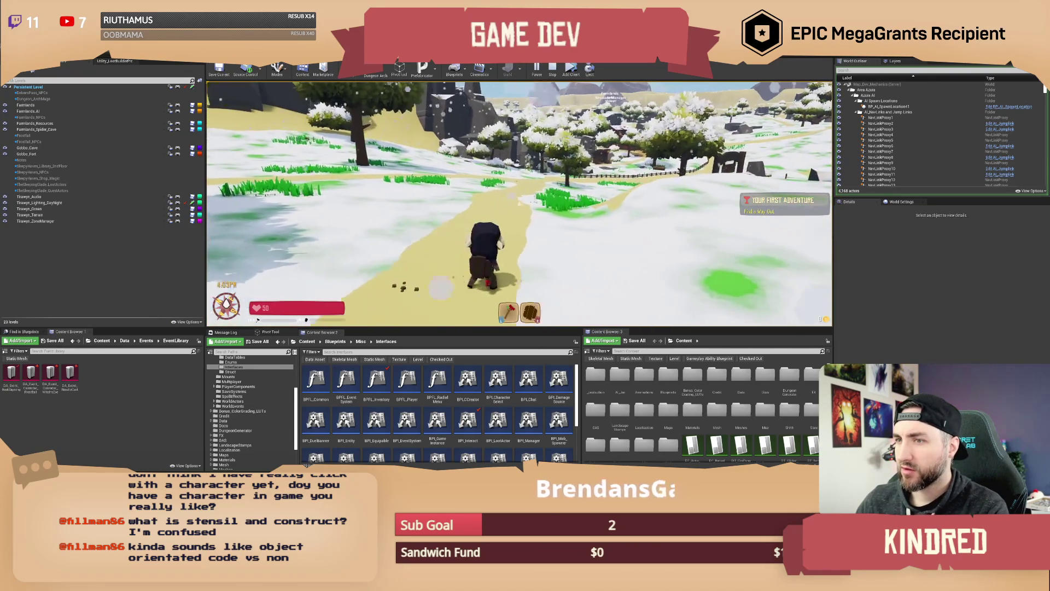
{"action": "key", "text": "w"}
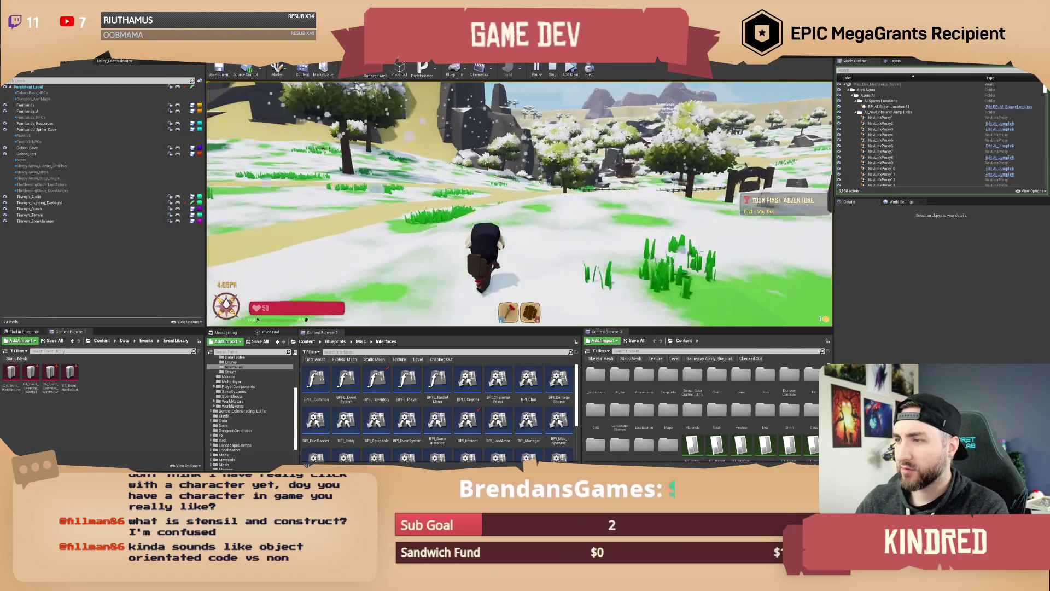
{"action": "key", "text": "w"}
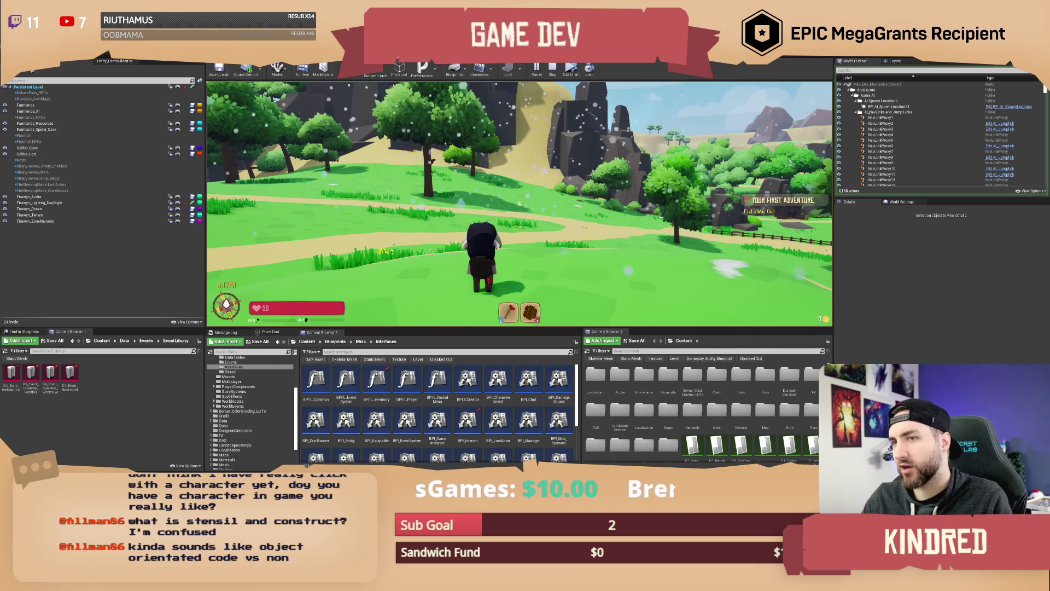
{"action": "key", "text": "Escape"}
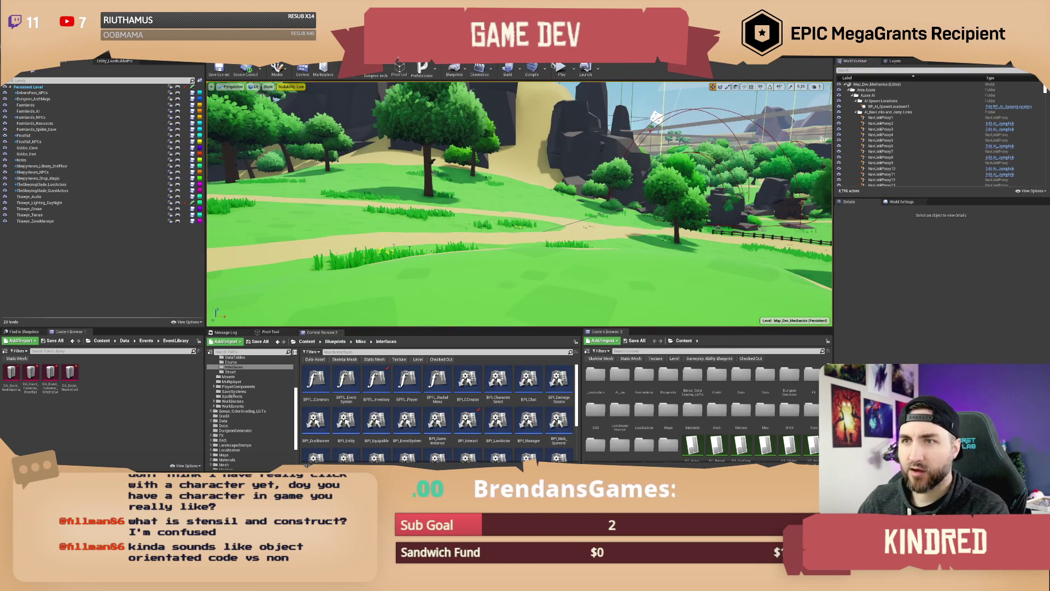
{"action": "key", "text": "alt+Tab"}
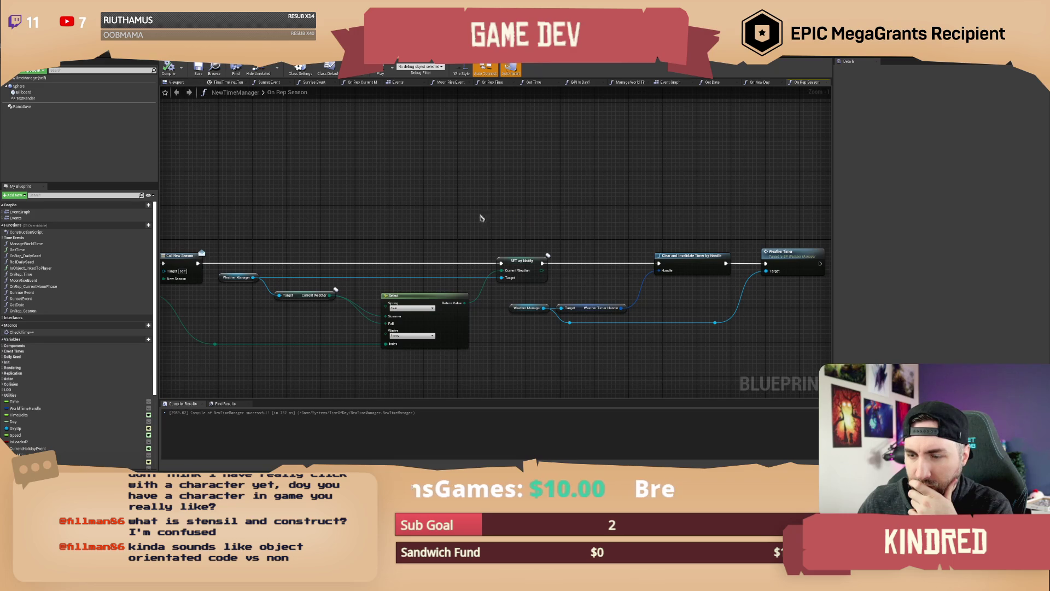
Step: Pan the On Rep Season graph back past Branch and Get Date to its start, then open the Event Graph
{"action": "left_click_drag", "start_coordinate": [368, 208], "coordinate": [600, 202]}
{"action": "left_click_drag", "start_coordinate": [419, 181], "coordinate": [492, 180]}
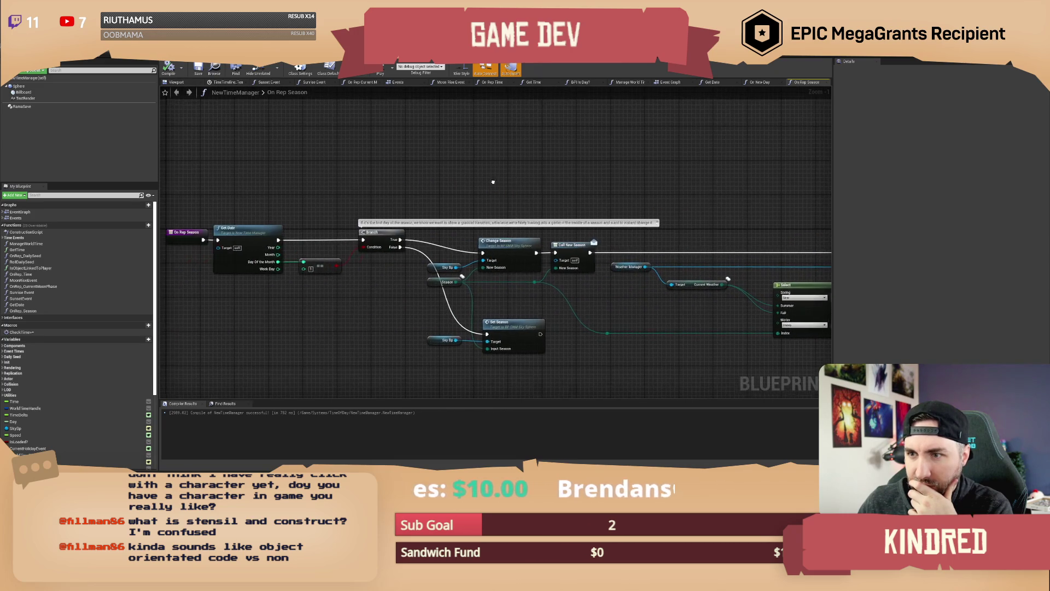
{"action": "left_click_drag", "start_coordinate": [286, 190], "coordinate": [366, 190]}
{"action": "mouse_move", "coordinate": [523, 182]}
{"action": "left_mouse_down"}
{"action": "mouse_move", "coordinate": [441, 181]}
{"action": "mouse_move", "coordinate": [513, 191]}
{"action": "left_mouse_up"}
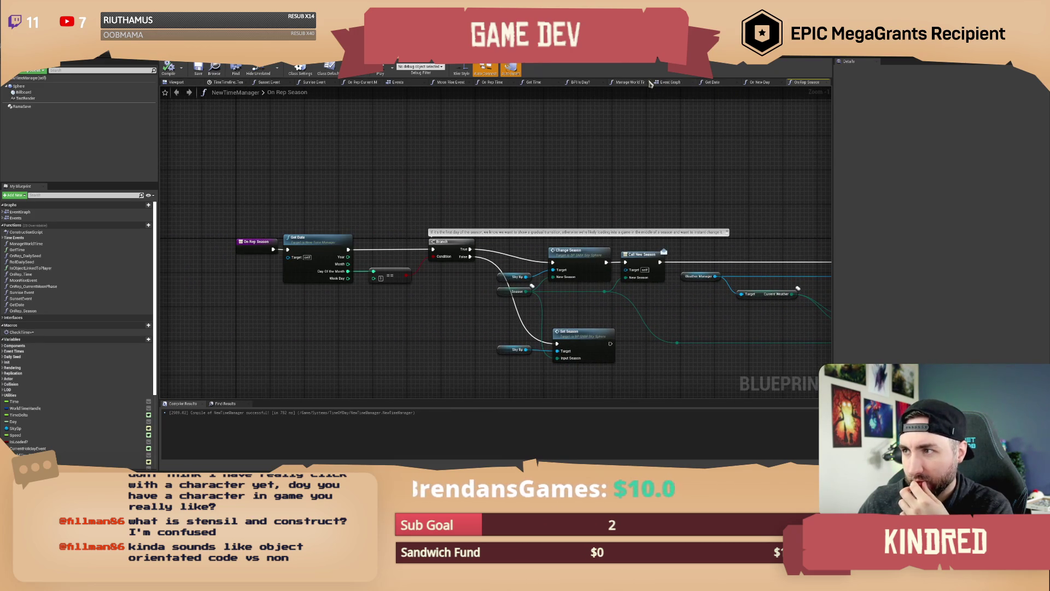
{"action": "left_click", "coordinate": [669, 83]}
Step: Pan and zoom the Event Graph to the Begin play Roll Daily Seed block and StartTime timeline row
{"action": "left_click_drag", "start_coordinate": [420, 208], "coordinate": [215, 187]}
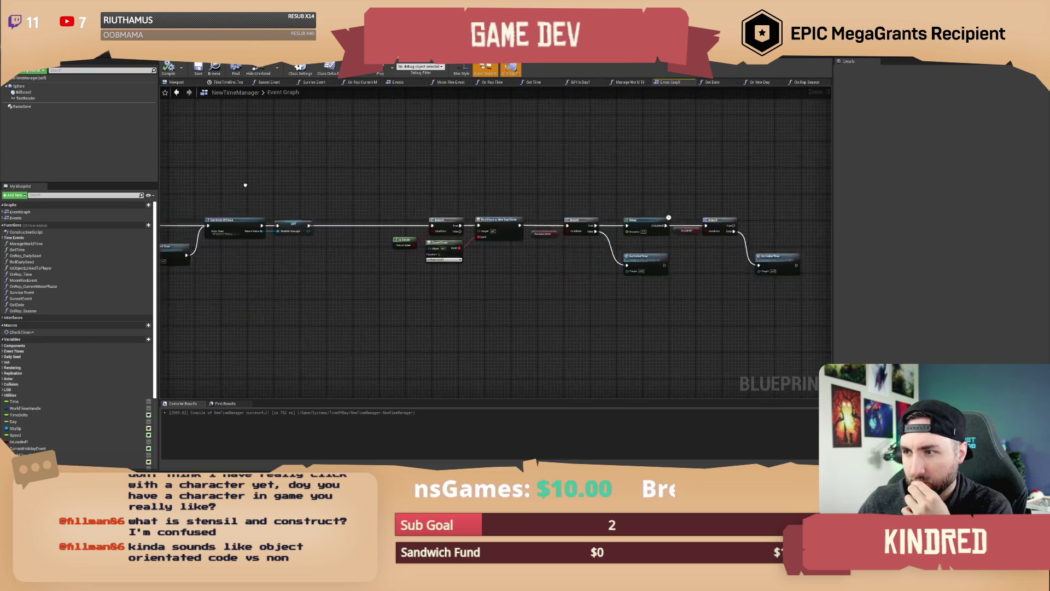
{"action": "scroll", "coordinate": [526, 181], "scroll_direction": "up", "scroll_amount": 3}
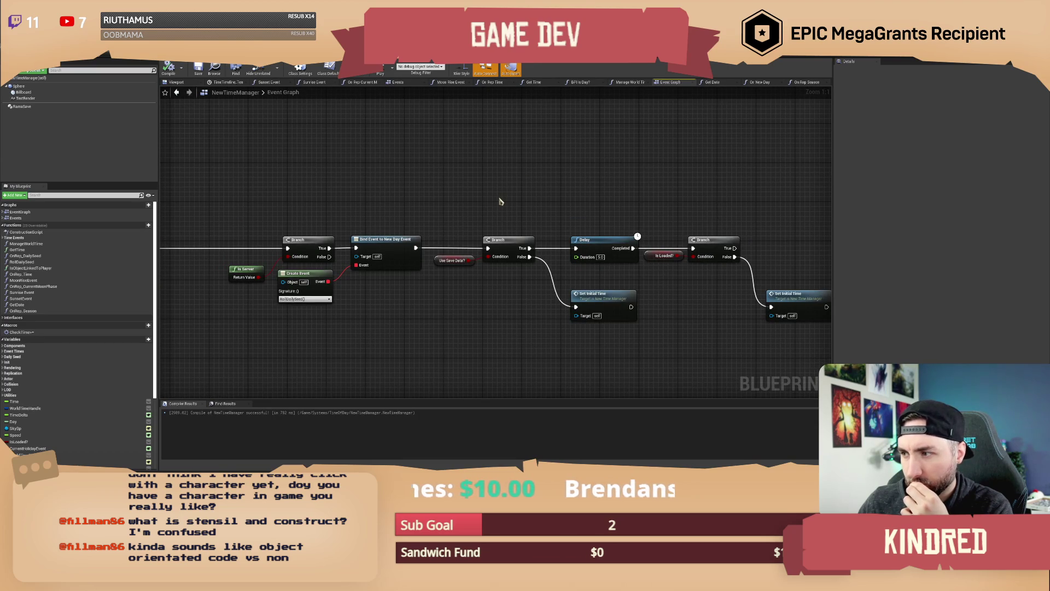
{"action": "left_click_drag", "start_coordinate": [329, 207], "coordinate": [699, 164]}
{"action": "left_click_drag", "start_coordinate": [575, 219], "coordinate": [688, 229]}
{"action": "left_click_drag", "start_coordinate": [420, 306], "coordinate": [587, 247]}
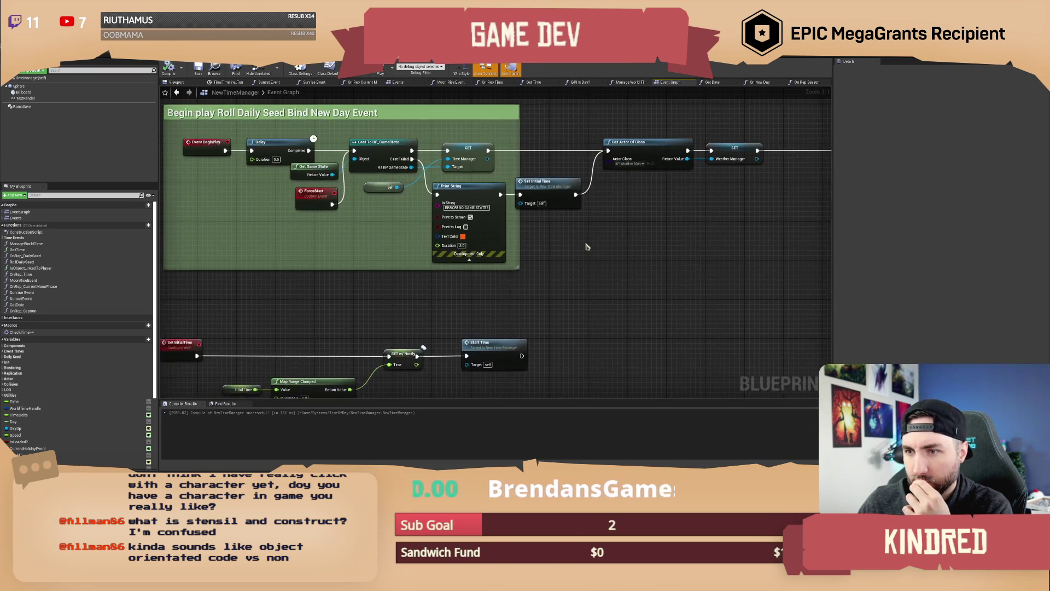
{"action": "mouse_move", "coordinate": [452, 315]}
{"action": "left_mouse_down"}
{"action": "mouse_move", "coordinate": [510, 308]}
{"action": "mouse_move", "coordinate": [497, 252]}
{"action": "mouse_move", "coordinate": [485, 309]}
{"action": "left_mouse_up"}
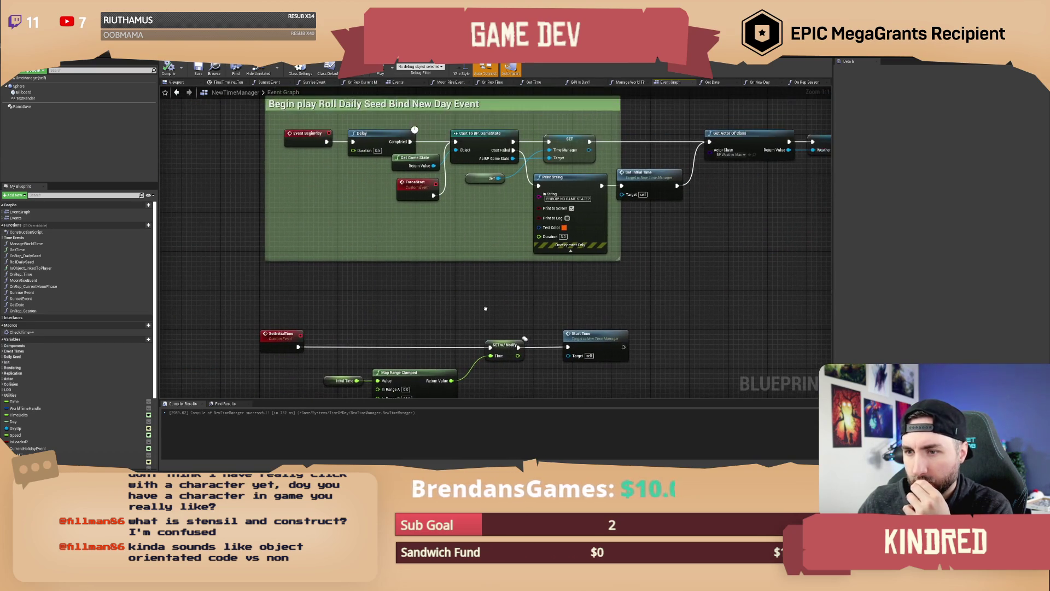
{"action": "scroll", "coordinate": [485, 308], "scroll_direction": "down", "scroll_amount": 4}
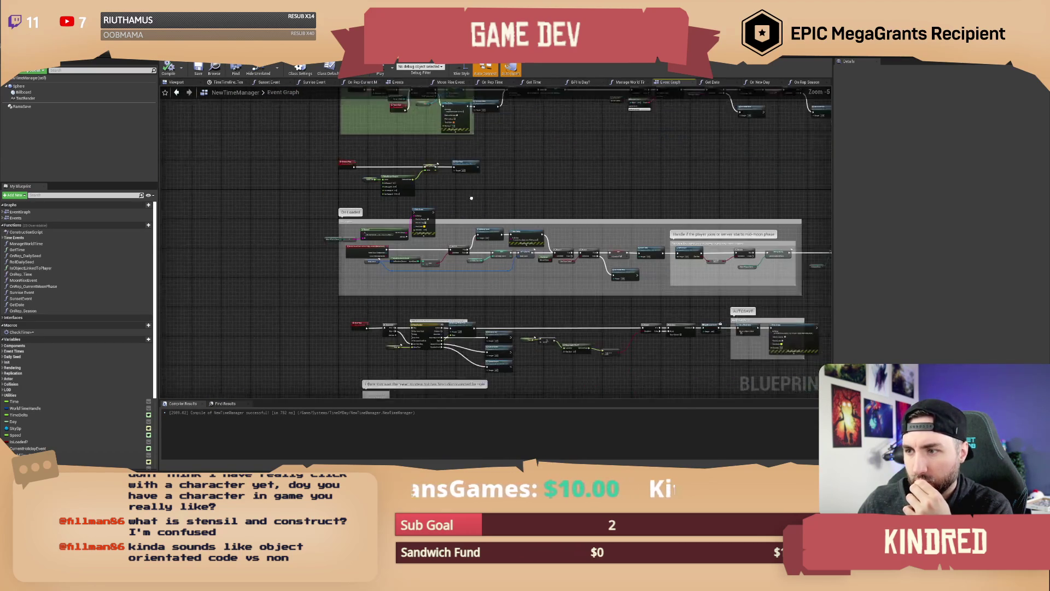
{"action": "scroll", "coordinate": [591, 235], "scroll_direction": "up", "scroll_amount": 5}
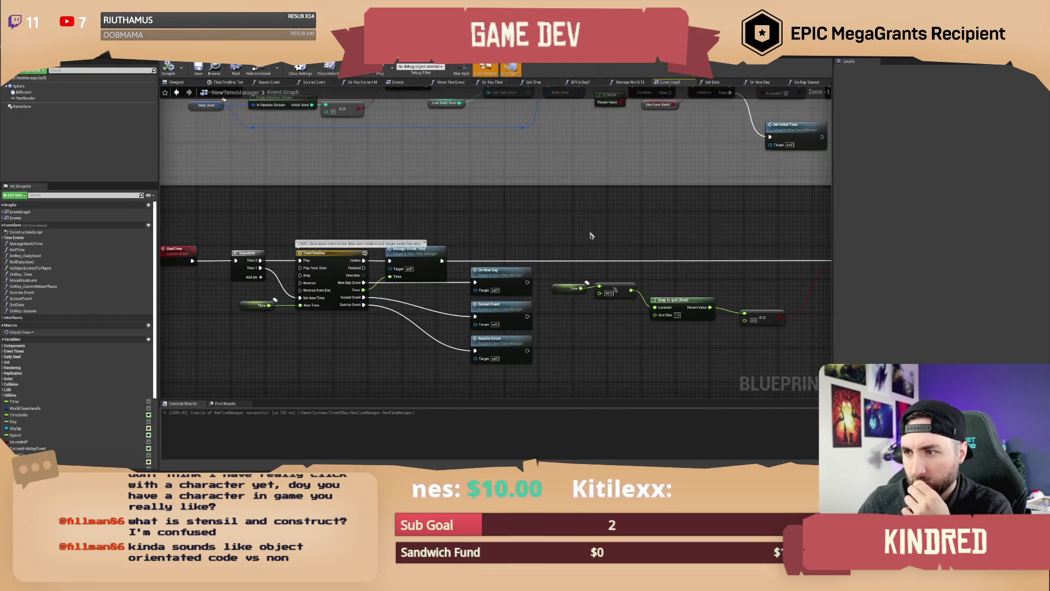
{"action": "double_click", "coordinate": [476, 243]}
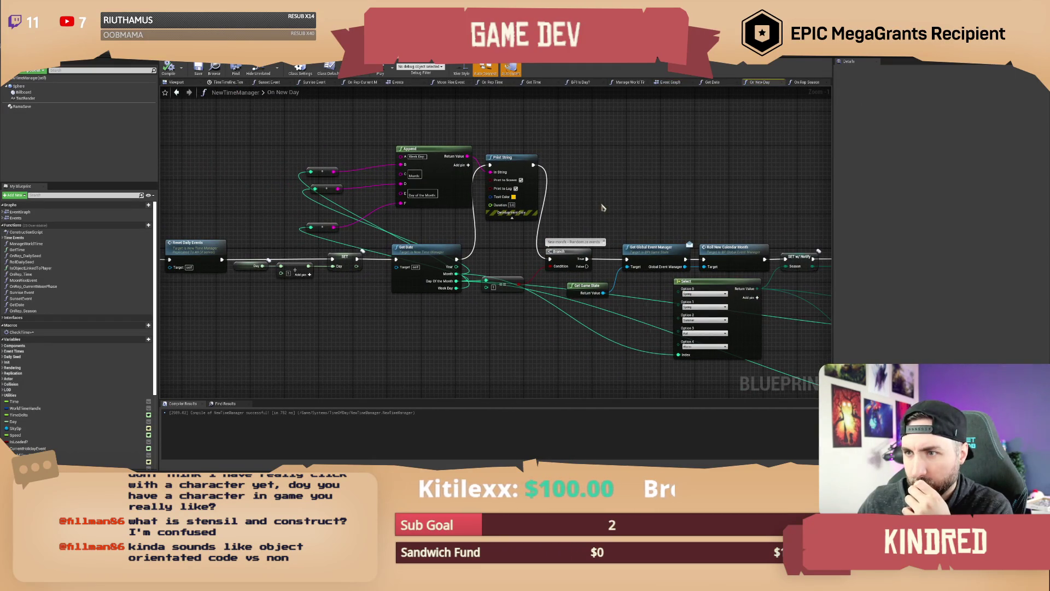
{"action": "mouse_move", "coordinate": [596, 206]}
{"action": "left_mouse_down"}
{"action": "mouse_move", "coordinate": [722, 198]}
{"action": "mouse_move", "coordinate": [502, 178]}
{"action": "left_mouse_up"}
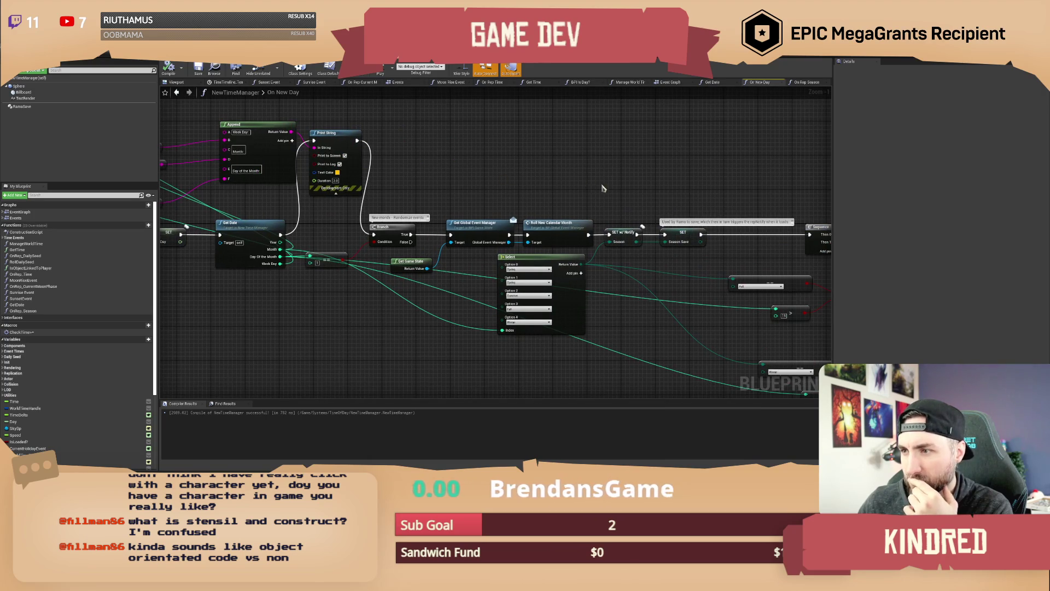
{"action": "left_click_drag", "start_coordinate": [603, 188], "coordinate": [466, 184]}
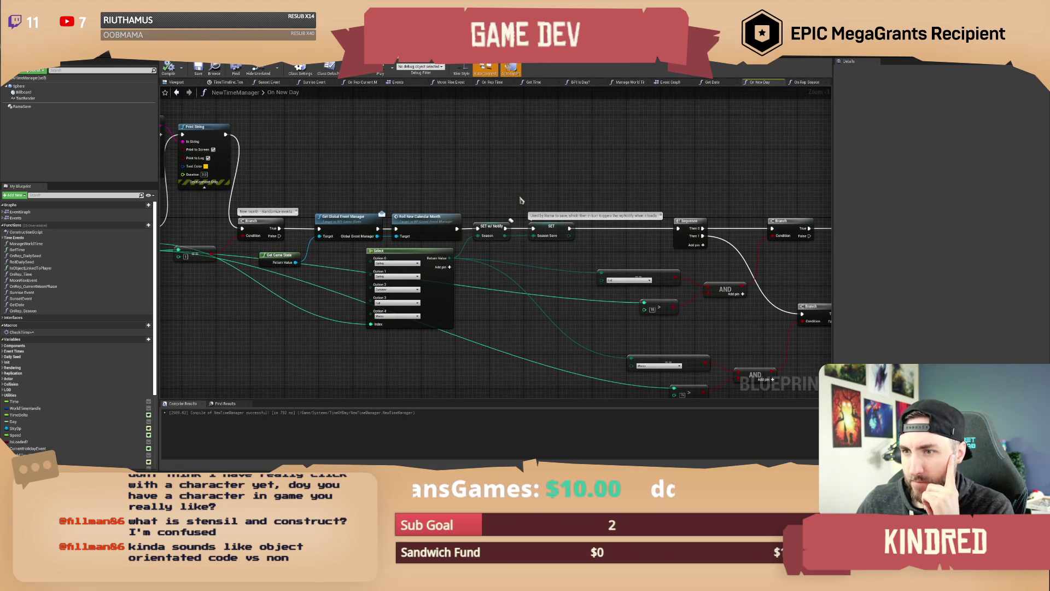
{"action": "left_click_drag", "start_coordinate": [603, 190], "coordinate": [510, 187]}
{"action": "left_click_drag", "start_coordinate": [353, 181], "coordinate": [549, 191]}
{"action": "mouse_move", "coordinate": [476, 182]}
{"action": "left_mouse_down"}
{"action": "mouse_move", "coordinate": [831, 177]}
{"action": "mouse_move", "coordinate": [506, 187]}
{"action": "left_mouse_up"}
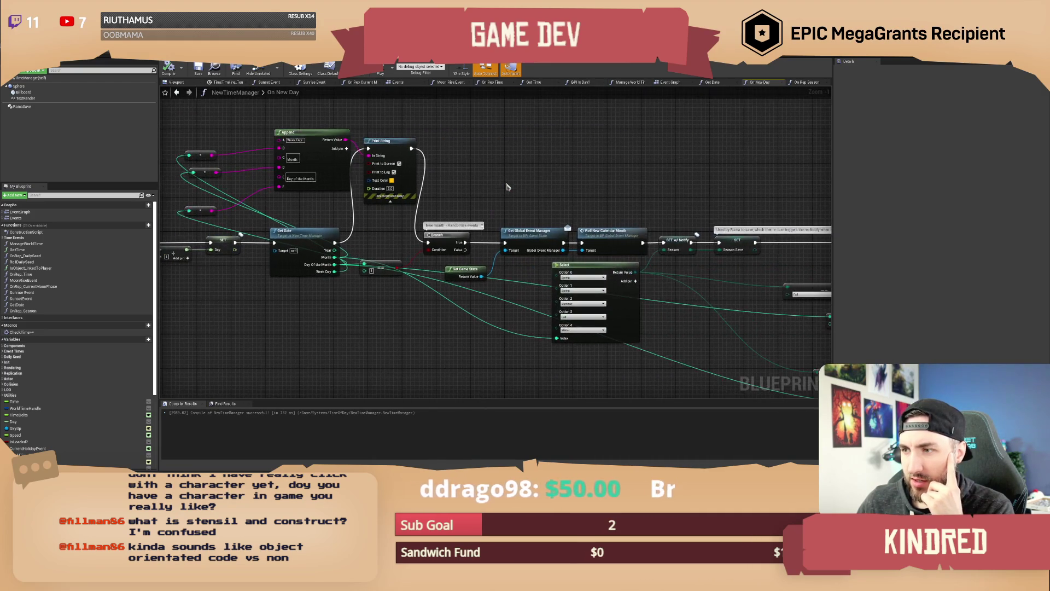
{"action": "left_click_drag", "start_coordinate": [609, 191], "coordinate": [463, 195]}
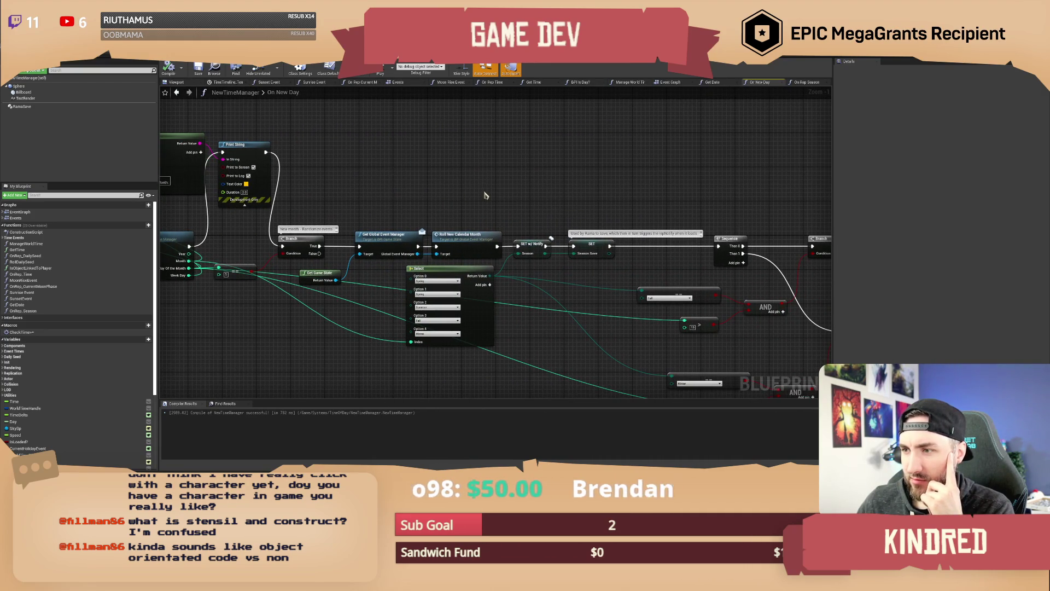
{"action": "left_click_drag", "start_coordinate": [623, 193], "coordinate": [406, 170]}
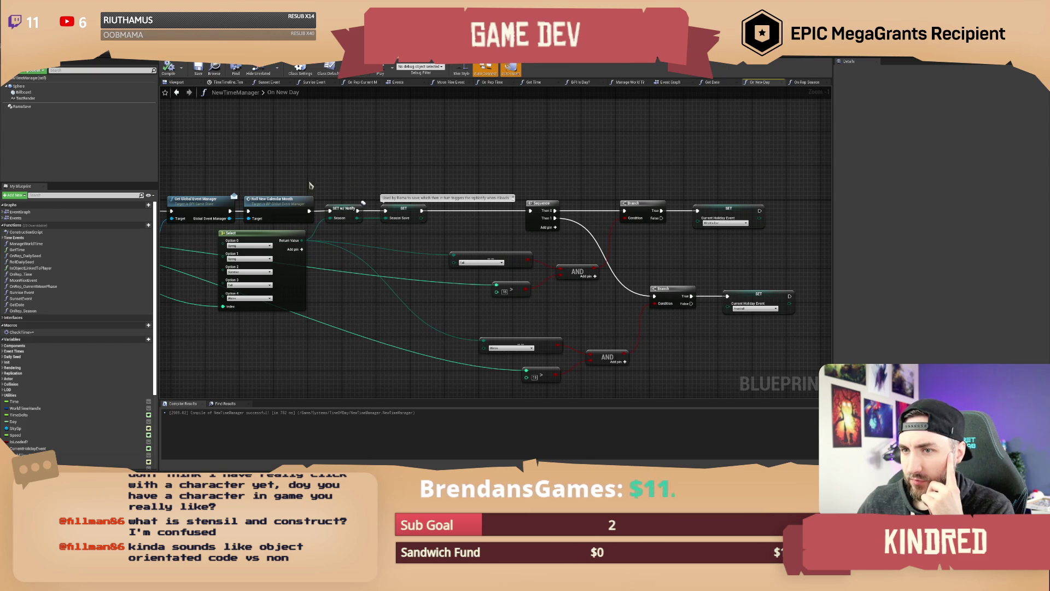
{"action": "mouse_move", "coordinate": [308, 176]}
{"action": "left_mouse_down"}
{"action": "mouse_move", "coordinate": [490, 171]}
{"action": "mouse_move", "coordinate": [346, 204]}
{"action": "mouse_move", "coordinate": [368, 196]}
{"action": "left_mouse_up"}
{"action": "left_click", "coordinate": [410, 222]}
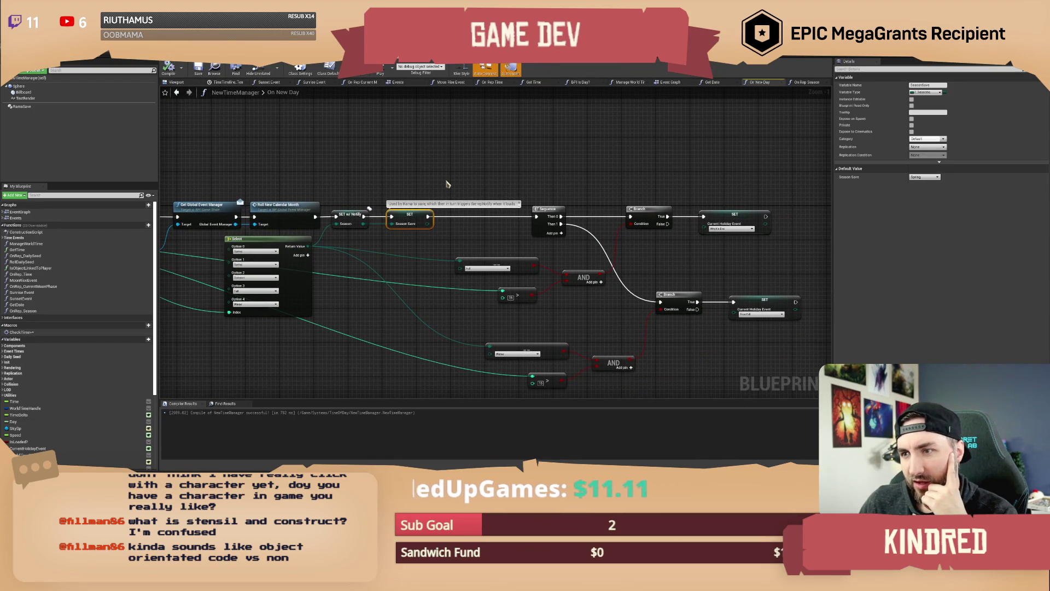
{"action": "left_click", "coordinate": [350, 215]}
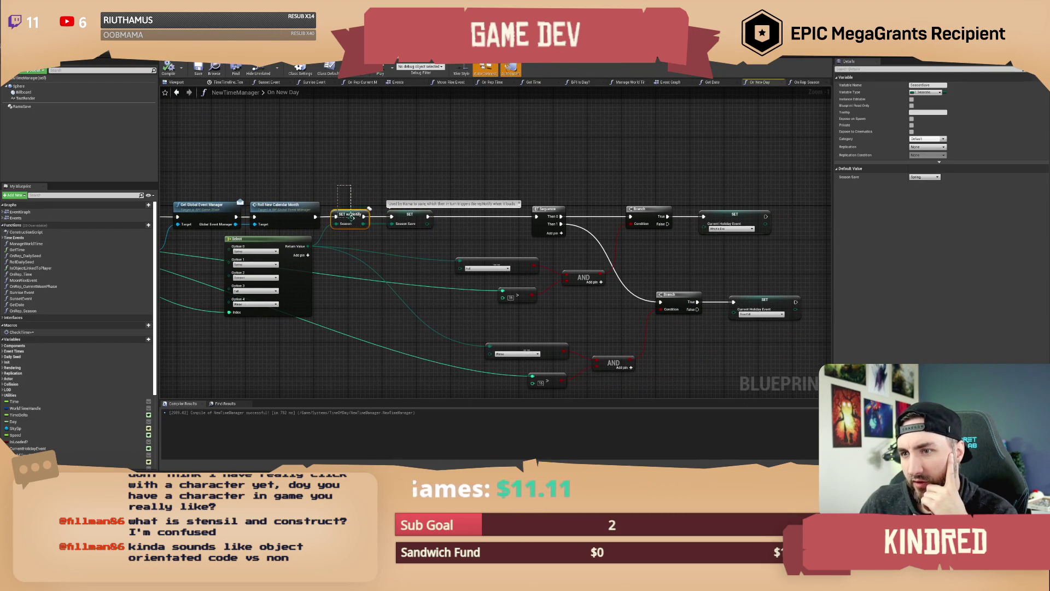
{"action": "left_click", "coordinate": [405, 187]}
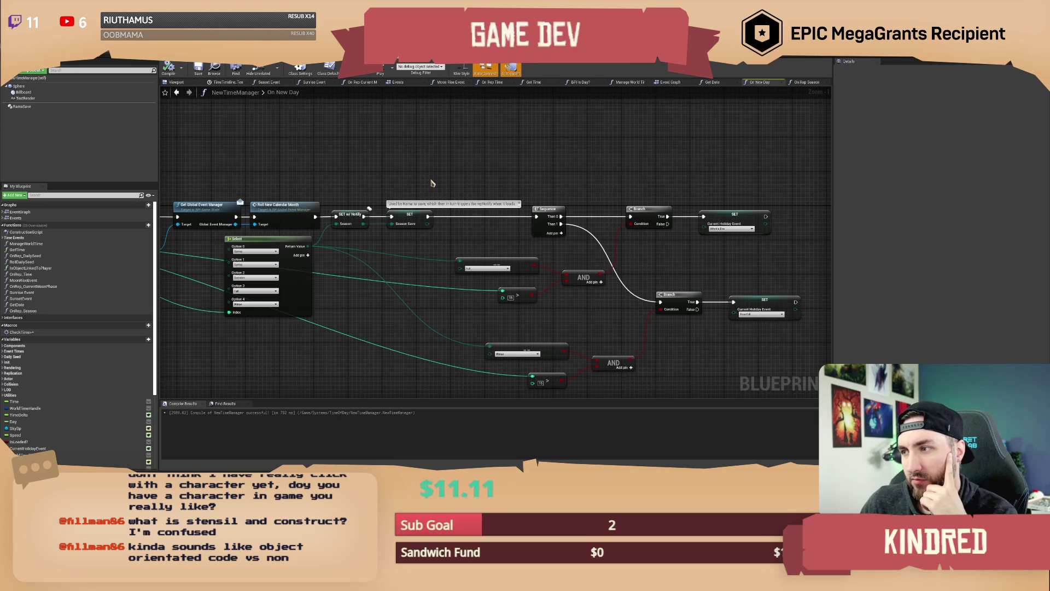
{"action": "left_click_drag", "start_coordinate": [490, 179], "coordinate": [470, 169]}
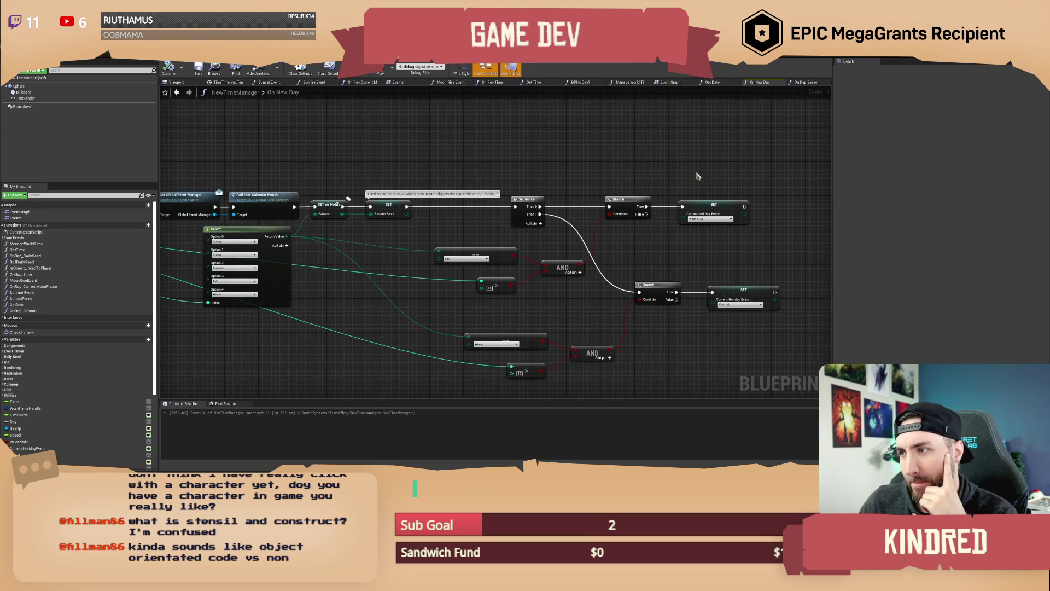
{"action": "left_click_drag", "start_coordinate": [683, 221], "coordinate": [730, 329]}
{"action": "mouse_move", "coordinate": [668, 147]}
{"action": "left_mouse_down"}
{"action": "mouse_move", "coordinate": [745, 300]}
{"action": "mouse_move", "coordinate": [739, 347]}
{"action": "left_mouse_up"}
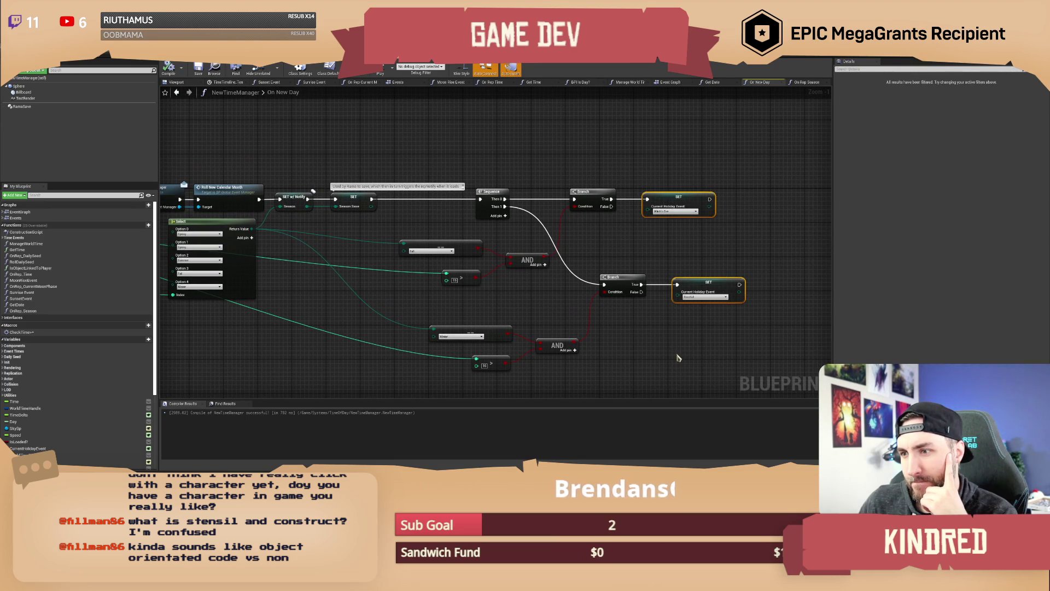
{"action": "left_click", "coordinate": [637, 163]}
{"action": "left_click_drag", "start_coordinate": [464, 165], "coordinate": [641, 173]}
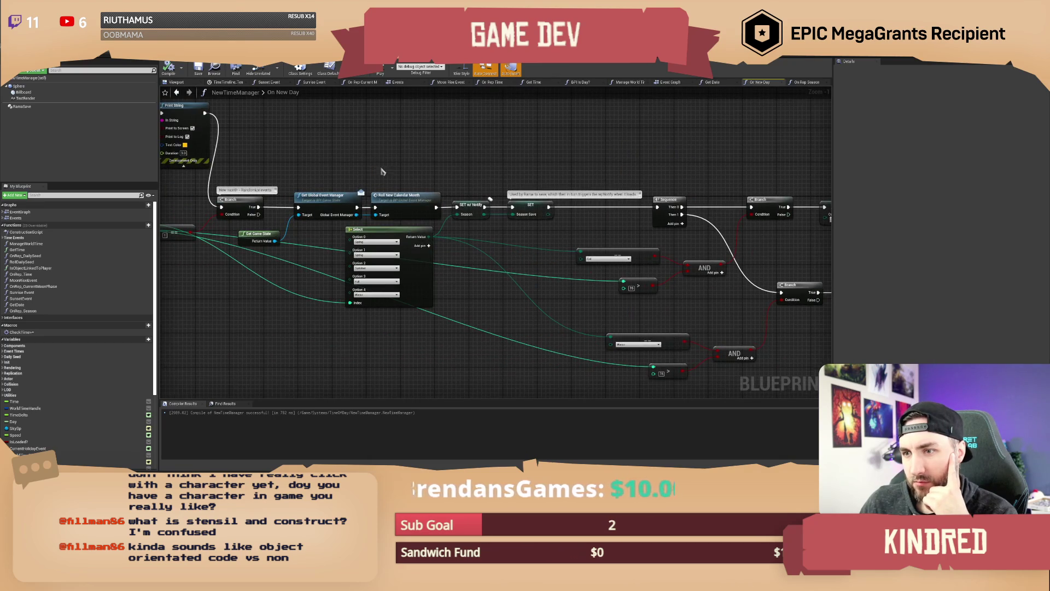
{"action": "left_click_drag", "start_coordinate": [382, 172], "coordinate": [523, 184]}
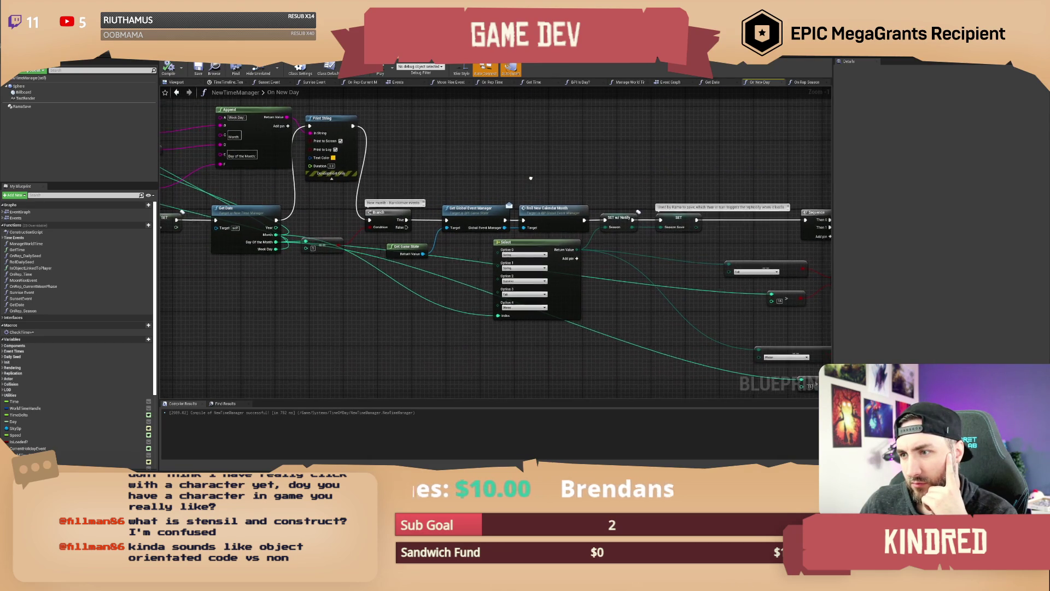
{"action": "left_click_drag", "start_coordinate": [523, 184], "coordinate": [483, 173]}
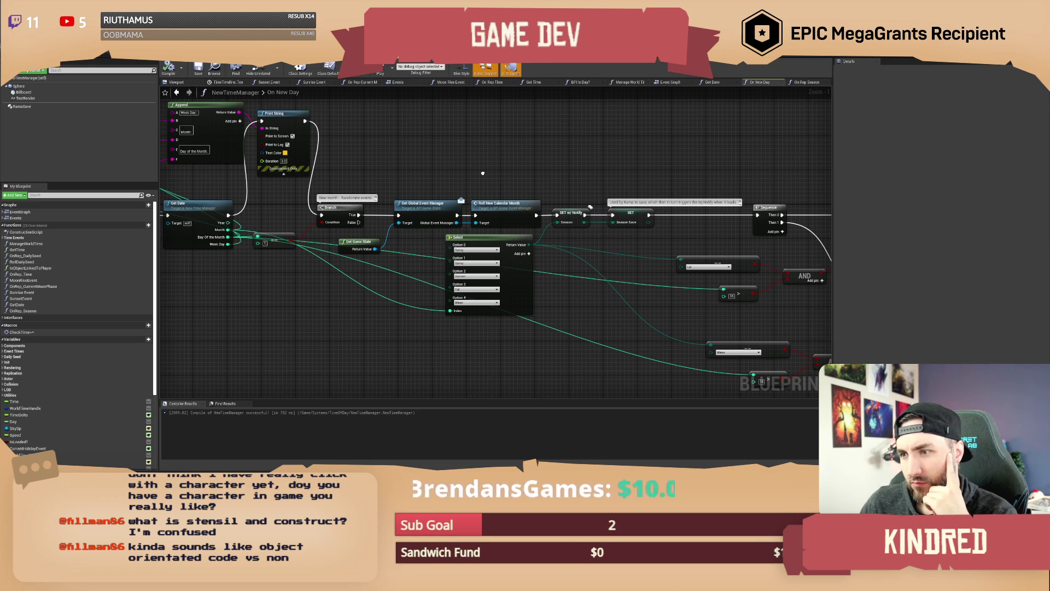
{"action": "mouse_move", "coordinate": [482, 173]}
{"action": "left_mouse_down"}
{"action": "mouse_move", "coordinate": [606, 221]}
{"action": "mouse_move", "coordinate": [784, 205]}
{"action": "mouse_move", "coordinate": [475, 182]}
{"action": "left_mouse_up"}
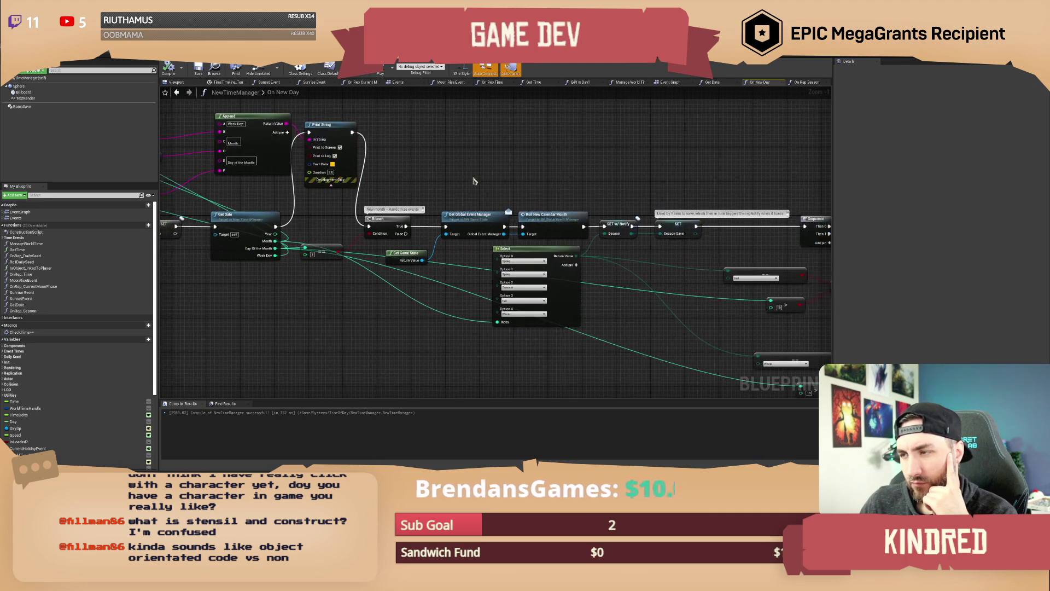
{"action": "left_click_drag", "start_coordinate": [601, 190], "coordinate": [463, 192]}
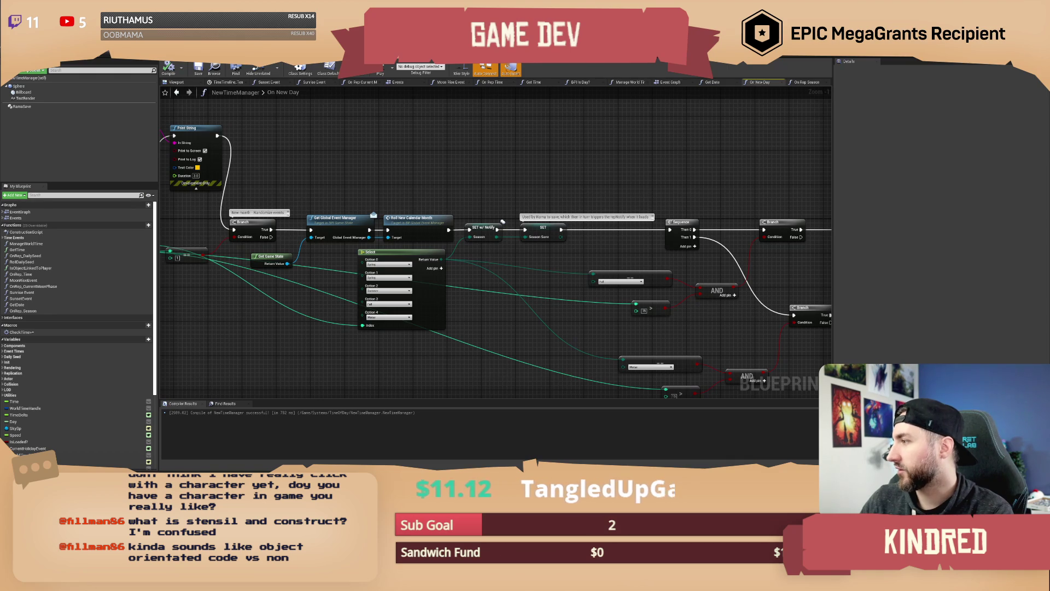
{"action": "key", "text": "alt+Tab"}
Step: Open the Stencyl tour's No Coding Required block-editor image in a new tab, then go back to Unreal
{"action": "key", "text": "super+Up"}
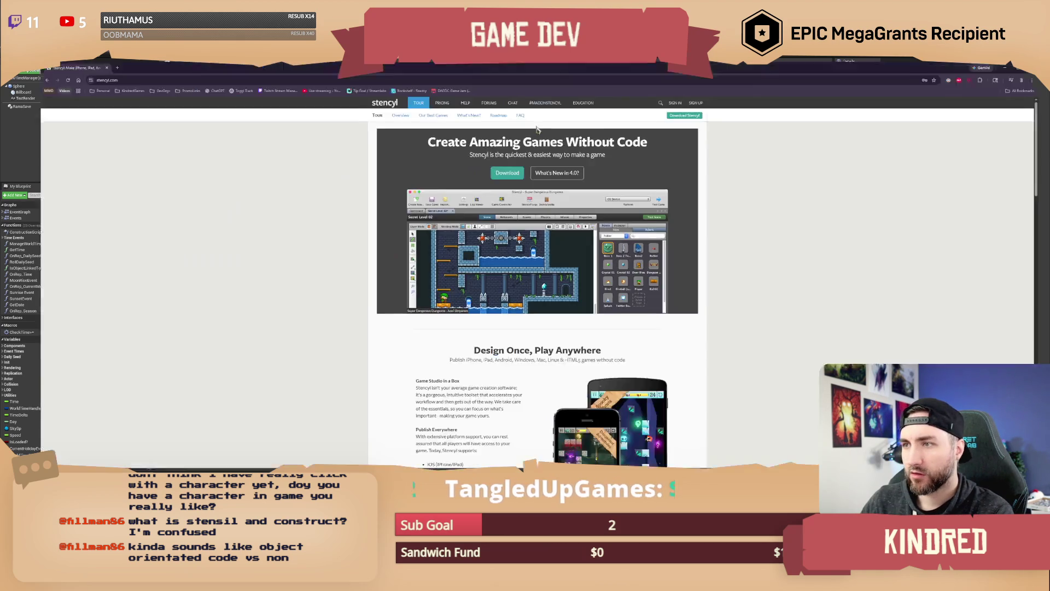
{"action": "scroll", "coordinate": [548, 288], "scroll_direction": "down", "scroll_amount": 8}
{"action": "right_click", "coordinate": [512, 255]}
{"action": "left_click", "coordinate": [531, 260]}
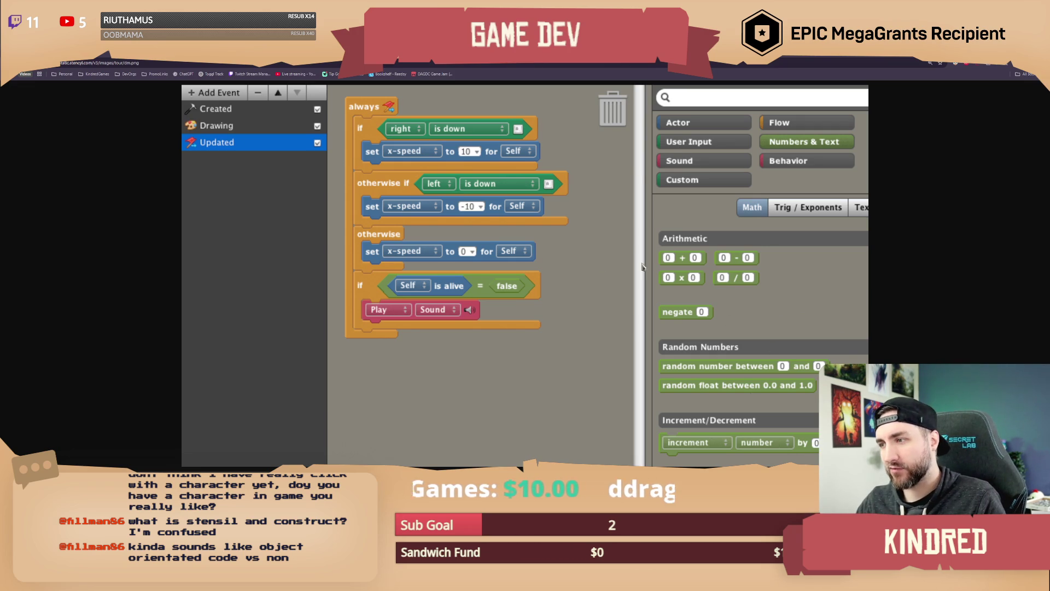
{"action": "key", "text": "alt+Left"}
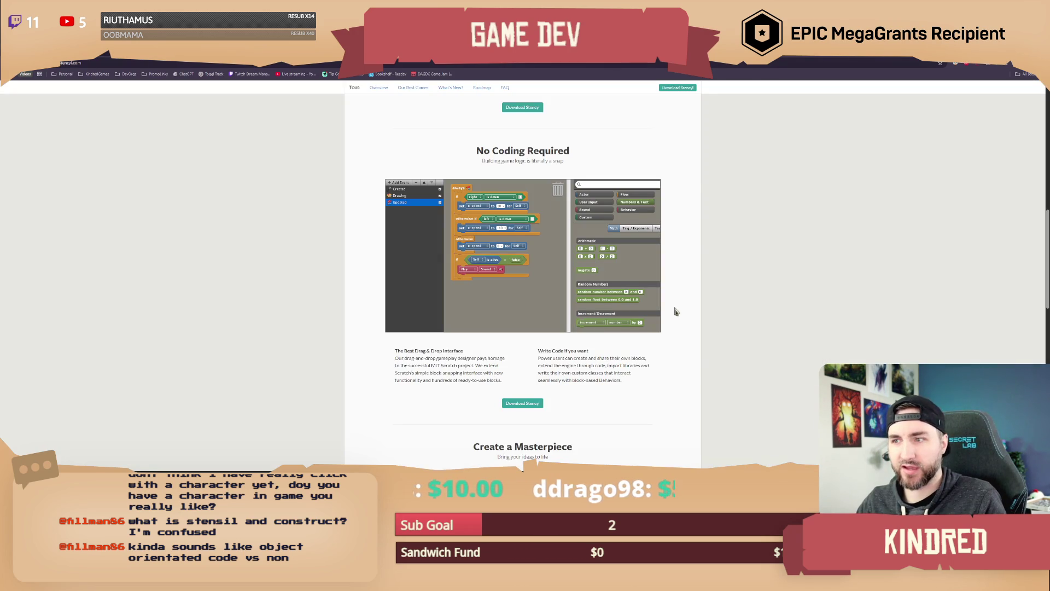
{"action": "key", "text": "alt+Tab"}
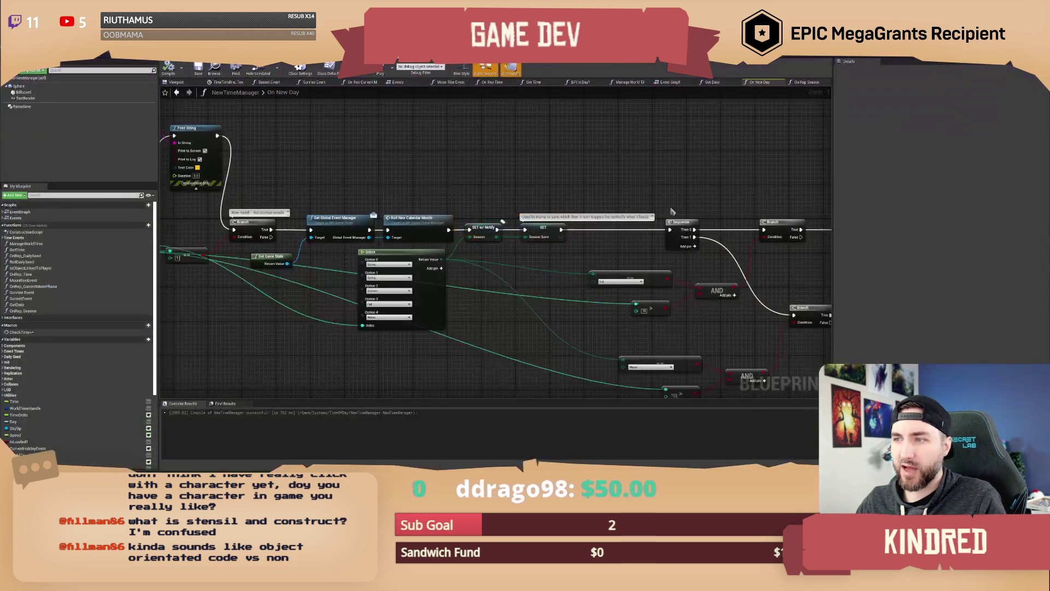
Step: Pan the On New Day graph to bring the Print String node into view
{"action": "left_click_drag", "start_coordinate": [476, 274], "coordinate": [473, 339]}
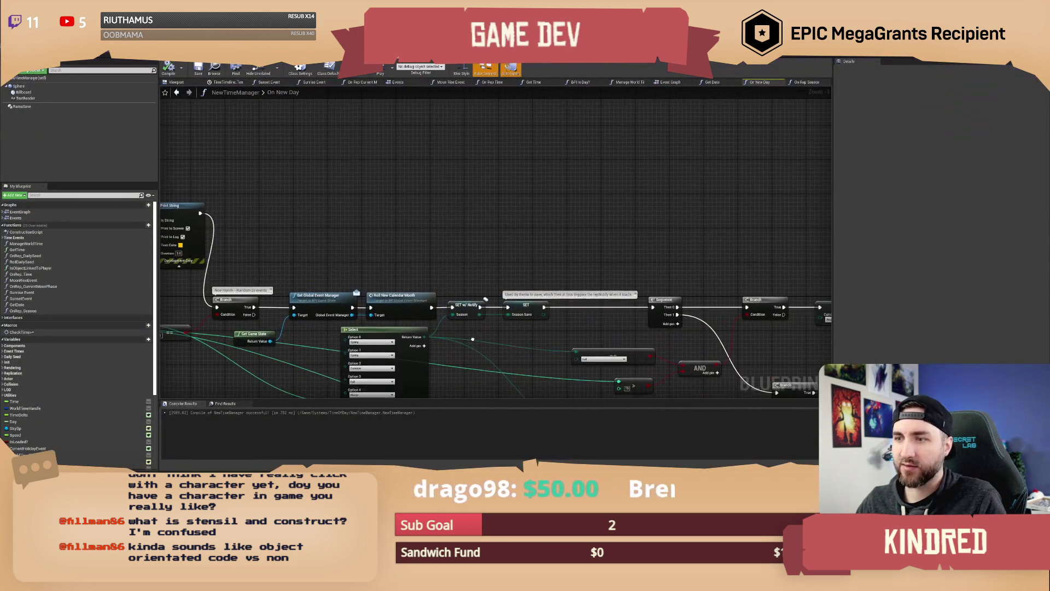
{"action": "right_click", "coordinate": [479, 217]}
{"action": "left_click", "coordinate": [444, 204]}
{"action": "left_click_drag", "start_coordinate": [444, 204], "coordinate": [497, 189]}
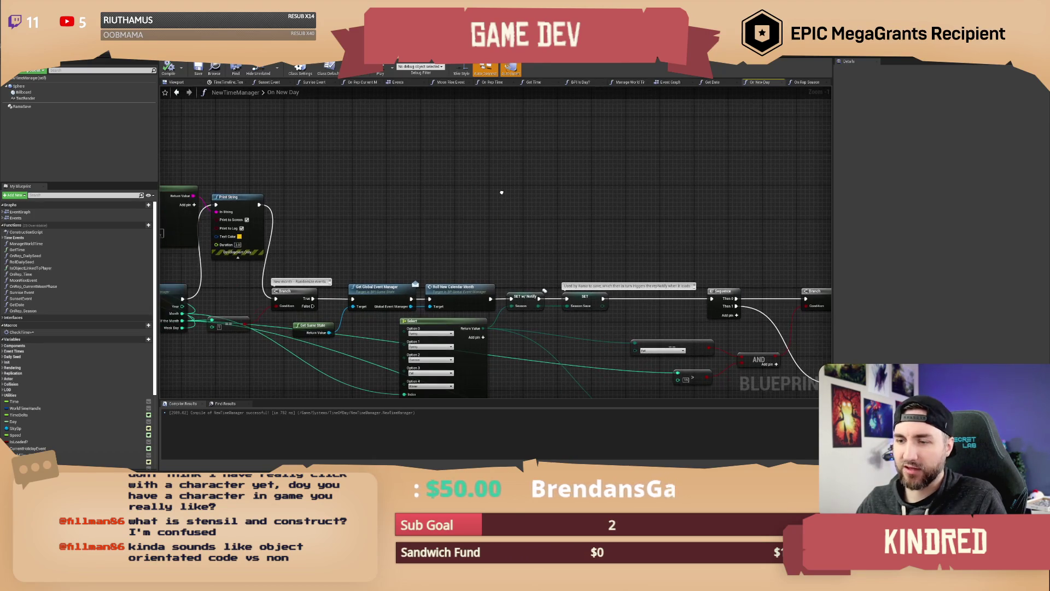
Step: Browse the String category of All Actions without adding anything, then pan to the Append node
{"action": "right_click", "coordinate": [492, 181]}
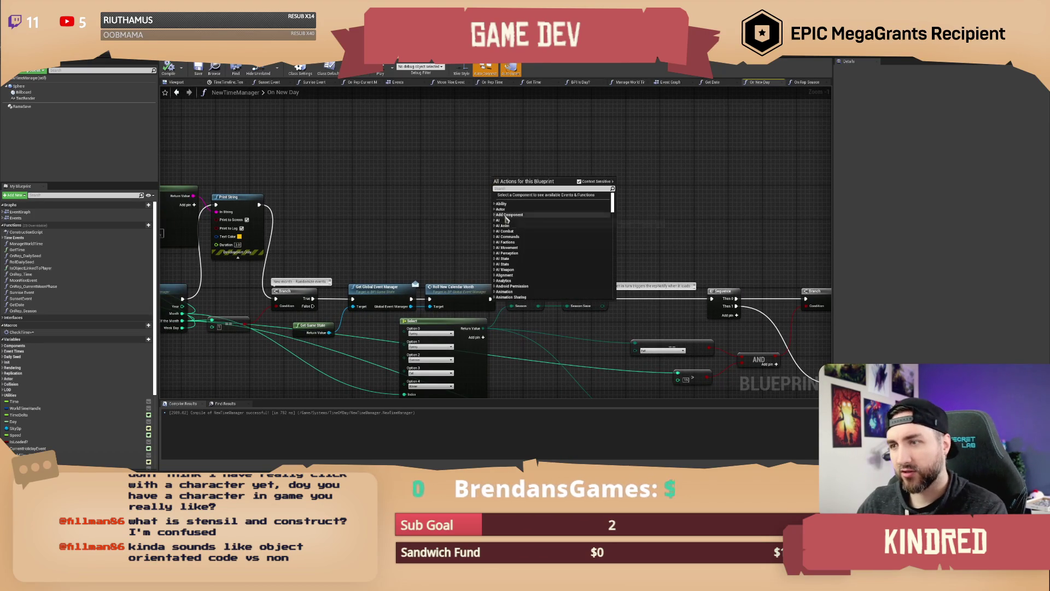
{"action": "scroll", "coordinate": [500, 230], "scroll_direction": "down", "scroll_amount": 5}
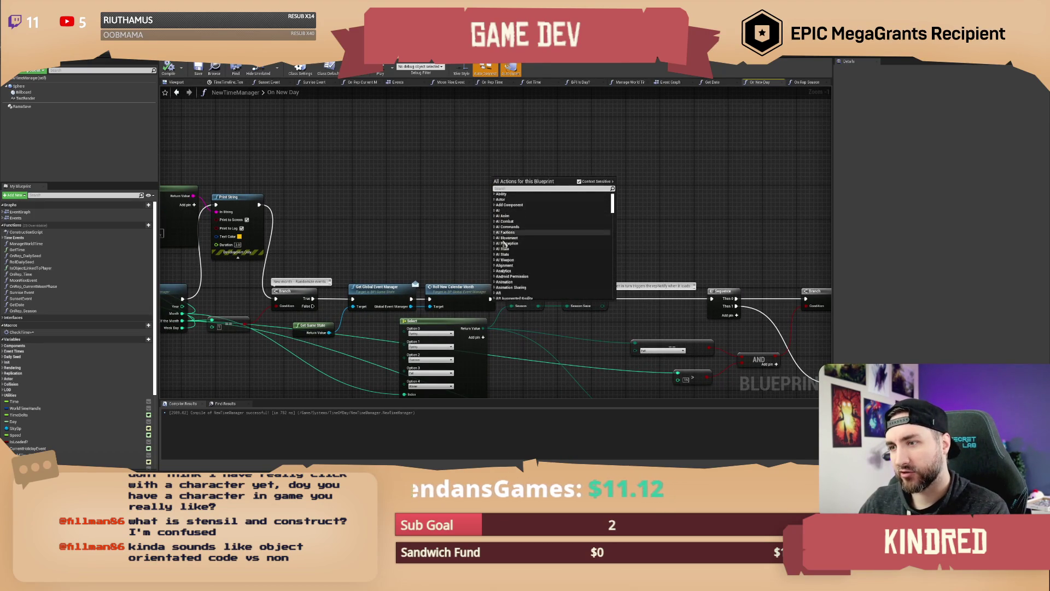
{"action": "scroll", "coordinate": [505, 248], "scroll_direction": "down", "scroll_amount": 15}
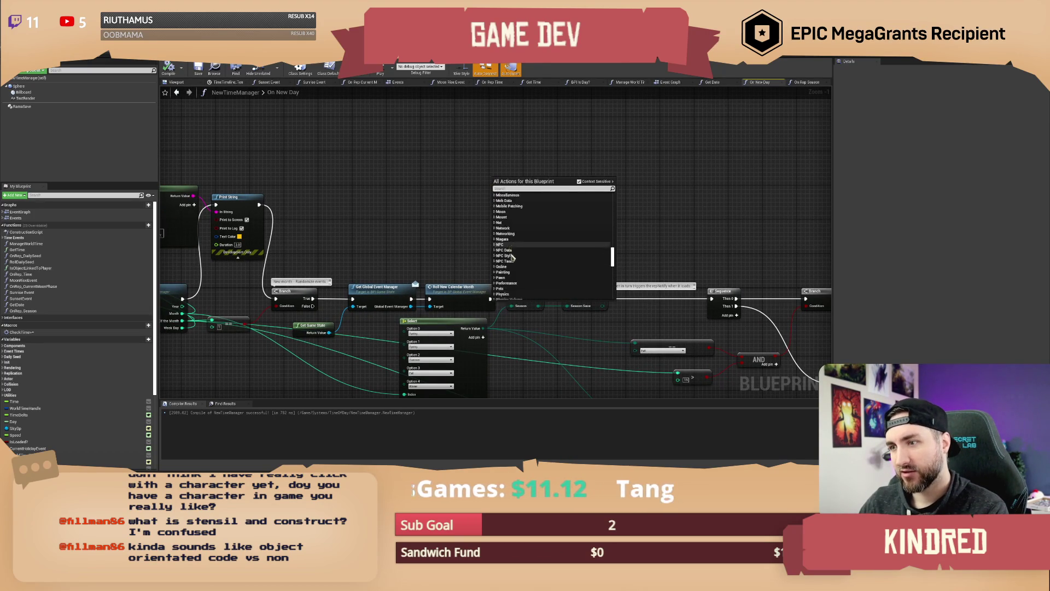
{"action": "scroll", "coordinate": [514, 255], "scroll_direction": "down", "scroll_amount": 3}
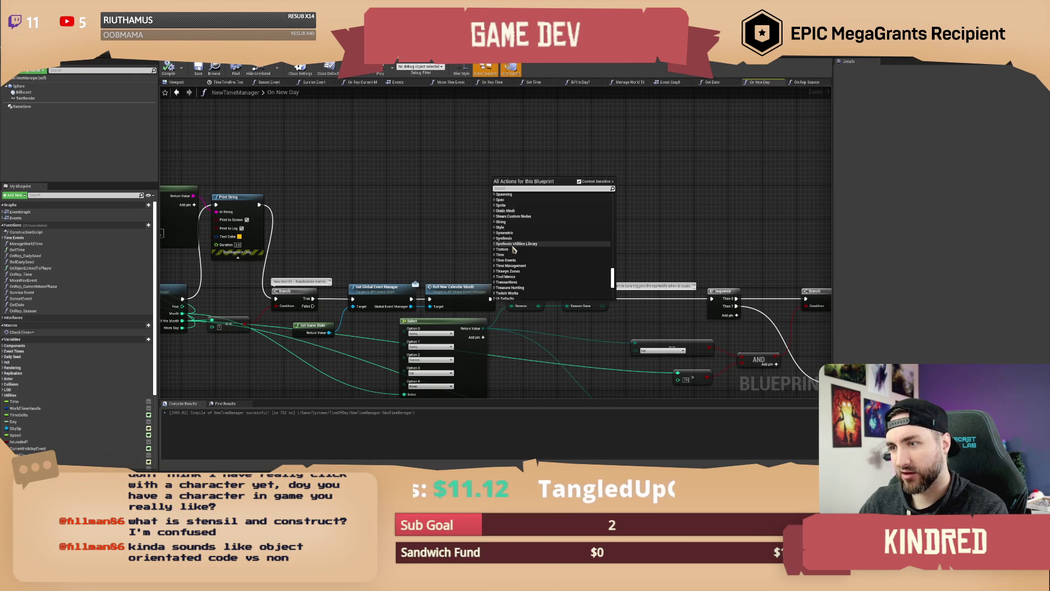
{"action": "scroll", "coordinate": [511, 250], "scroll_direction": "up", "scroll_amount": 2}
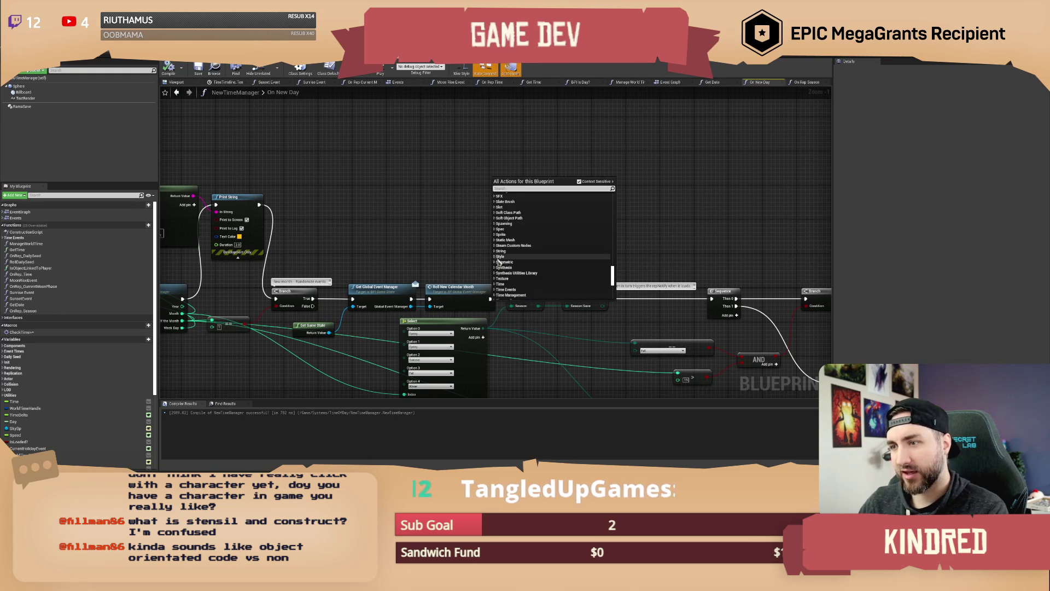
{"action": "left_click", "coordinate": [539, 241]}
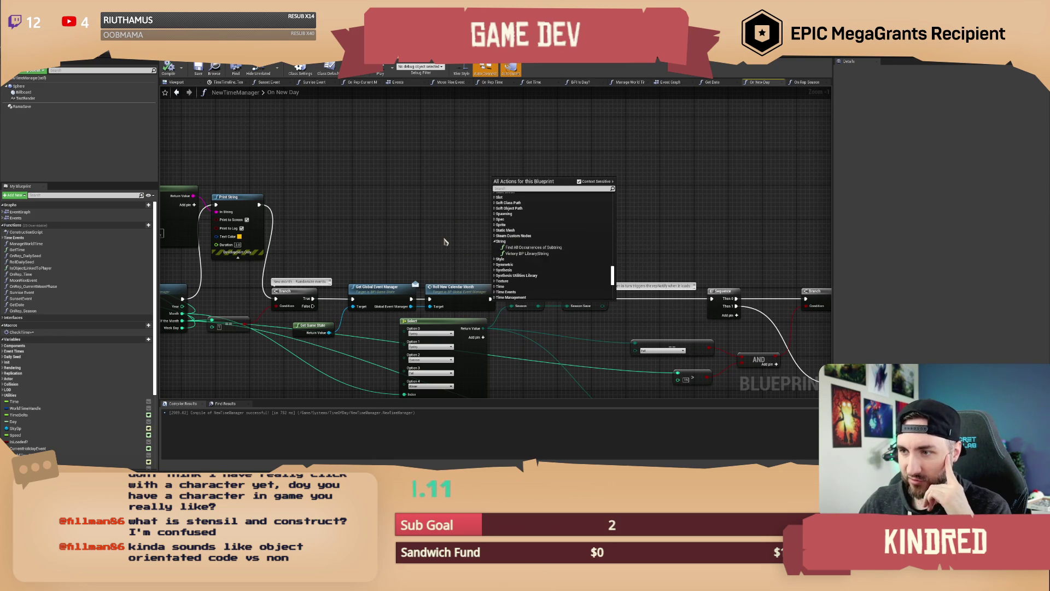
{"action": "left_click", "coordinate": [476, 259]}
{"action": "mouse_move", "coordinate": [476, 260]}
{"action": "left_mouse_down"}
{"action": "mouse_move", "coordinate": [518, 243]}
{"action": "mouse_move", "coordinate": [652, 272]}
{"action": "left_mouse_up"}
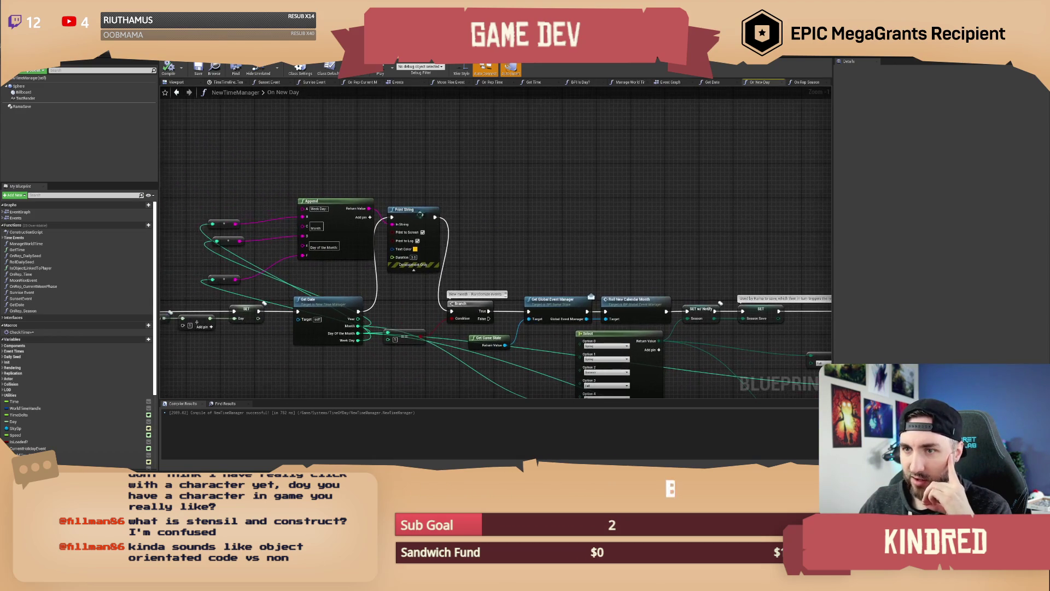
{"action": "left_click_drag", "start_coordinate": [369, 208], "coordinate": [456, 171]}
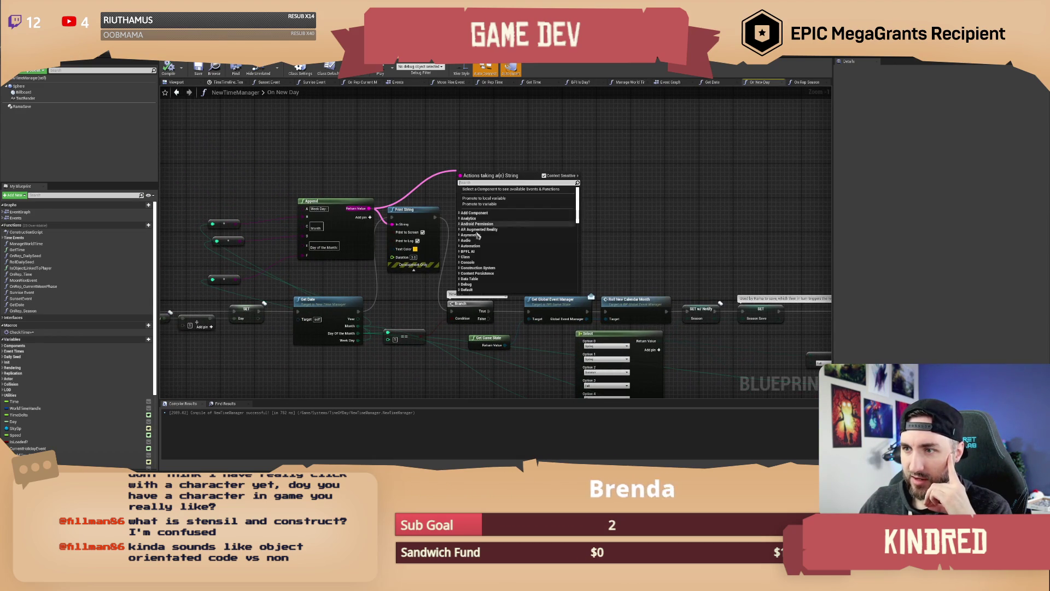
Step: Browse the String category of the action list for a string function
{"action": "scroll", "coordinate": [474, 257], "scroll_direction": "down", "scroll_amount": 10}
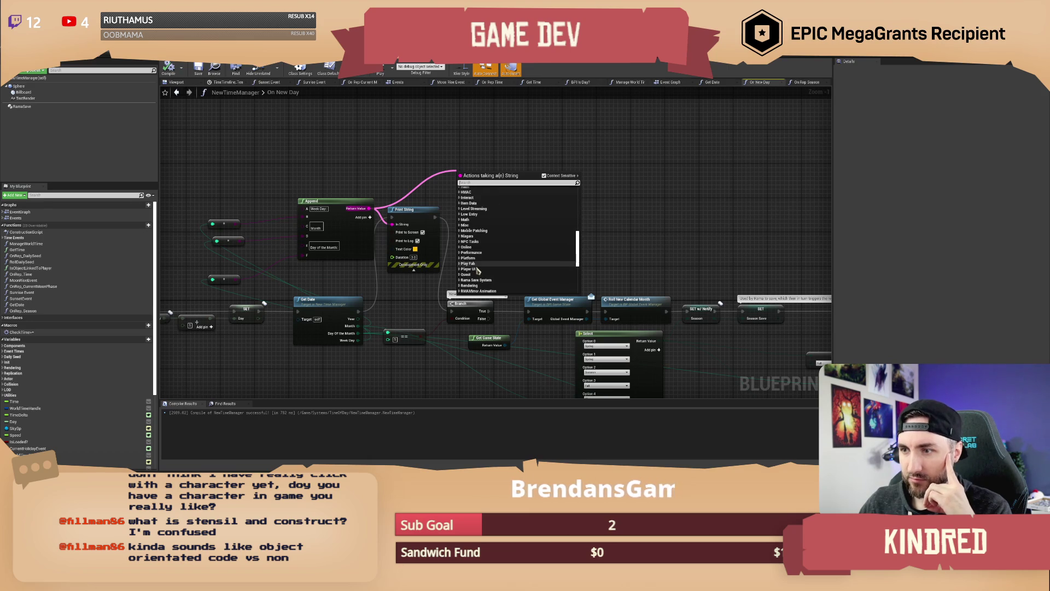
{"action": "left_click", "coordinate": [466, 255]}
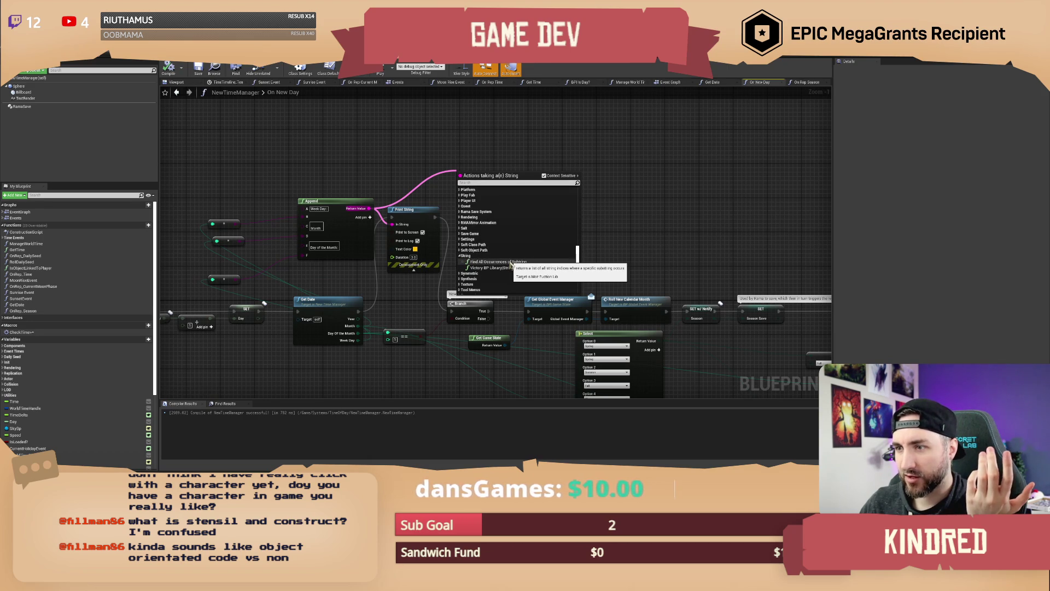
{"action": "scroll", "coordinate": [511, 264], "scroll_direction": "down", "scroll_amount": 5}
{"action": "scroll", "coordinate": [510, 265], "scroll_direction": "up", "scroll_amount": 10}
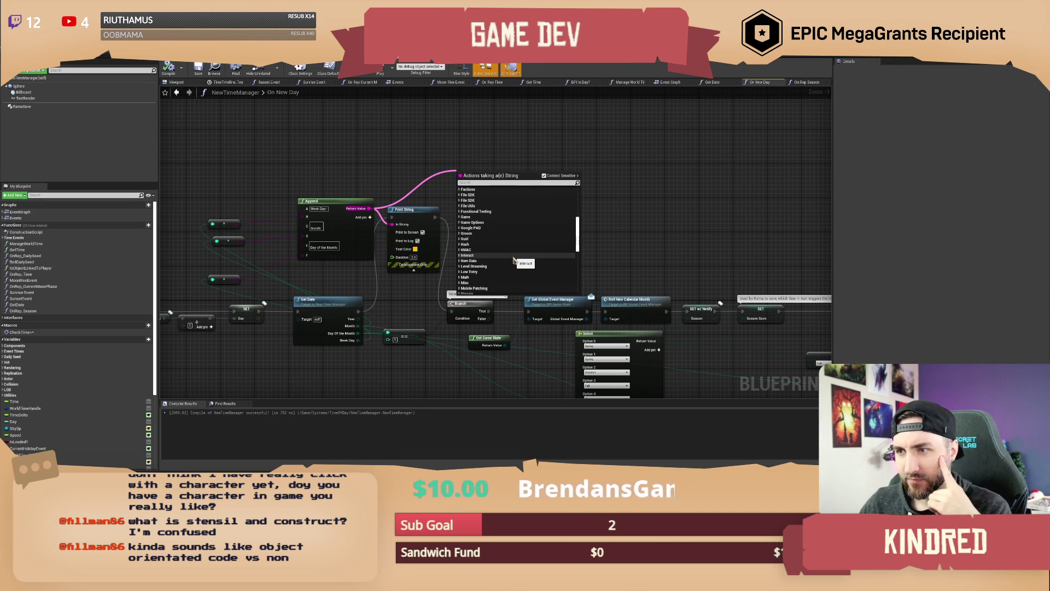
{"action": "scroll", "coordinate": [514, 261], "scroll_direction": "up", "scroll_amount": 4}
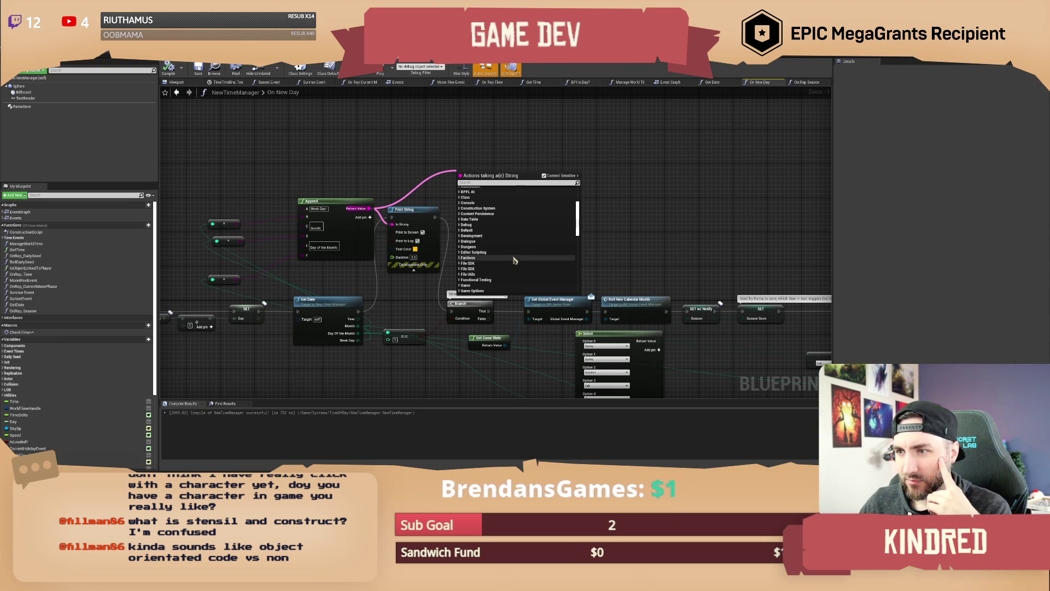
{"action": "scroll", "coordinate": [514, 260], "scroll_direction": "up", "scroll_amount": 3}
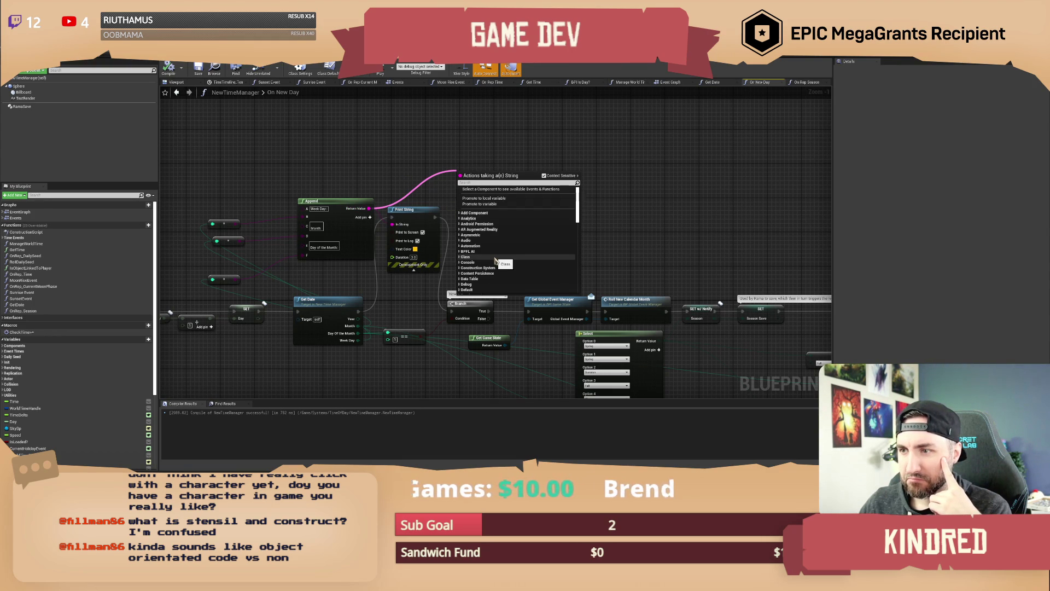
{"action": "scroll", "coordinate": [501, 252], "scroll_direction": "down", "scroll_amount": 3}
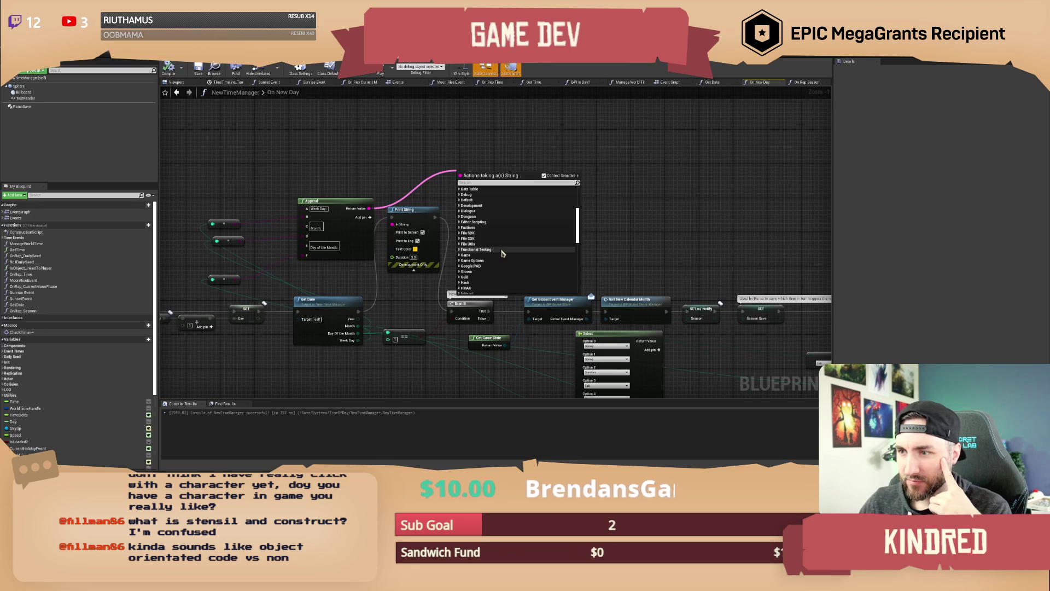
{"action": "scroll", "coordinate": [502, 252], "scroll_direction": "down", "scroll_amount": 2}
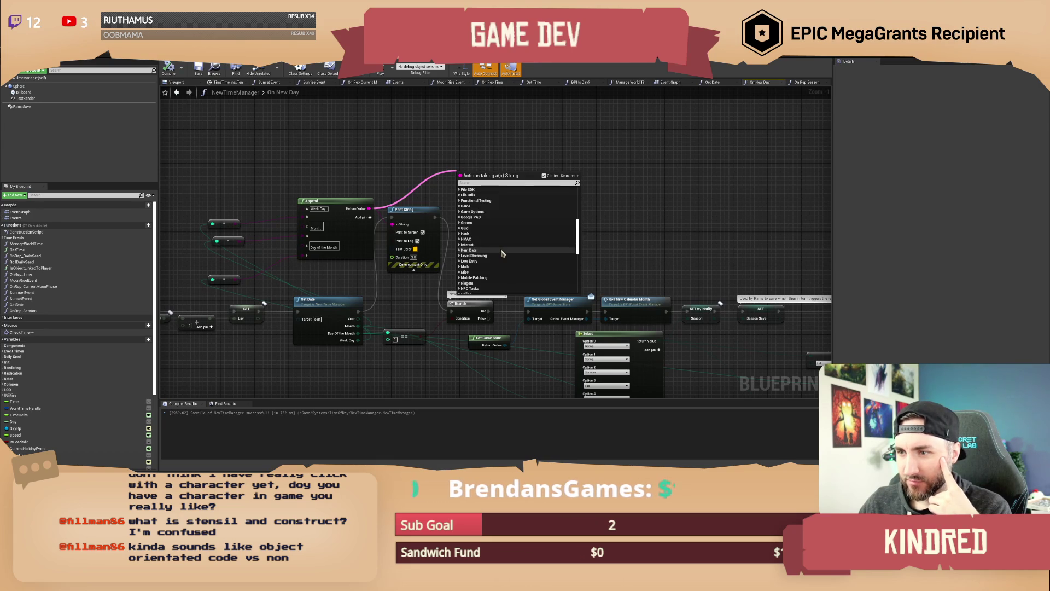
{"action": "scroll", "coordinate": [502, 252], "scroll_direction": "down", "scroll_amount": 2}
{"action": "left_click", "coordinate": [502, 253]}
{"action": "scroll", "coordinate": [502, 252], "scroll_direction": "down", "scroll_amount": 1}
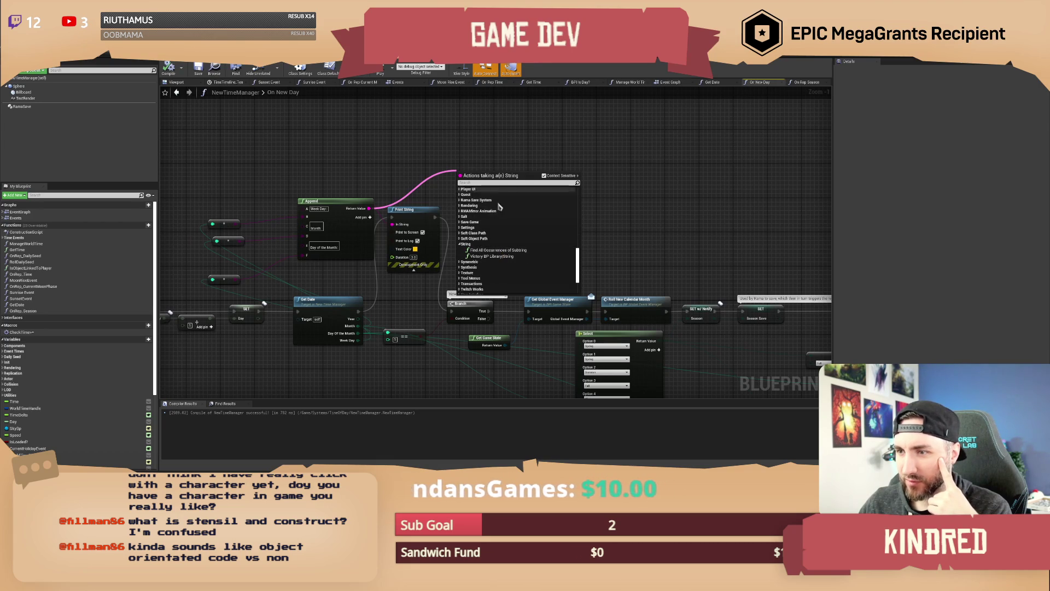
{"action": "scroll", "coordinate": [496, 262], "scroll_direction": "down", "scroll_amount": 1}
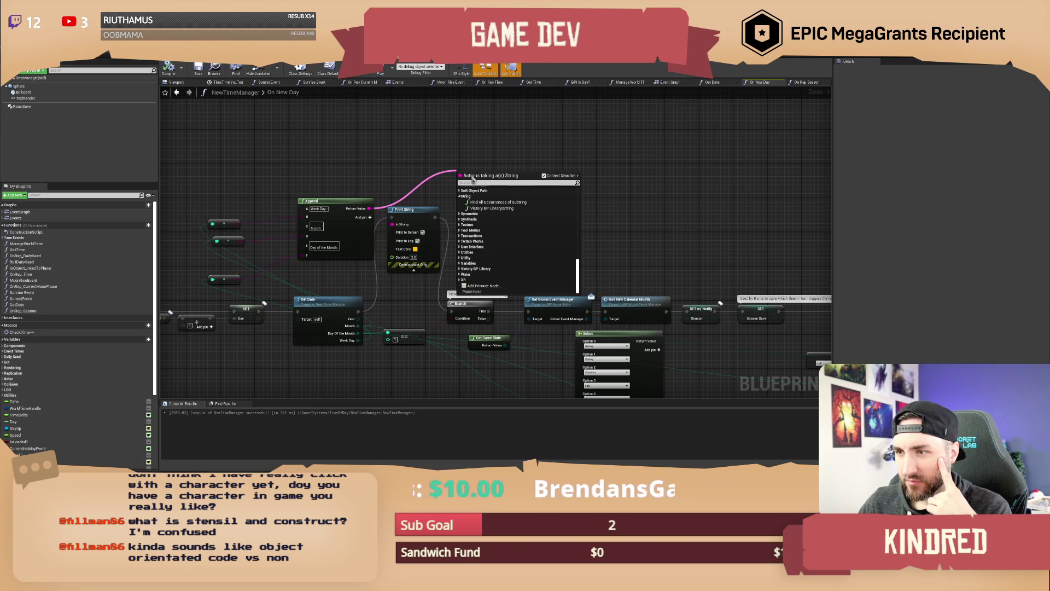
{"action": "type", "text": "string"}
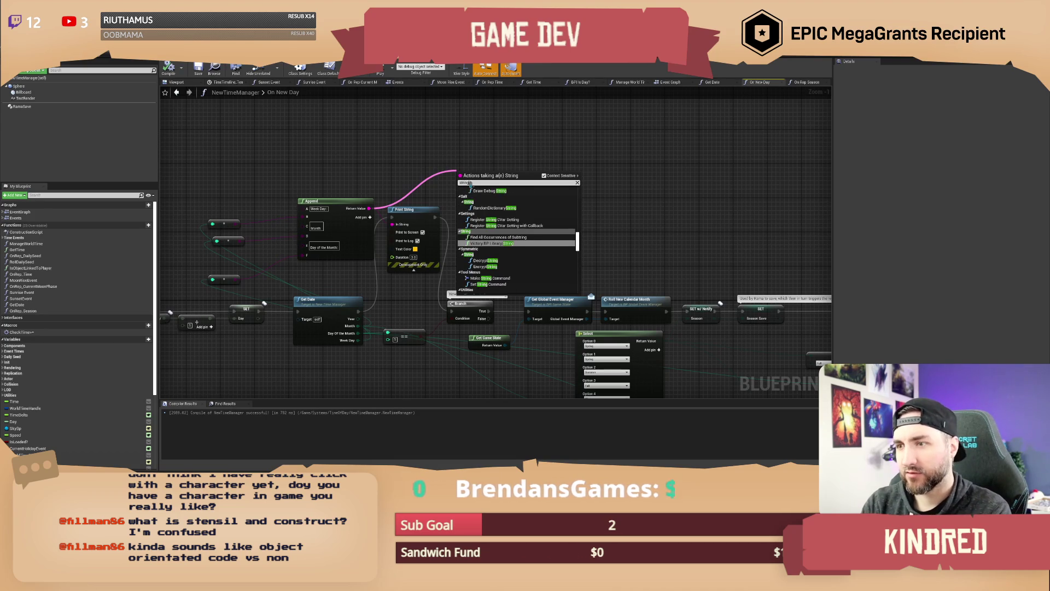
{"action": "scroll", "coordinate": [483, 204], "scroll_direction": "down", "scroll_amount": 5}
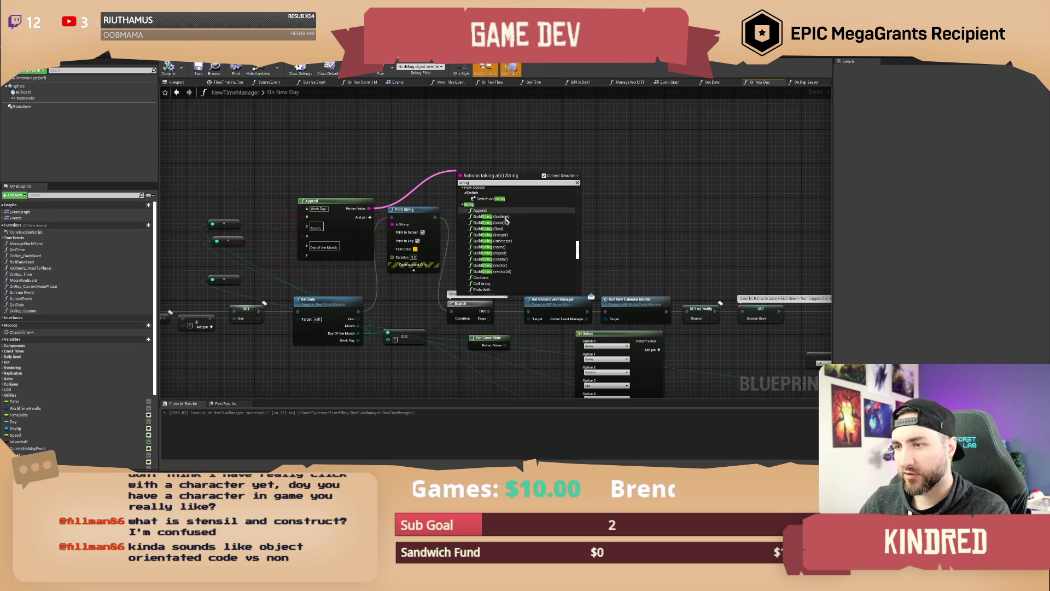
{"action": "scroll", "coordinate": [506, 263], "scroll_direction": "down", "scroll_amount": 8}
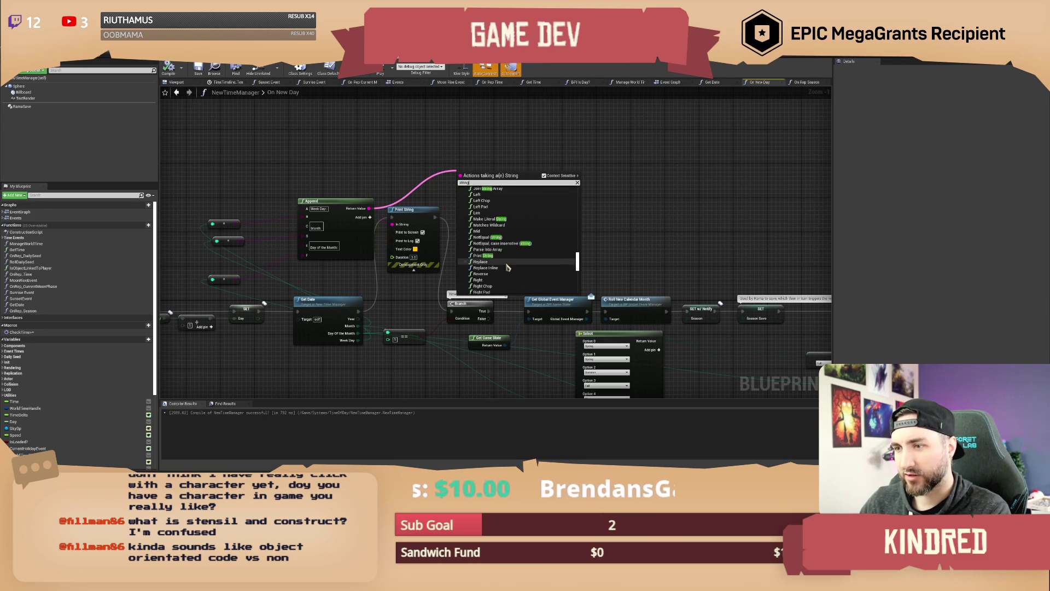
{"action": "scroll", "coordinate": [507, 267], "scroll_direction": "down", "scroll_amount": 6}
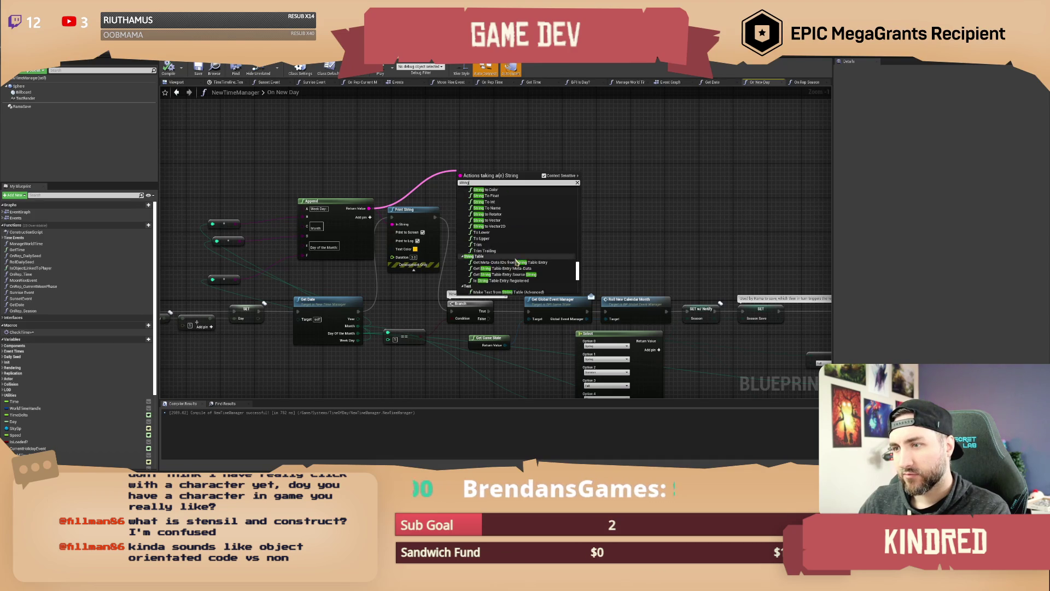
{"action": "scroll", "coordinate": [515, 259], "scroll_direction": "up", "scroll_amount": 6}
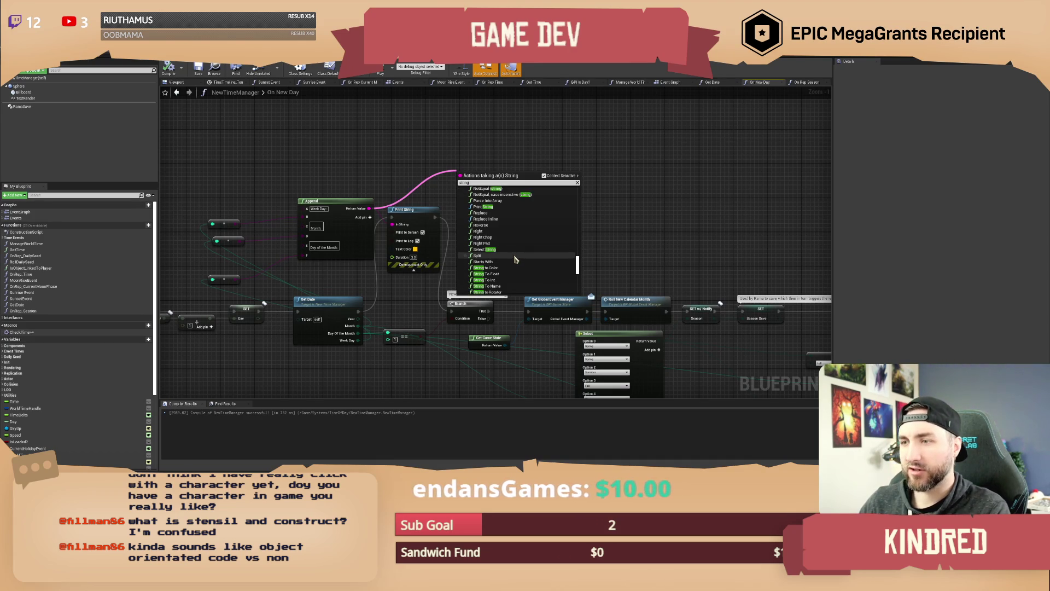
Step: Add a trial Find Substring node off Append's Return Value
{"action": "left_click", "coordinate": [381, 156]}
{"action": "left_click_drag", "start_coordinate": [369, 208], "coordinate": [466, 167]}
{"action": "type", "text": "find"}
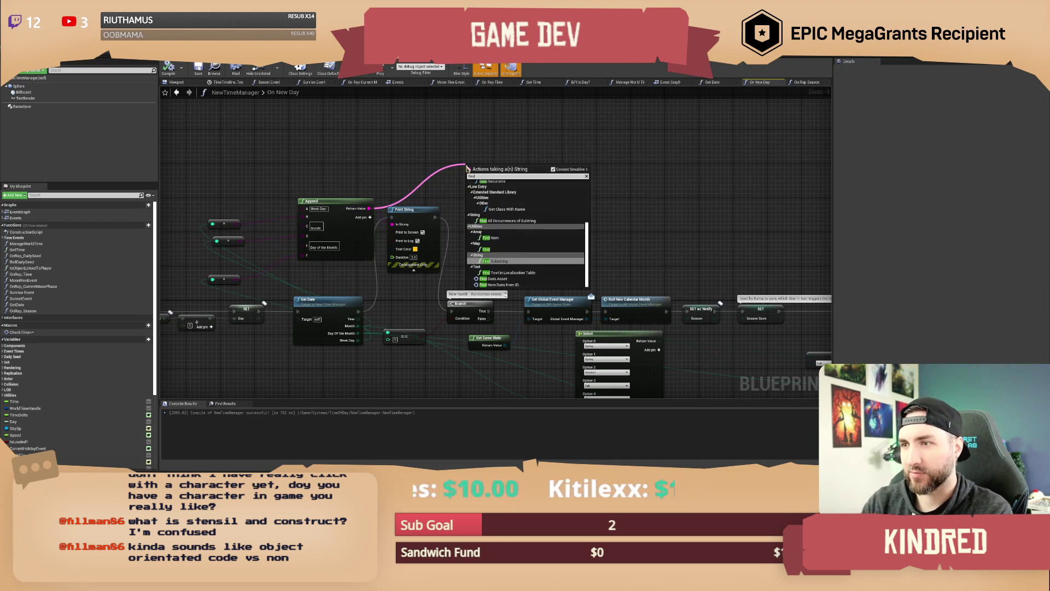
{"action": "left_click", "coordinate": [494, 261]}
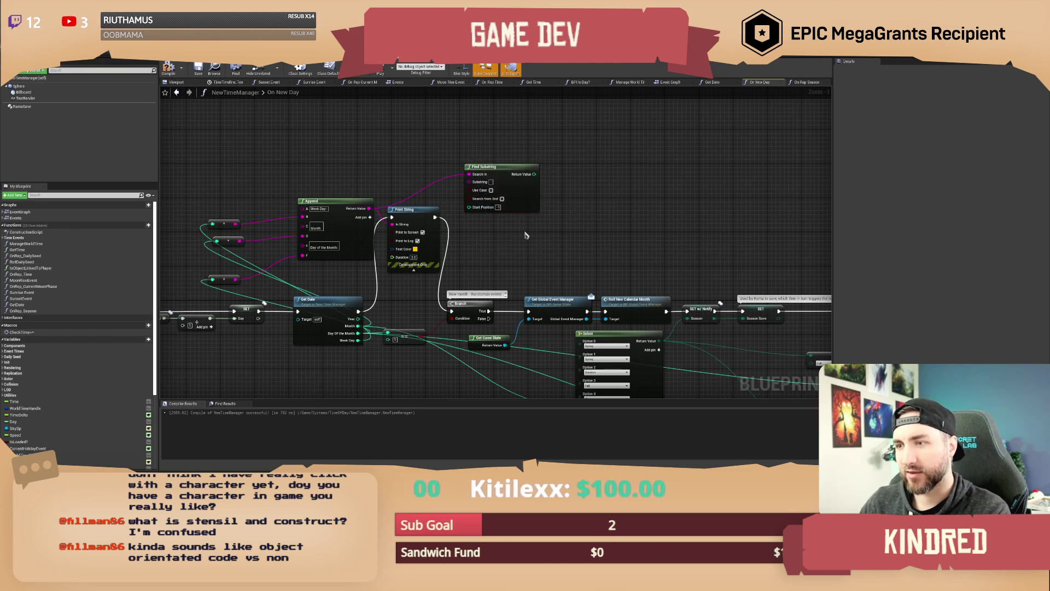
{"action": "mouse_move", "coordinate": [490, 226]}
{"action": "left_mouse_down"}
{"action": "mouse_move", "coordinate": [506, 205]}
{"action": "mouse_move", "coordinate": [523, 270]}
{"action": "left_mouse_up"}
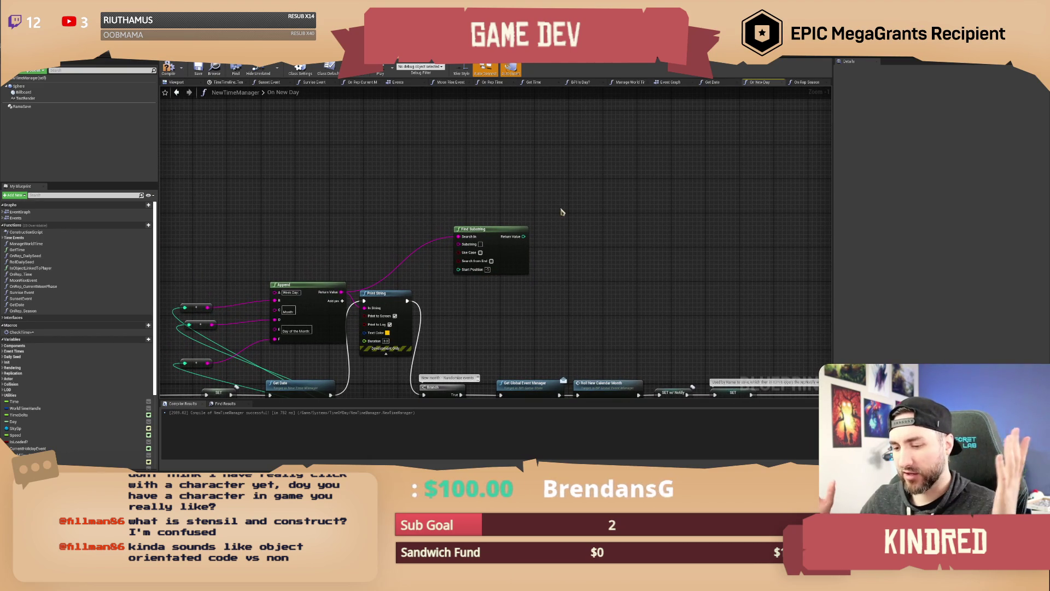
{"action": "mouse_move", "coordinate": [569, 222]}
{"action": "left_mouse_down"}
{"action": "mouse_move", "coordinate": [617, 230]}
{"action": "mouse_move", "coordinate": [576, 237]}
{"action": "mouse_move", "coordinate": [589, 256]}
{"action": "mouse_move", "coordinate": [503, 226]}
{"action": "mouse_move", "coordinate": [513, 272]}
{"action": "mouse_move", "coordinate": [542, 279]}
{"action": "mouse_move", "coordinate": [559, 254]}
{"action": "left_mouse_up"}
Step: Straighten the reroute nodes feeding Append and delete the Find Substring node
{"action": "left_click", "coordinate": [549, 275]}
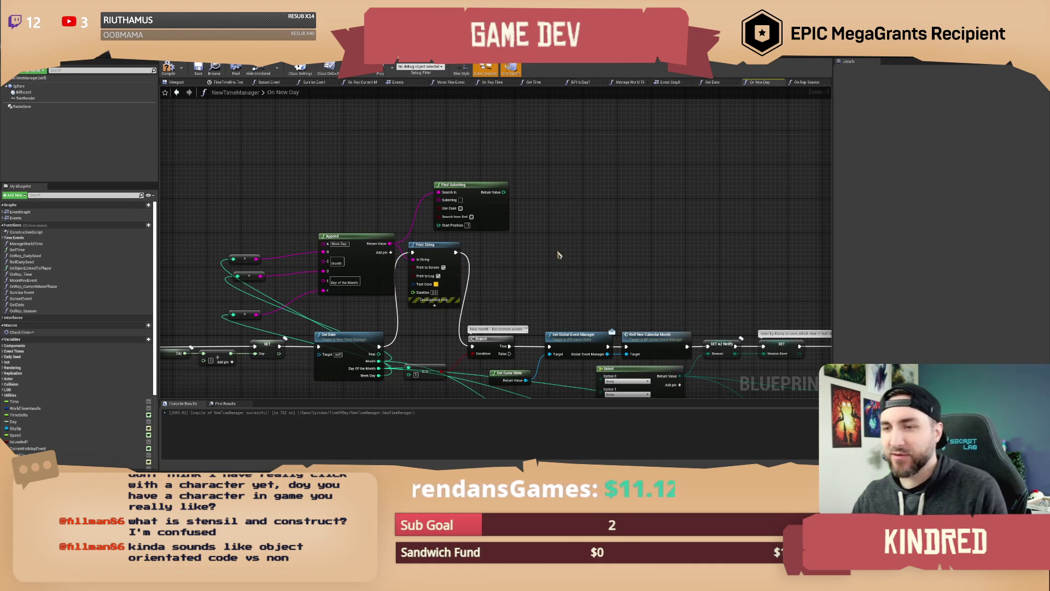
{"action": "left_click_drag", "start_coordinate": [555, 245], "coordinate": [581, 217]}
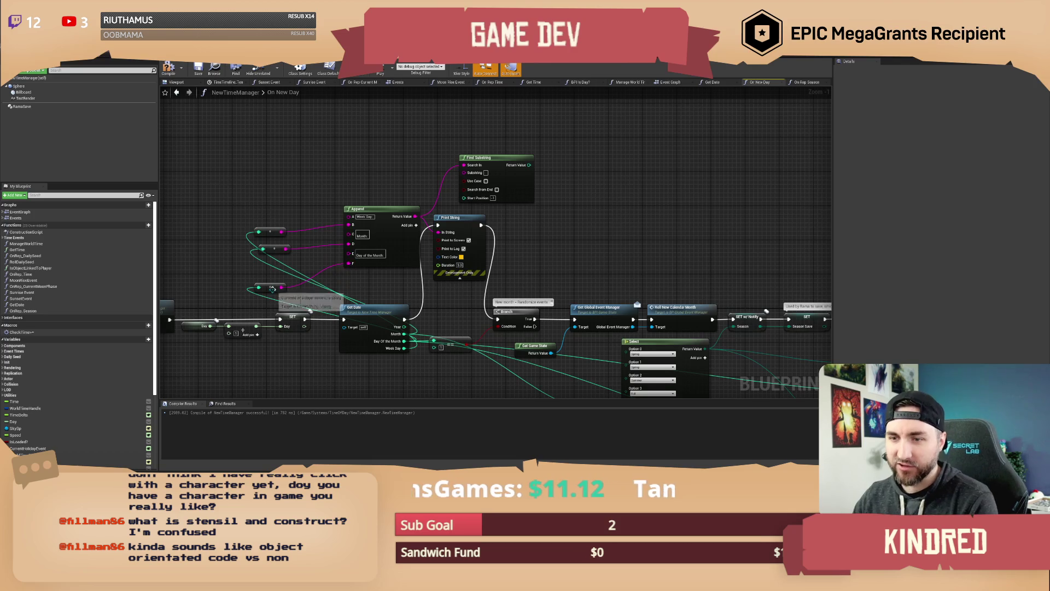
{"action": "left_click_drag", "start_coordinate": [271, 288], "coordinate": [280, 272]}
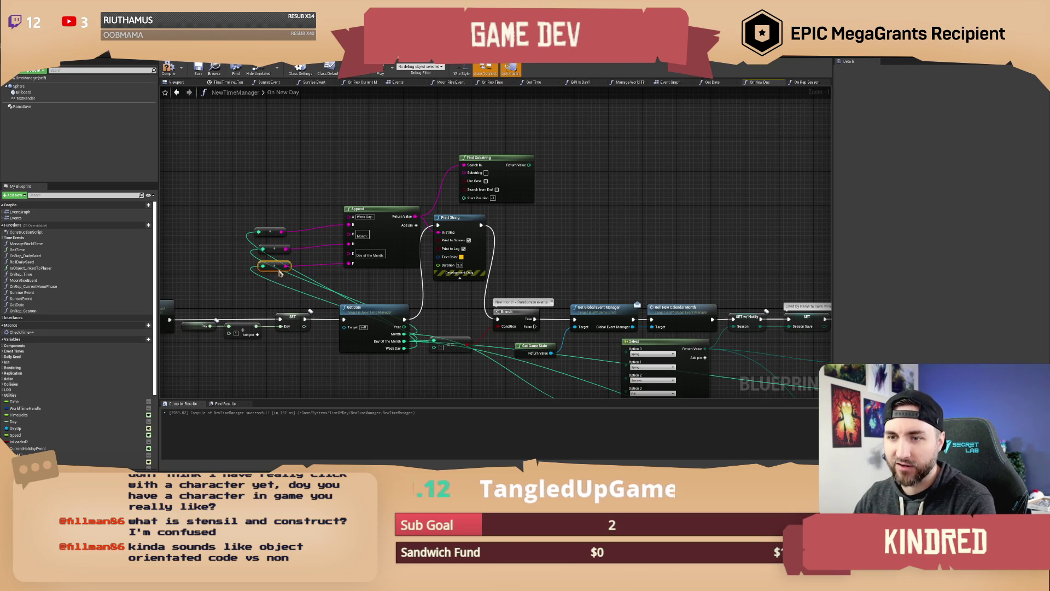
{"action": "left_click_drag", "start_coordinate": [295, 189], "coordinate": [326, 189]}
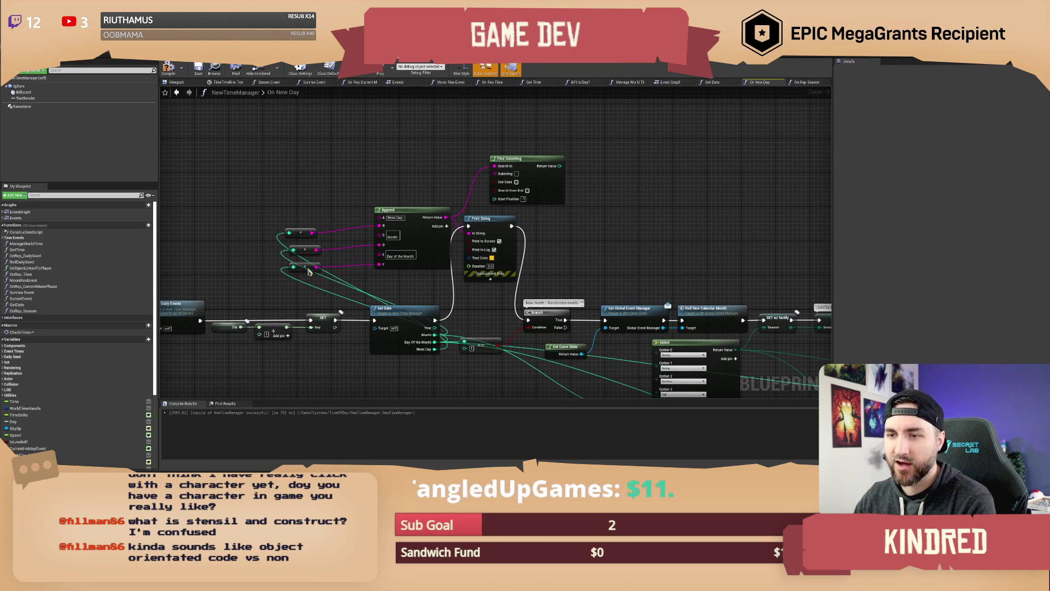
{"action": "left_click_drag", "start_coordinate": [310, 272], "coordinate": [314, 277]}
{"action": "left_click", "coordinate": [425, 193]}
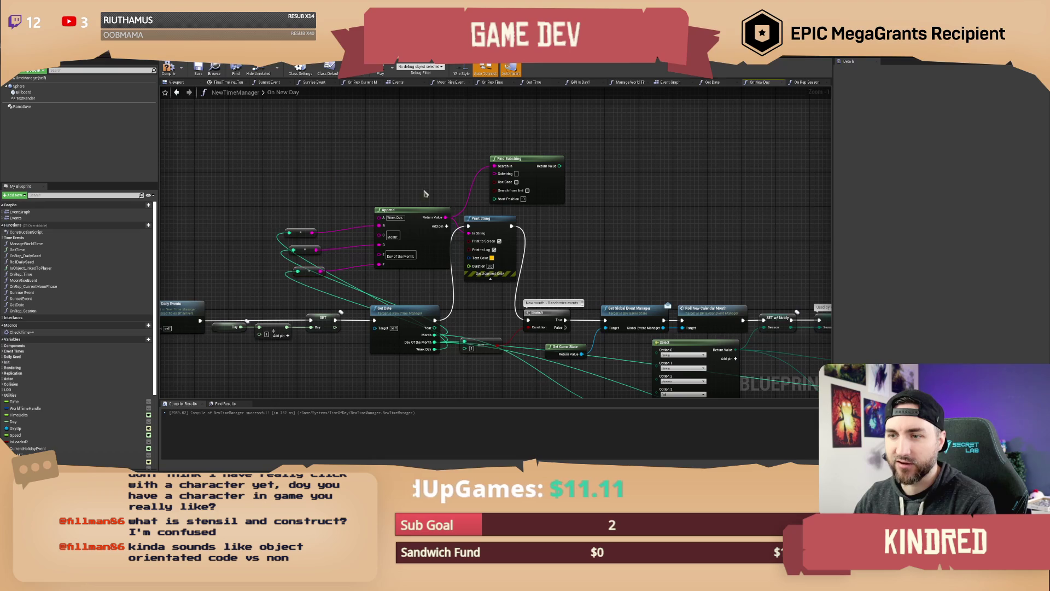
{"action": "left_click_drag", "start_coordinate": [605, 203], "coordinate": [578, 225]}
{"action": "left_click", "coordinate": [509, 198]}
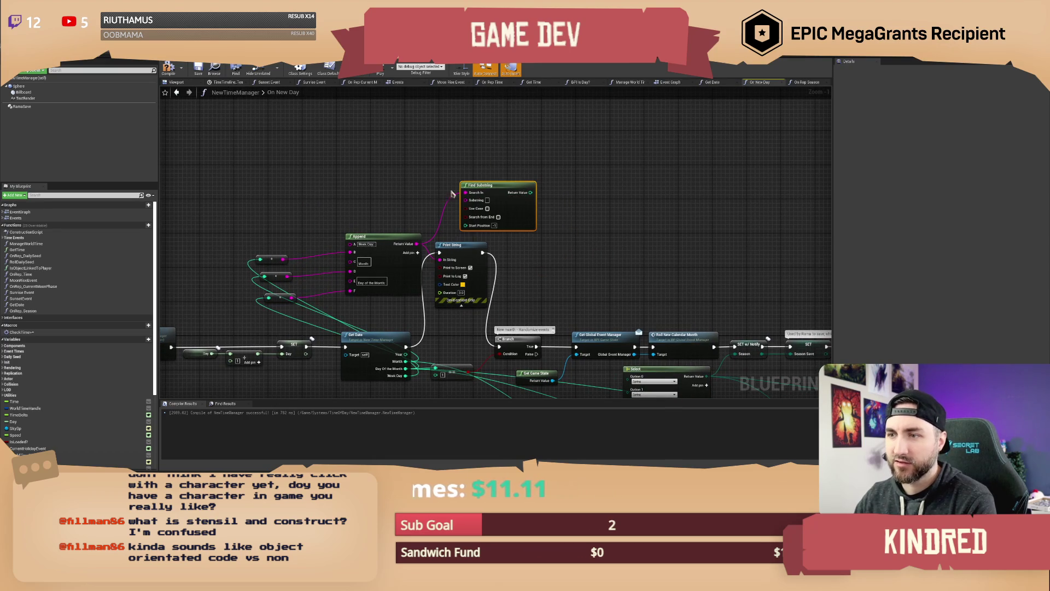
{"action": "key", "text": "Delete"}
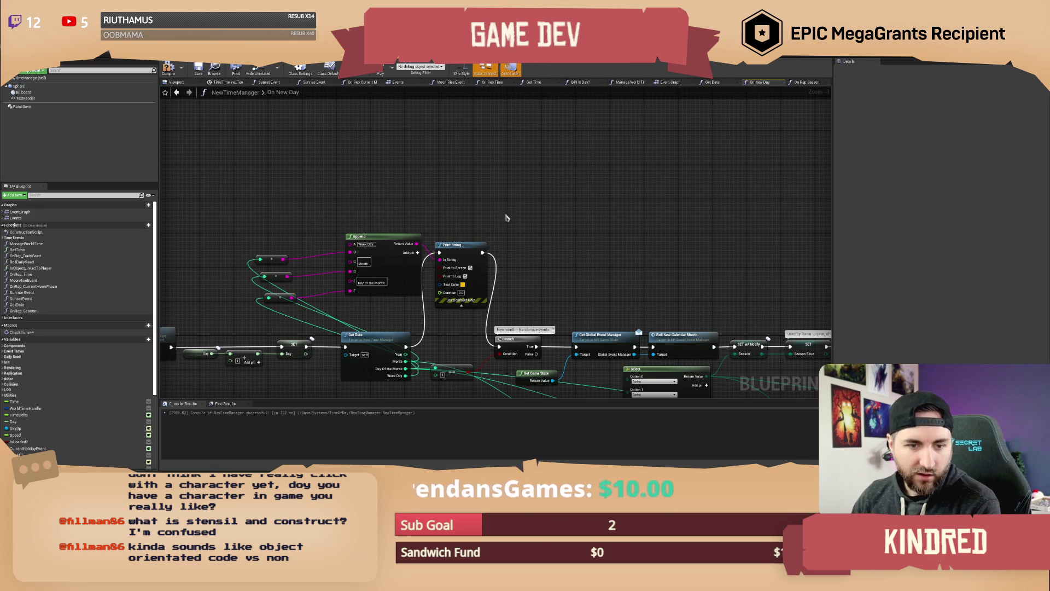
Step: Pan right to the Select and SET w/ Notify Season nodes, then open On Rep Season
{"action": "mouse_move", "coordinate": [546, 203]}
{"action": "left_mouse_down"}
{"action": "mouse_move", "coordinate": [417, 194]}
{"action": "mouse_move", "coordinate": [534, 172]}
{"action": "mouse_move", "coordinate": [624, 175]}
{"action": "mouse_move", "coordinate": [590, 150]}
{"action": "left_mouse_up"}
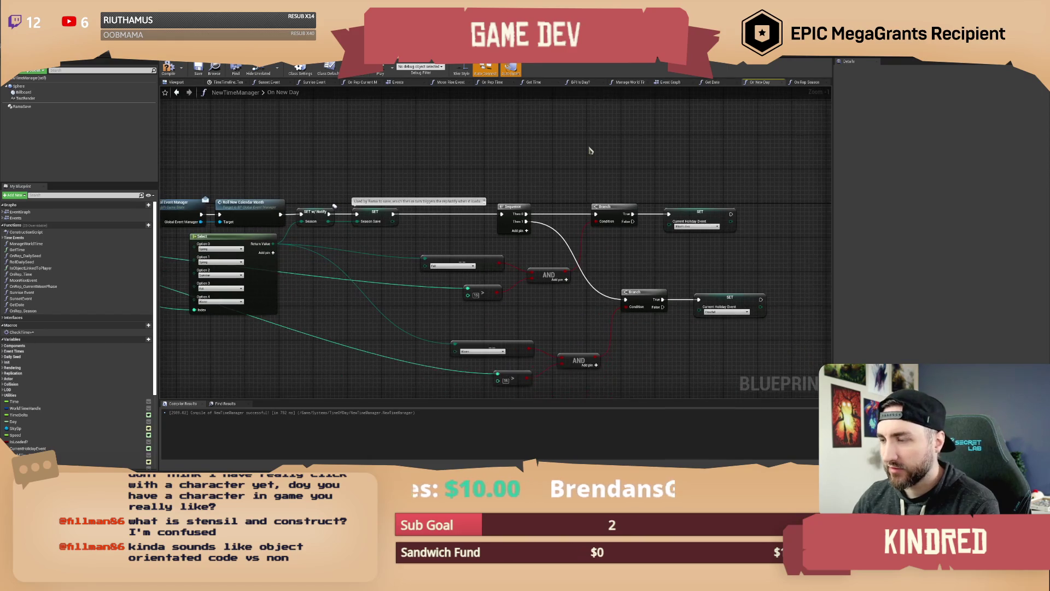
{"action": "left_click_drag", "start_coordinate": [466, 160], "coordinate": [551, 153]}
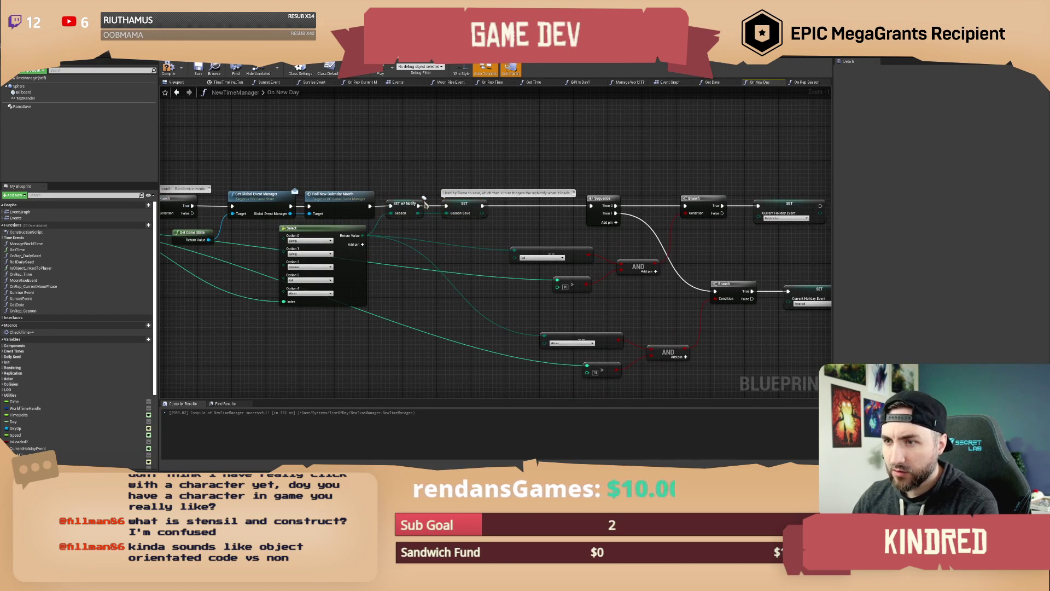
{"action": "double_click", "coordinate": [405, 208]}
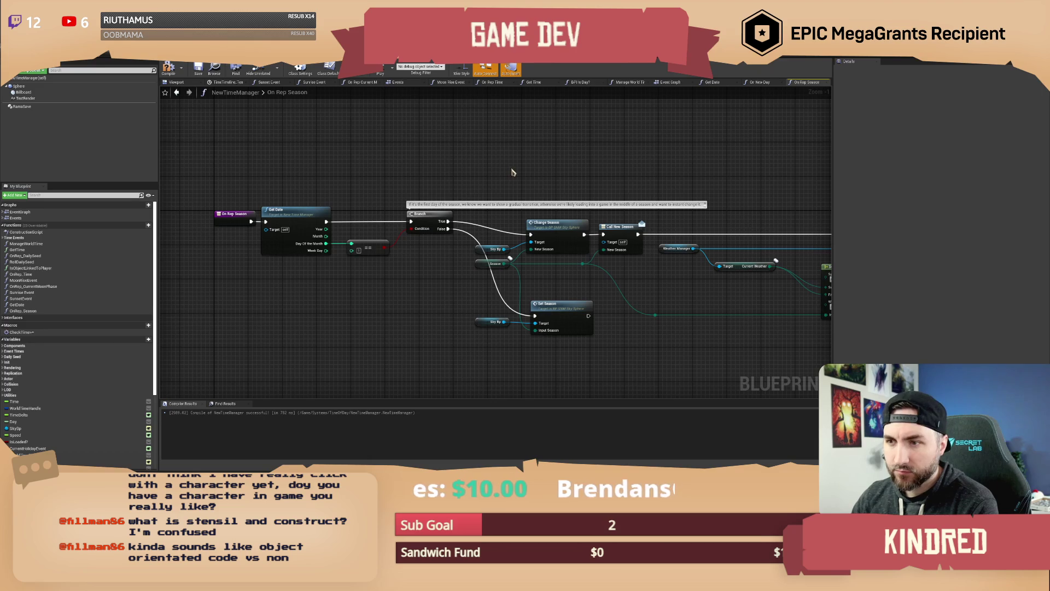
{"action": "left_click_drag", "start_coordinate": [576, 174], "coordinate": [570, 168]}
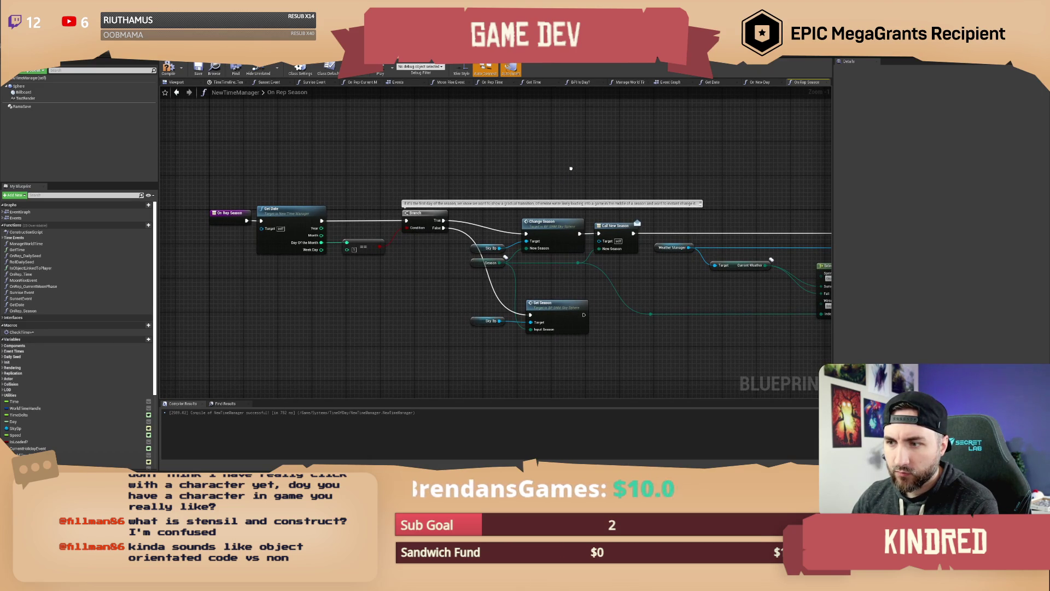
{"action": "left_click_drag", "start_coordinate": [570, 168], "coordinate": [487, 148]}
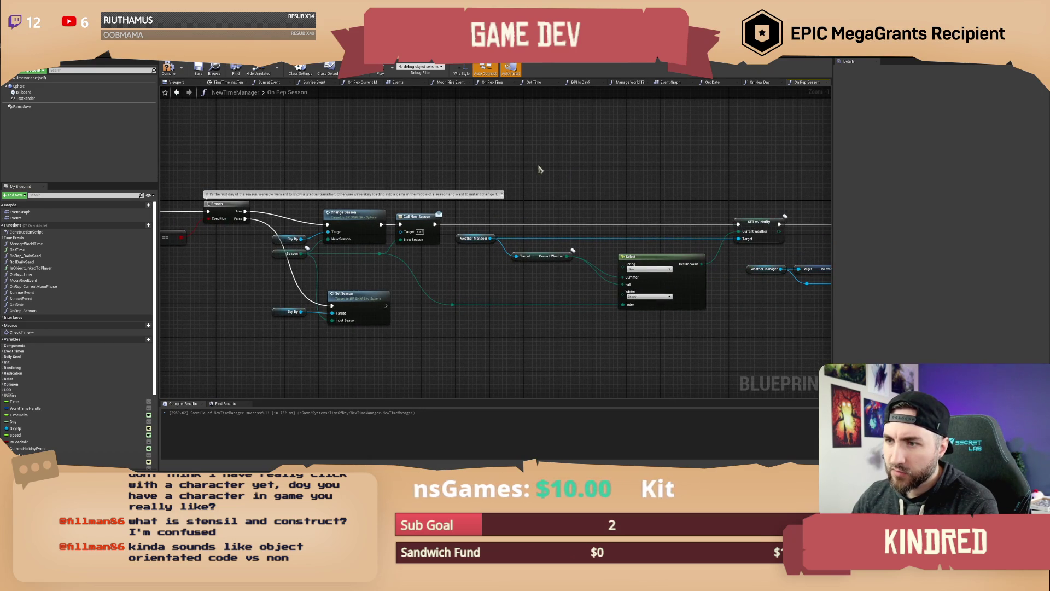
{"action": "left_click_drag", "start_coordinate": [593, 178], "coordinate": [423, 176]}
{"action": "left_click_drag", "start_coordinate": [532, 174], "coordinate": [390, 182]}
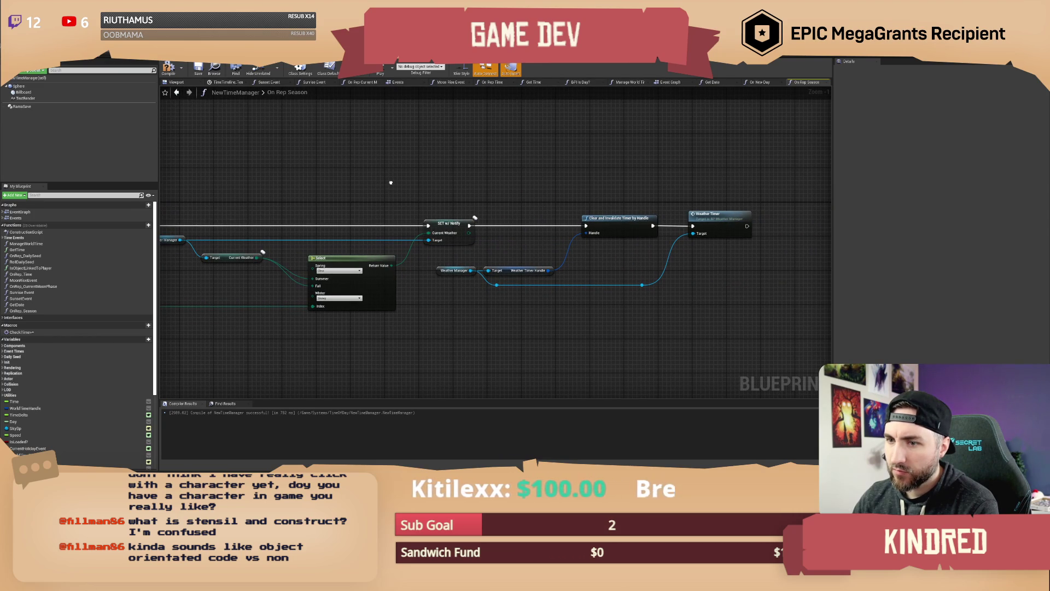
{"action": "left_click_drag", "start_coordinate": [391, 182], "coordinate": [685, 189]}
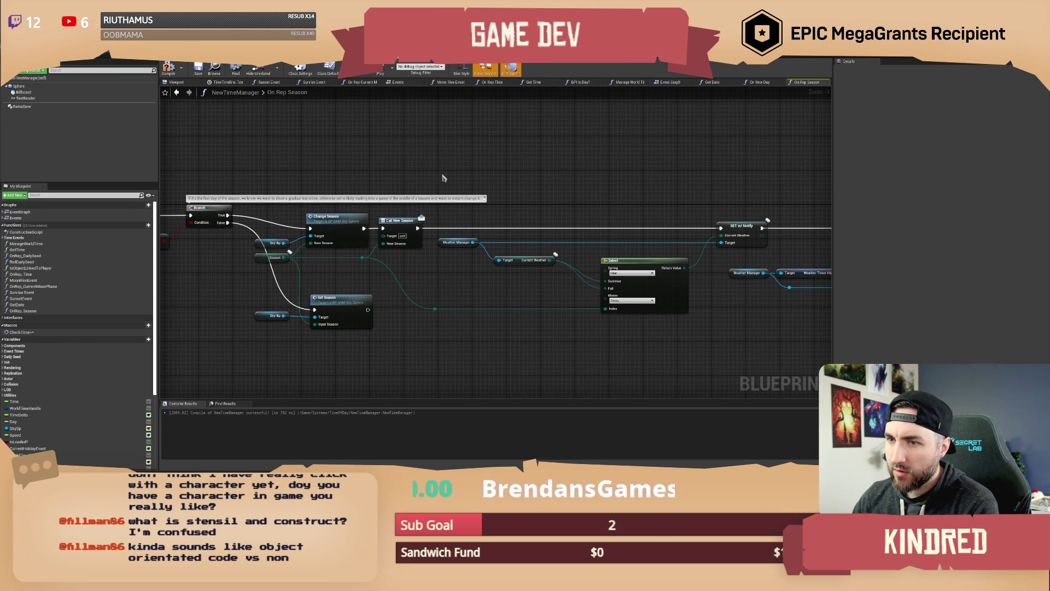
{"action": "left_click_drag", "start_coordinate": [297, 164], "coordinate": [509, 187]}
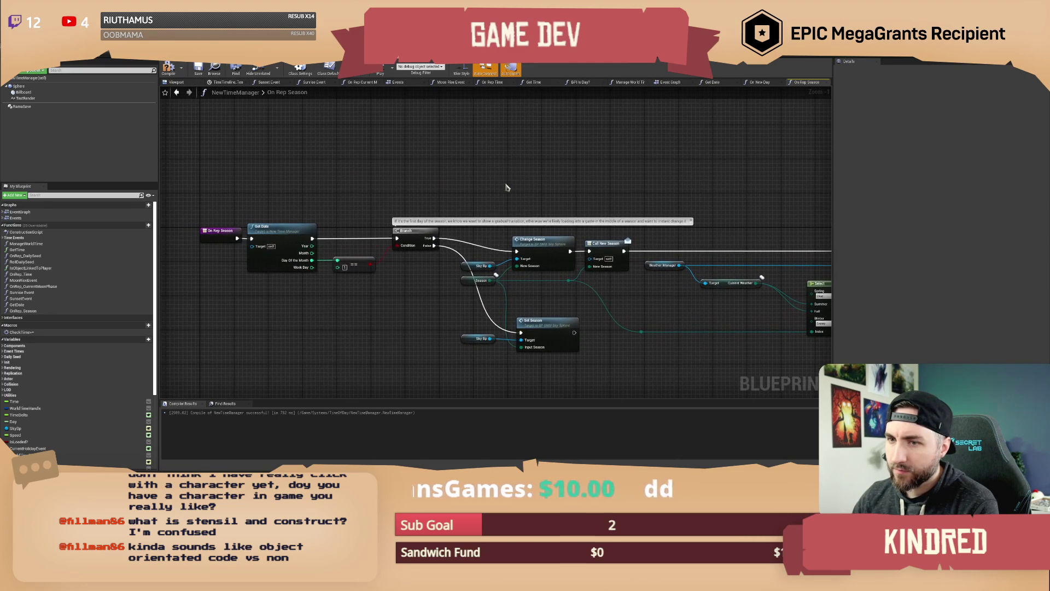
{"action": "mouse_move", "coordinate": [297, 207]}
{"action": "left_mouse_down"}
{"action": "mouse_move", "coordinate": [362, 274]}
{"action": "mouse_move", "coordinate": [417, 292]}
{"action": "left_mouse_up"}
{"action": "left_click", "coordinate": [351, 317]}
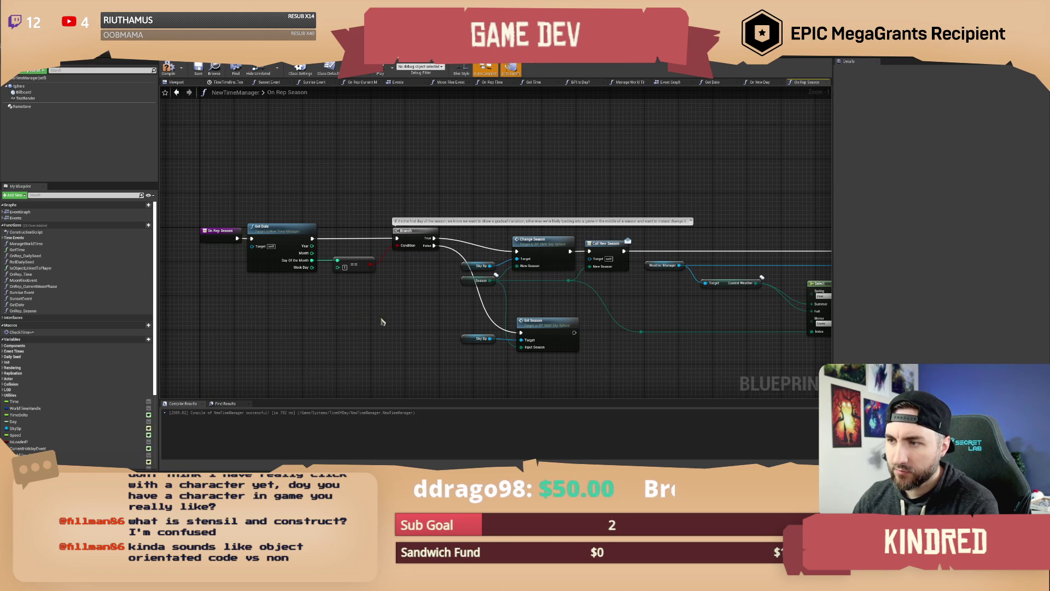
{"action": "mouse_move", "coordinate": [625, 365]}
{"action": "left_mouse_down"}
{"action": "mouse_move", "coordinate": [395, 352]}
{"action": "mouse_move", "coordinate": [356, 339]}
{"action": "left_mouse_up"}
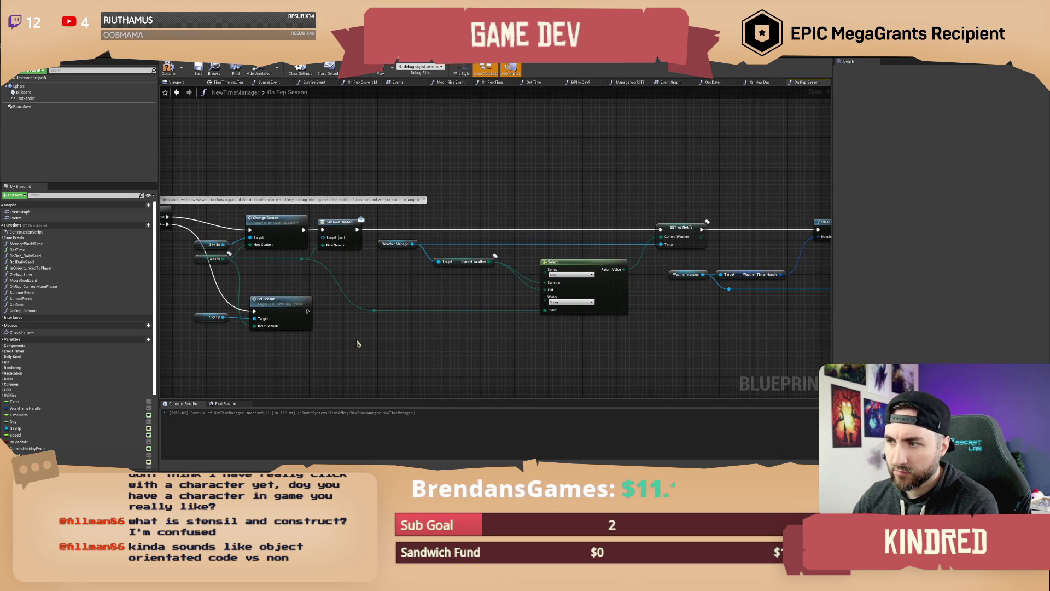
{"action": "mouse_move", "coordinate": [356, 343]}
{"action": "left_mouse_down"}
{"action": "mouse_move", "coordinate": [262, 343]}
{"action": "mouse_move", "coordinate": [591, 346]}
{"action": "left_mouse_up"}
{"action": "left_click_drag", "start_coordinate": [278, 309], "coordinate": [340, 347]}
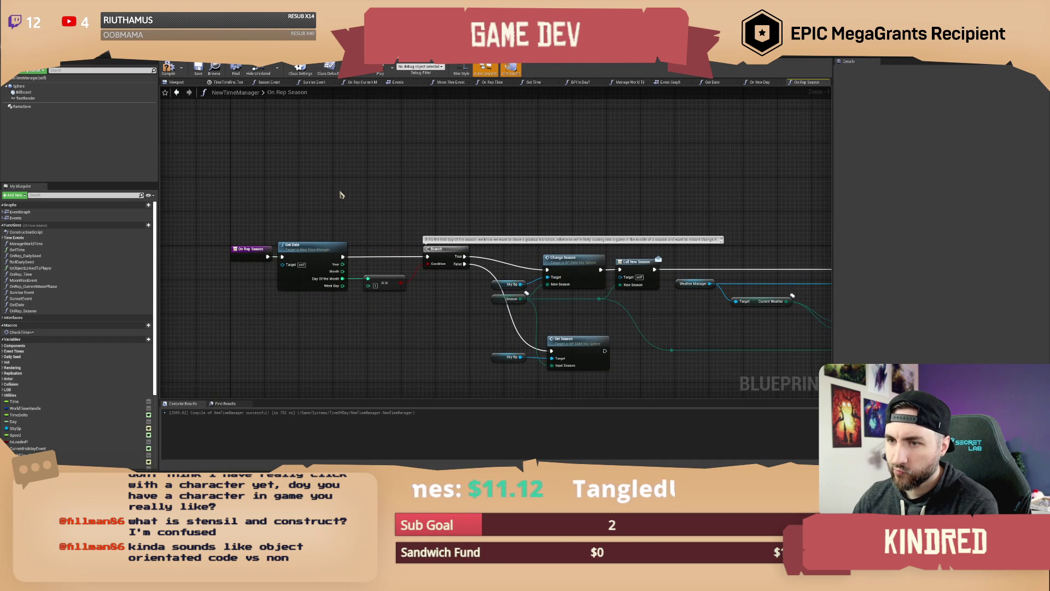
{"action": "mouse_move", "coordinate": [348, 193]}
{"action": "left_mouse_down"}
{"action": "mouse_move", "coordinate": [340, 191]}
{"action": "mouse_move", "coordinate": [363, 216]}
{"action": "left_mouse_up"}
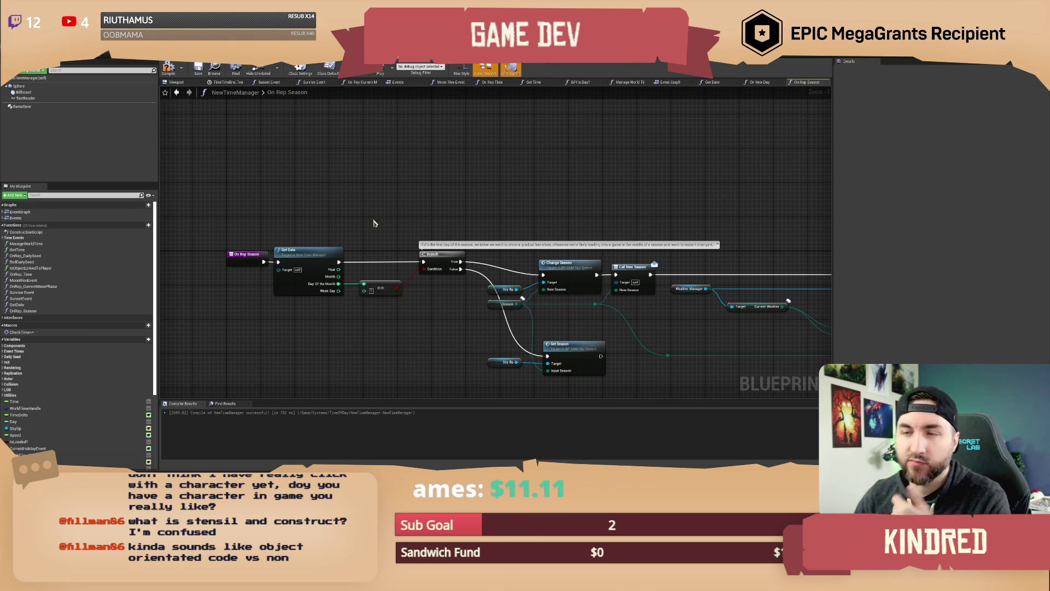
Step: Compile and save NewTimeManager's season logic
{"action": "left_click", "coordinate": [169, 68]}
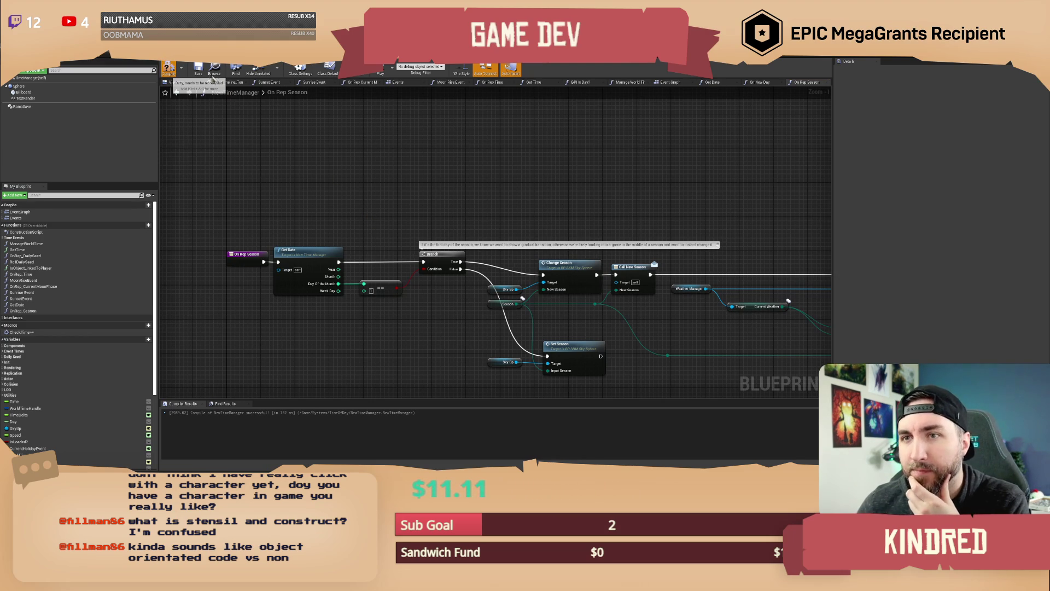
{"action": "key", "text": "ctrl+s"}
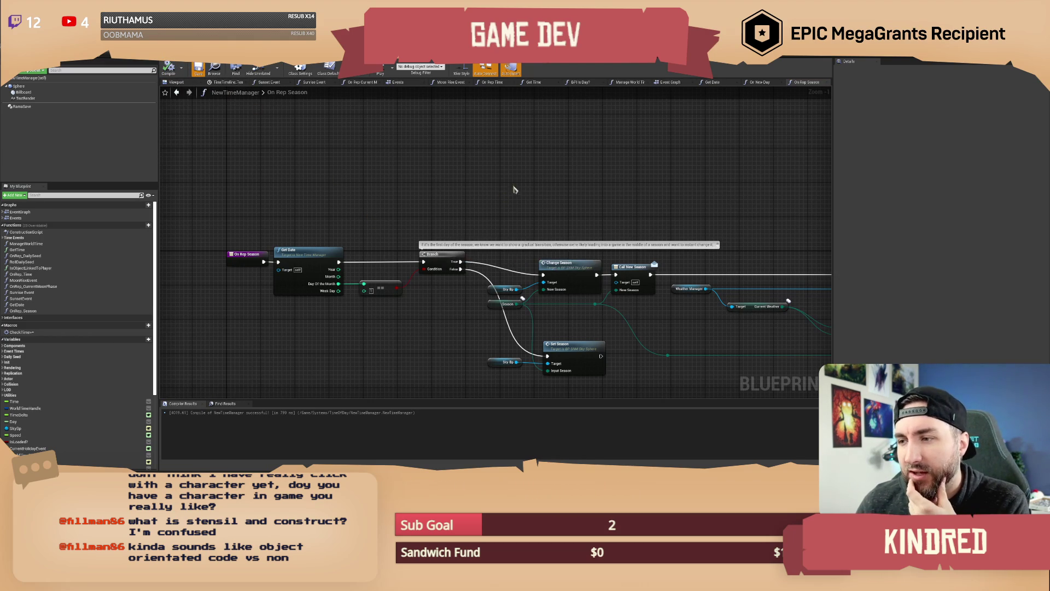
{"action": "right_click", "coordinate": [439, 255]}
{"action": "left_click", "coordinate": [474, 220]}
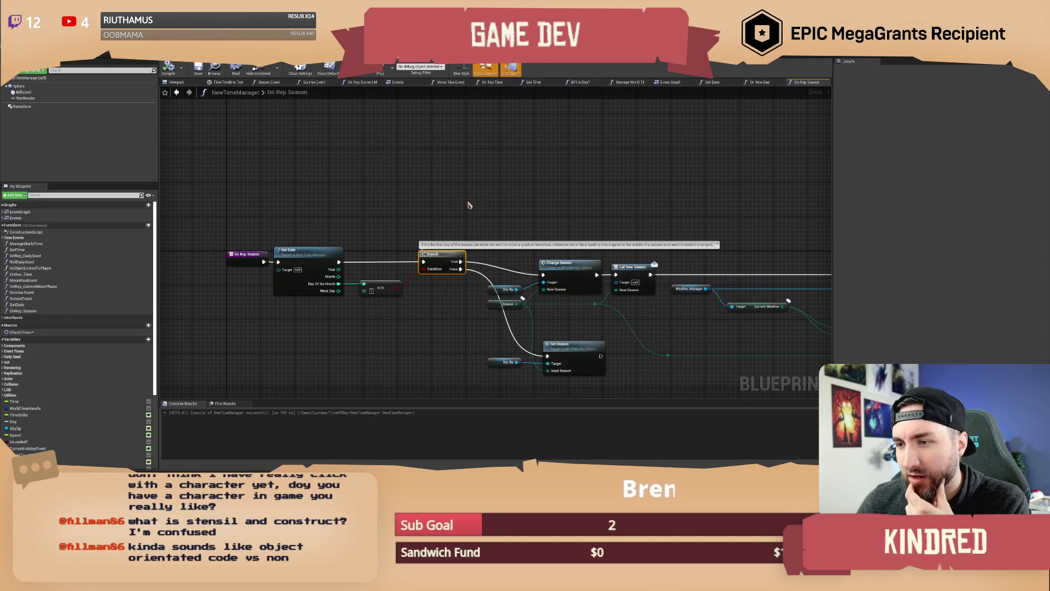
{"action": "right_click", "coordinate": [423, 249]}
{"action": "left_click", "coordinate": [387, 175]}
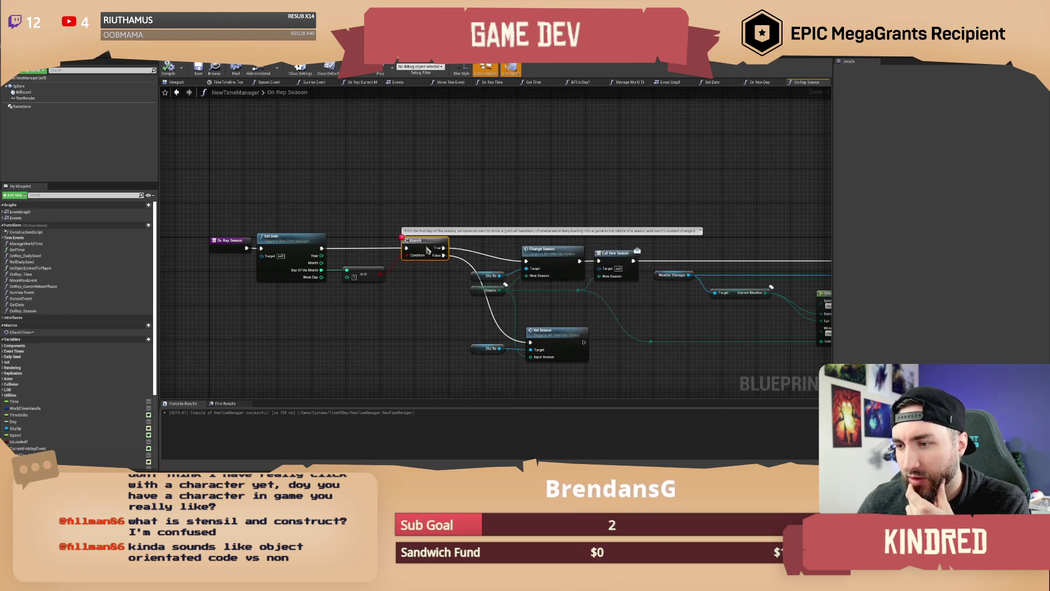
{"action": "left_click_drag", "start_coordinate": [365, 170], "coordinate": [375, 186]}
Step: Pan across On Rep Season's Branch, Select, SET w/ Notify and Weather Timer nodes
{"action": "left_click_drag", "start_coordinate": [633, 230], "coordinate": [435, 198]}
{"action": "mouse_move", "coordinate": [614, 157]}
{"action": "left_mouse_down"}
{"action": "mouse_move", "coordinate": [680, 234]}
{"action": "mouse_move", "coordinate": [823, 331]}
{"action": "left_mouse_up"}
{"action": "left_click_drag", "start_coordinate": [689, 222], "coordinate": [515, 197]}
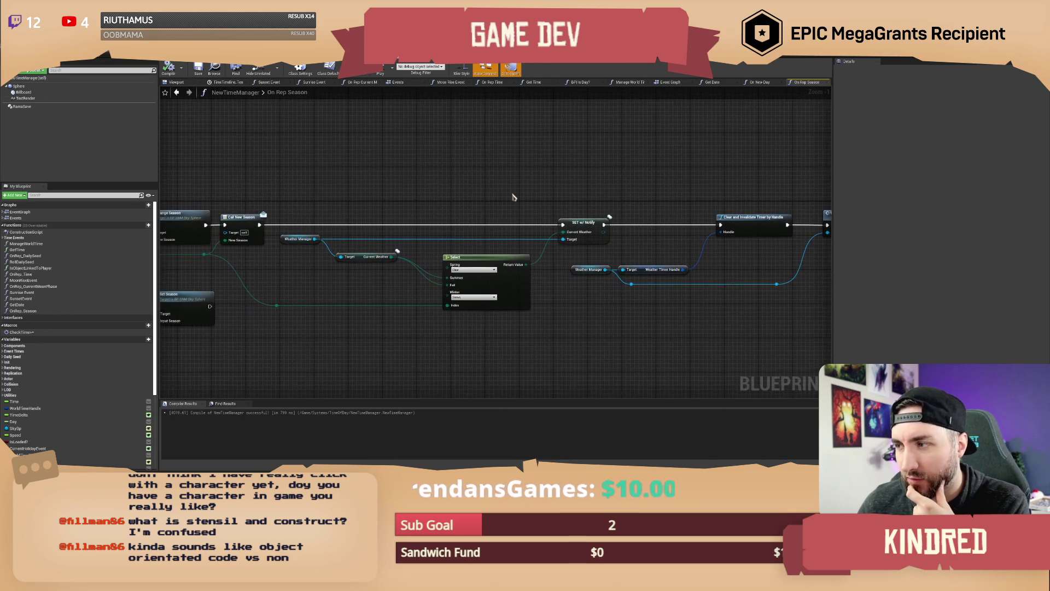
{"action": "left_click_drag", "start_coordinate": [395, 188], "coordinate": [525, 190]}
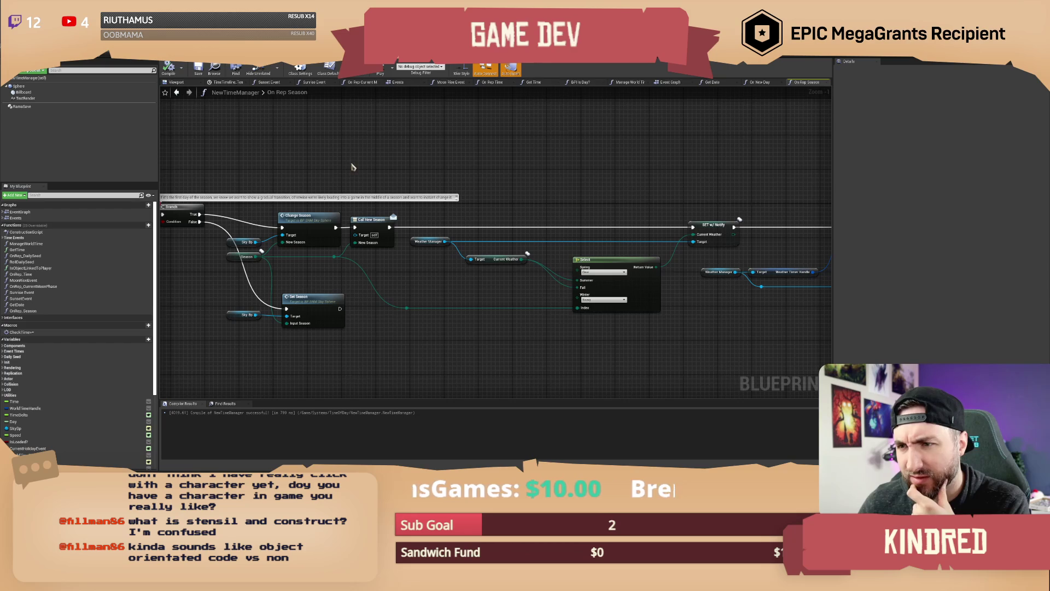
{"action": "left_click_drag", "start_coordinate": [328, 159], "coordinate": [393, 182]}
{"action": "left_click_drag", "start_coordinate": [320, 181], "coordinate": [377, 186]}
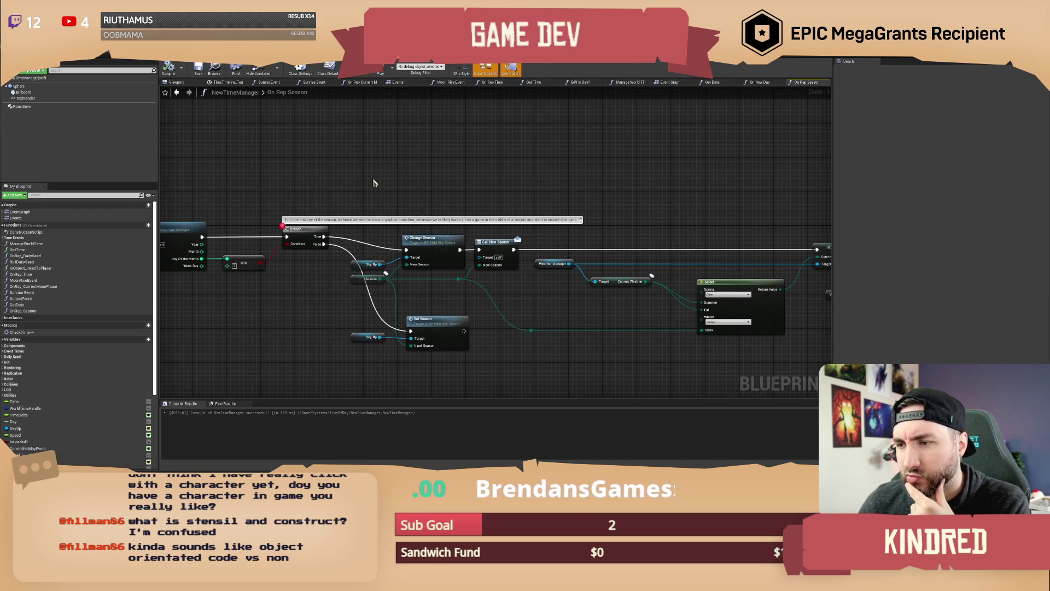
{"action": "left_click_drag", "start_coordinate": [722, 210], "coordinate": [402, 189]}
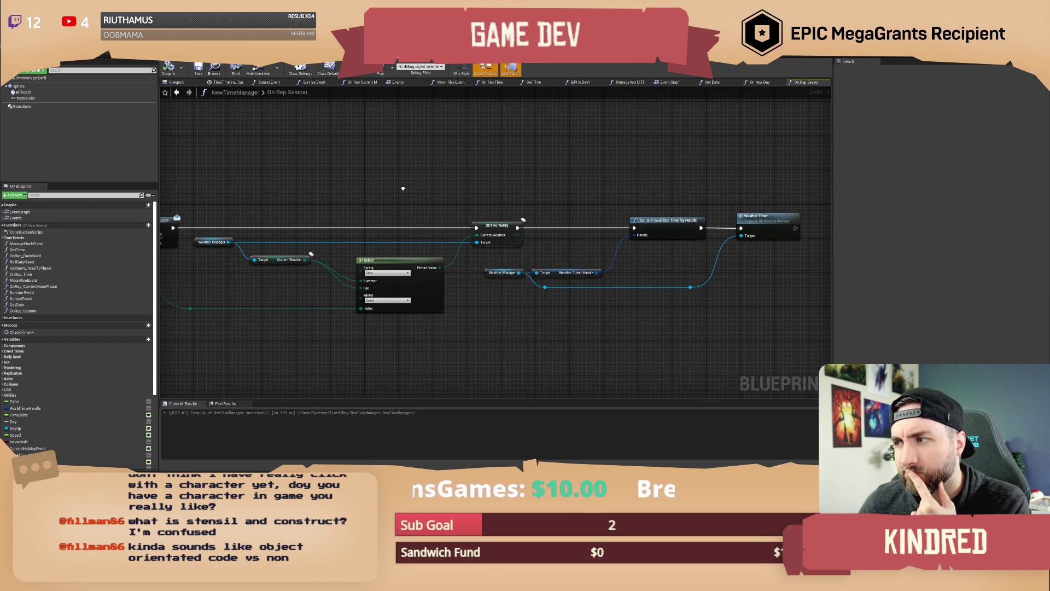
{"action": "left_click_drag", "start_coordinate": [306, 164], "coordinate": [536, 157]}
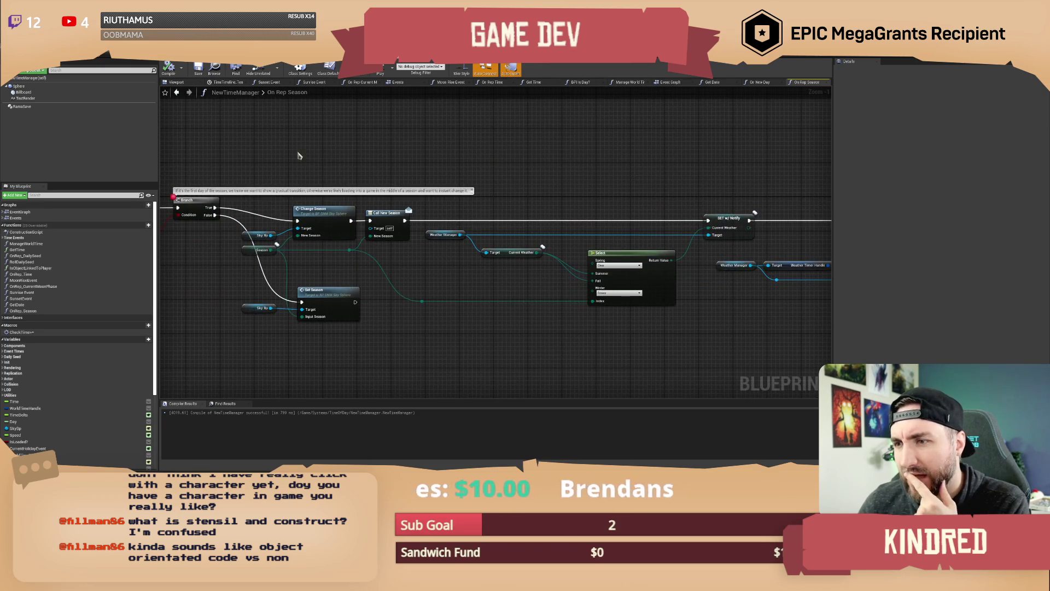
Step: Review the Get Date and Select nodes, then switch to BP_WeatherManager's Event Graph
{"action": "left_click_drag", "start_coordinate": [298, 155], "coordinate": [322, 186]}
{"action": "left_click_drag", "start_coordinate": [191, 186], "coordinate": [460, 199]}
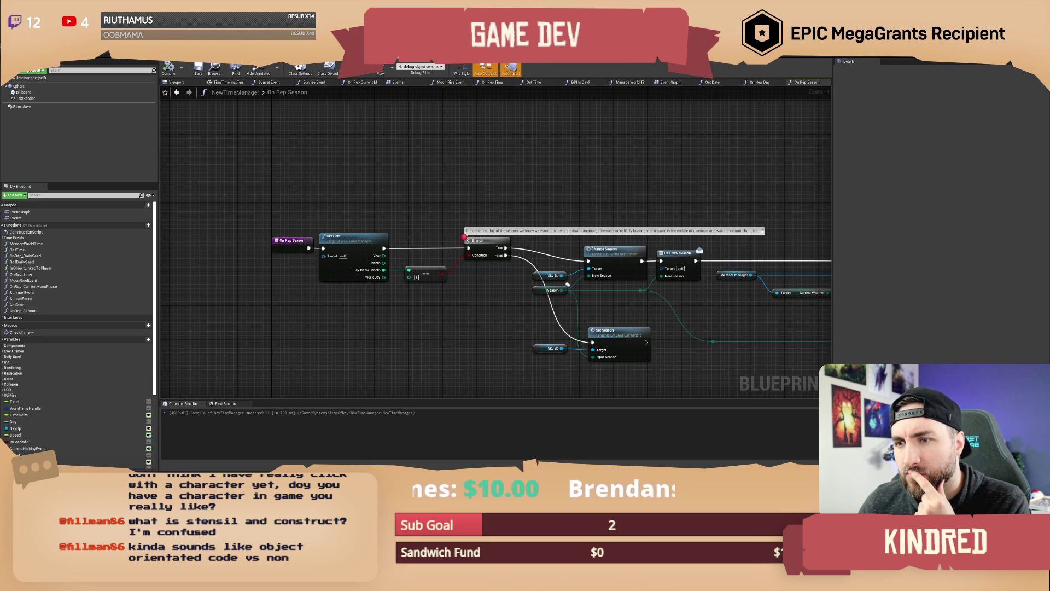
{"action": "left_click_drag", "start_coordinate": [594, 187], "coordinate": [510, 189]}
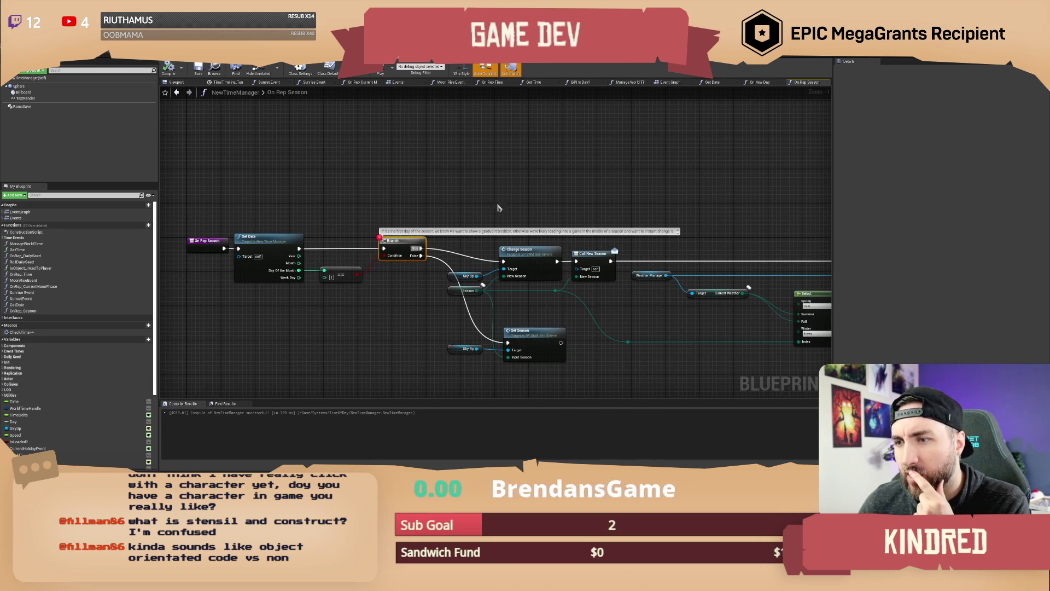
{"action": "left_click_drag", "start_coordinate": [596, 191], "coordinate": [535, 210]}
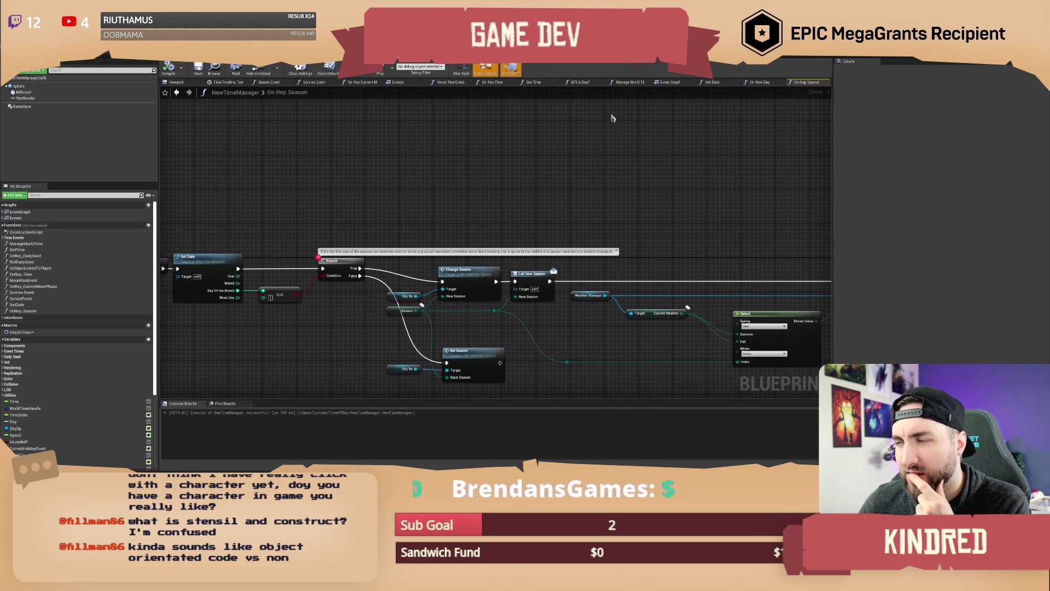
{"action": "left_click", "coordinate": [658, 59]}
{"action": "mouse_move", "coordinate": [597, 132]}
{"action": "left_mouse_down"}
{"action": "mouse_move", "coordinate": [305, 172]}
{"action": "mouse_move", "coordinate": [461, 157]}
{"action": "mouse_move", "coordinate": [433, 192]}
{"action": "left_mouse_up"}
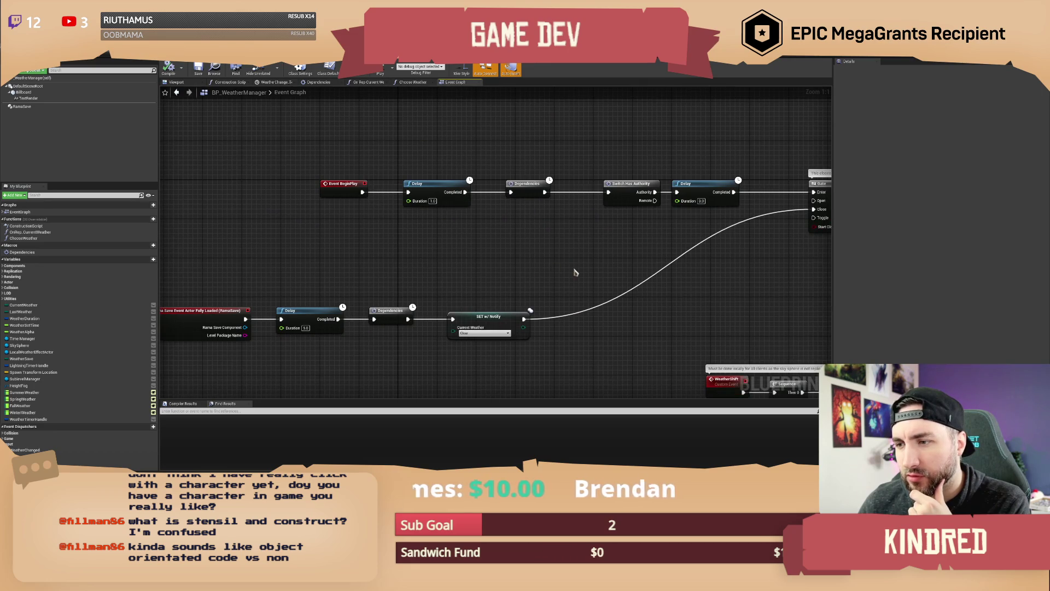
Step: Inspect On Rep Current Weather's Weather Shift, Switch Has Authority and Weather Timer nodes
{"action": "left_click_drag", "start_coordinate": [574, 272], "coordinate": [531, 219]}
{"action": "double_click", "coordinate": [447, 268]}
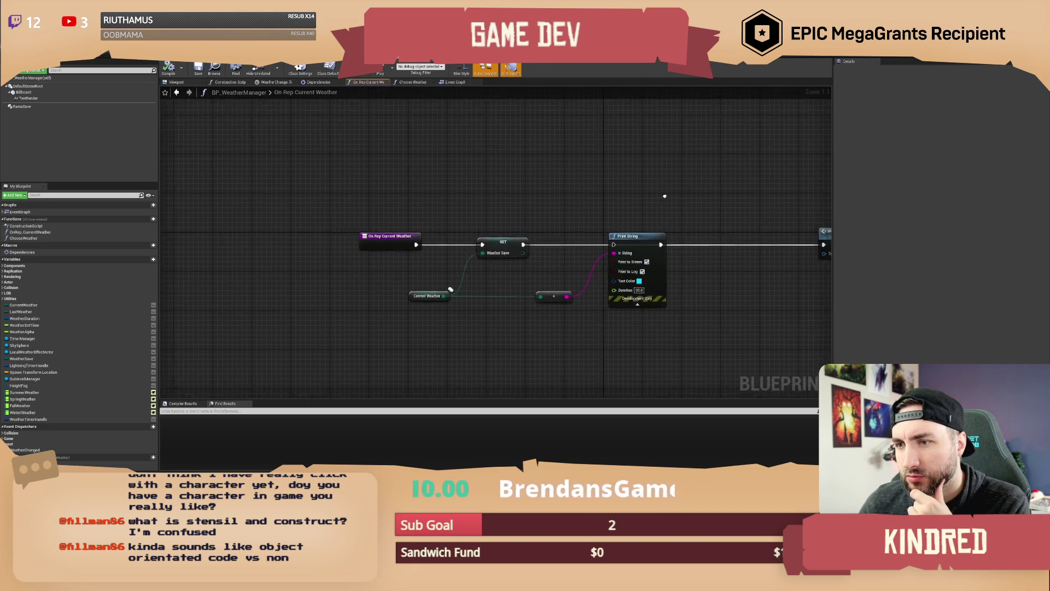
{"action": "left_click_drag", "start_coordinate": [331, 176], "coordinate": [194, 177]}
{"action": "left_click_drag", "start_coordinate": [416, 190], "coordinate": [198, 191]}
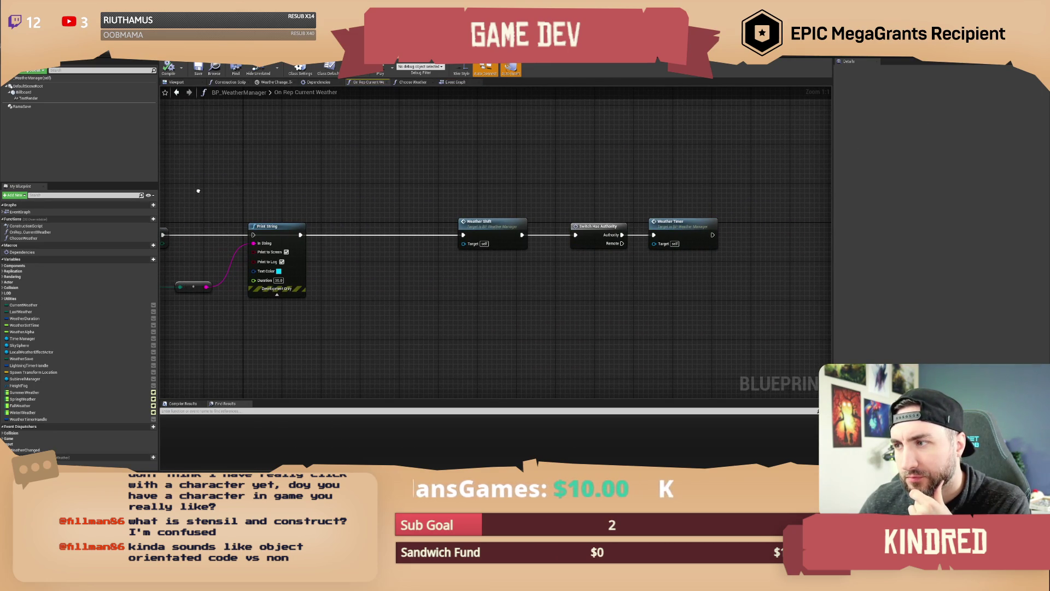
{"action": "mouse_move", "coordinate": [198, 190]}
{"action": "left_mouse_down"}
{"action": "mouse_move", "coordinate": [397, 189]}
{"action": "mouse_move", "coordinate": [347, 197]}
{"action": "left_mouse_up"}
{"action": "mouse_move", "coordinate": [513, 189]}
{"action": "left_mouse_down"}
{"action": "mouse_move", "coordinate": [504, 181]}
{"action": "mouse_move", "coordinate": [534, 187]}
{"action": "left_mouse_up"}
{"action": "scroll", "coordinate": [534, 188], "scroll_direction": "down", "scroll_amount": 1}
{"action": "left_click_drag", "start_coordinate": [780, 196], "coordinate": [791, 235]}
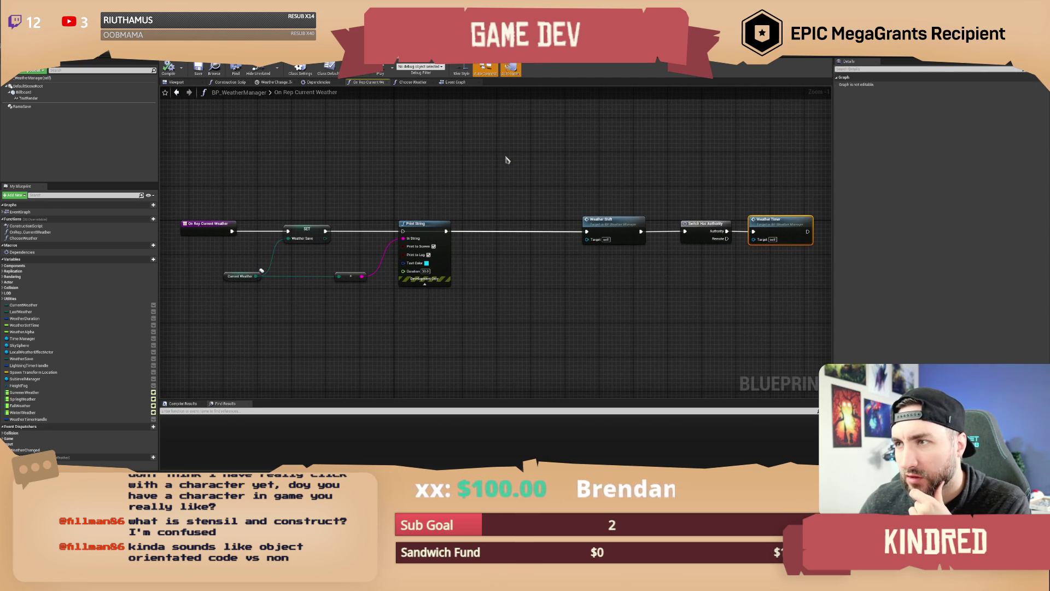
{"action": "left_click_drag", "start_coordinate": [506, 159], "coordinate": [507, 163]}
Step: Return to NewTimeManager's On Rep Season graph and view its Weather Timer node
{"action": "key", "text": "alt+Tab"}
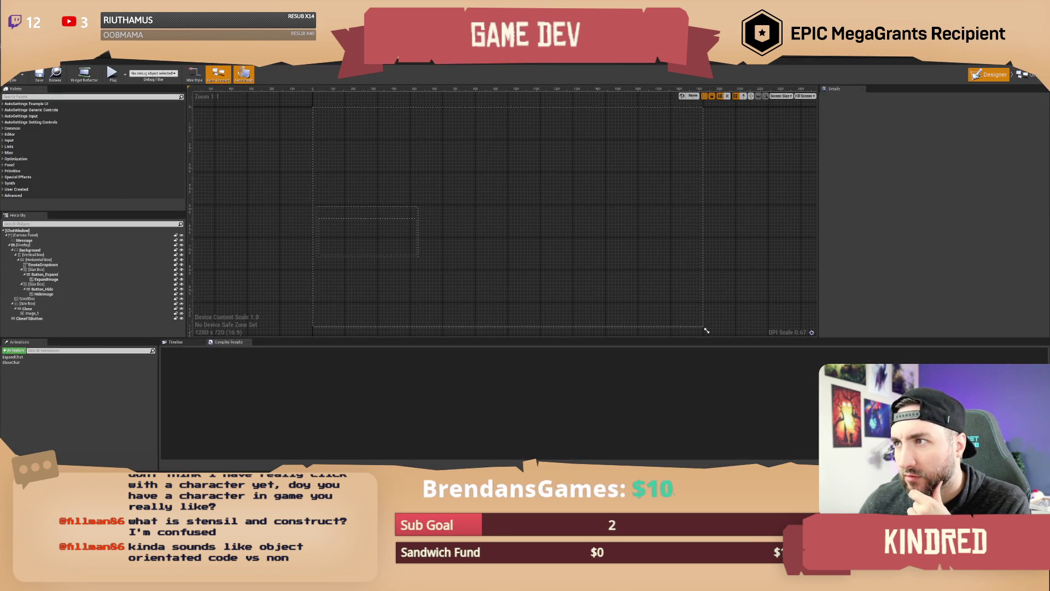
{"action": "key", "text": "alt+Tab"}
{"action": "left_click_drag", "start_coordinate": [485, 181], "coordinate": [479, 170]}
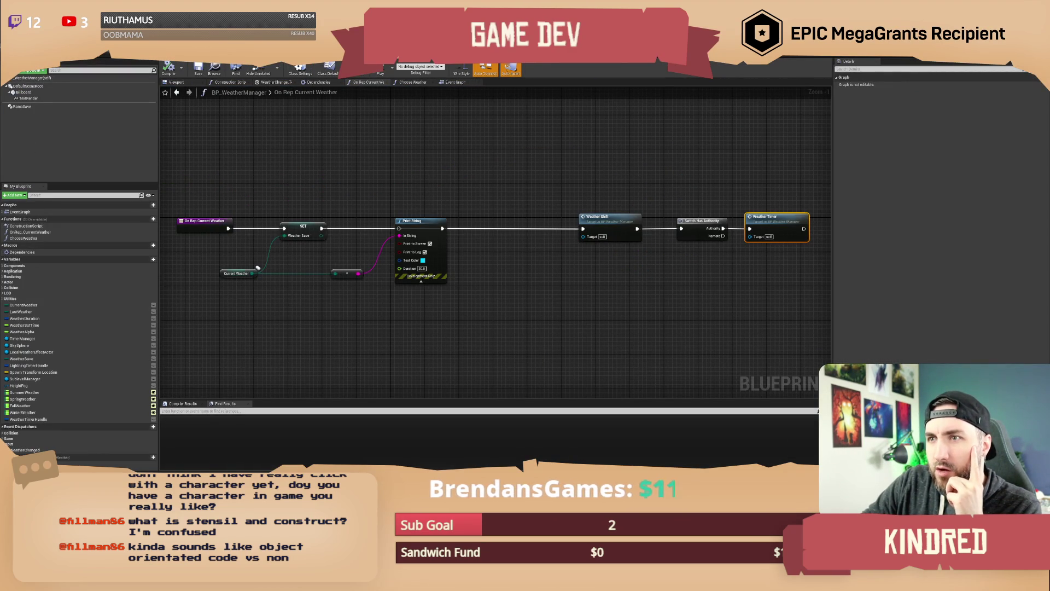
{"action": "mouse_move", "coordinate": [660, 187]}
{"action": "left_mouse_down"}
{"action": "mouse_move", "coordinate": [489, 164]}
{"action": "mouse_move", "coordinate": [393, 169]}
{"action": "left_mouse_up"}
{"action": "left_click_drag", "start_coordinate": [534, 182], "coordinate": [683, 174]}
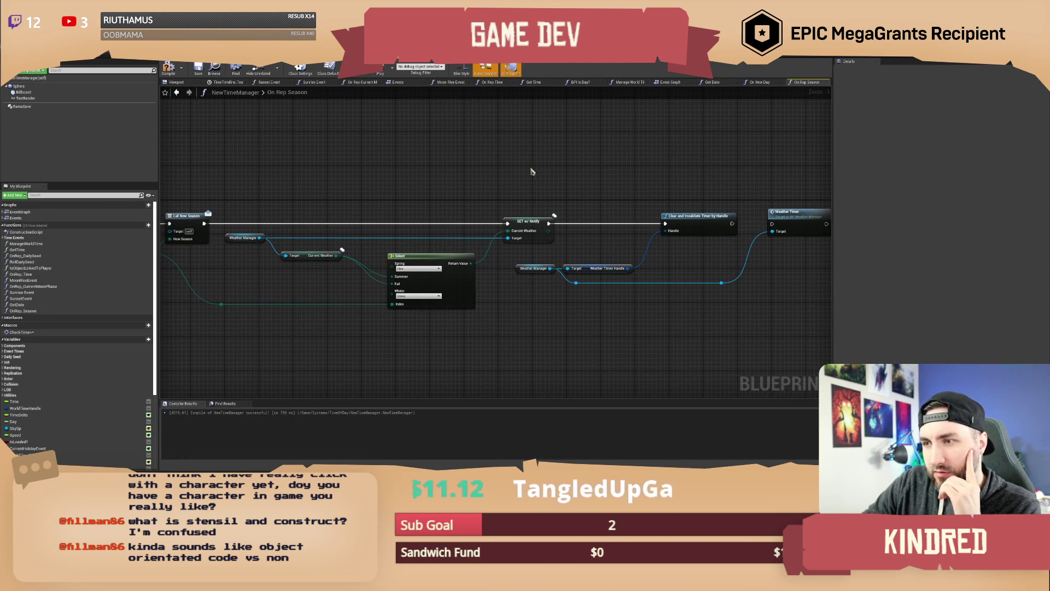
Step: Go back to the level editor and start Play In Editor to test the weather
{"action": "left_click_drag", "start_coordinate": [530, 171], "coordinate": [504, 174]}
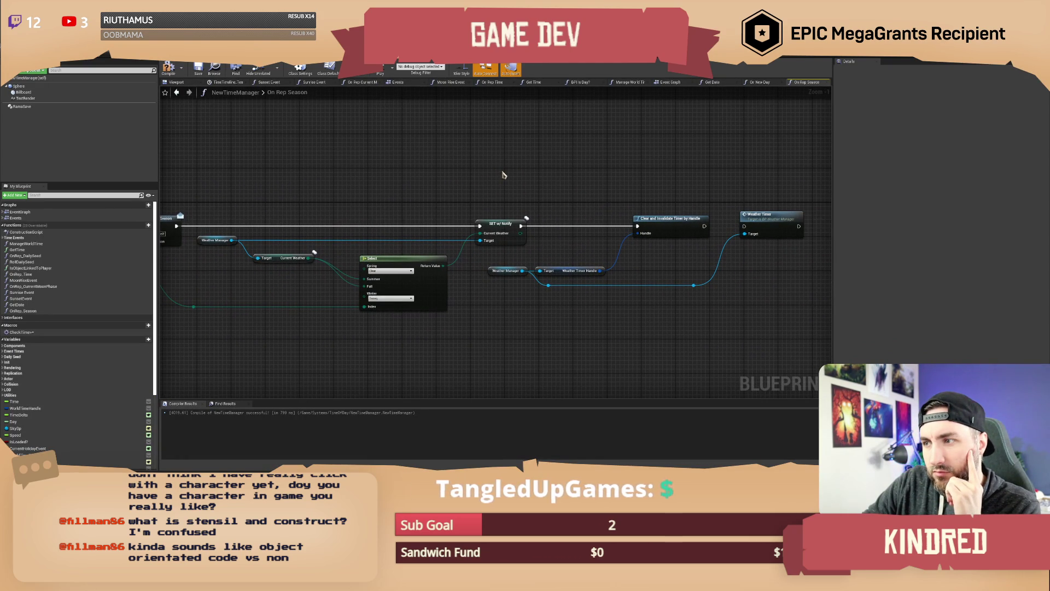
{"action": "mouse_move", "coordinate": [583, 185]}
{"action": "left_mouse_down"}
{"action": "mouse_move", "coordinate": [379, 169]}
{"action": "mouse_move", "coordinate": [387, 175]}
{"action": "left_mouse_up"}
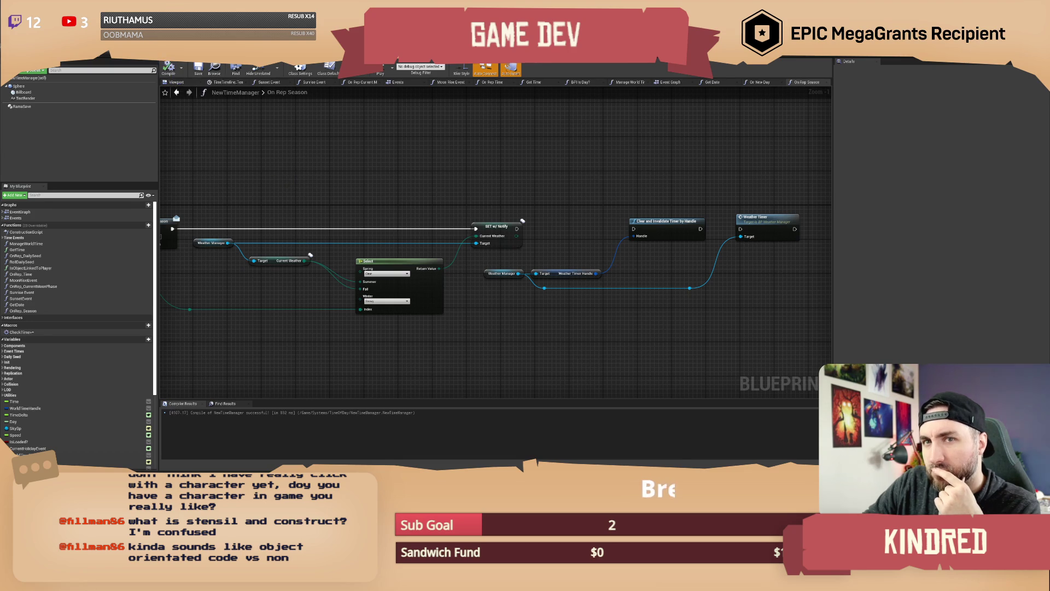
{"action": "left_click", "coordinate": [82, 55]}
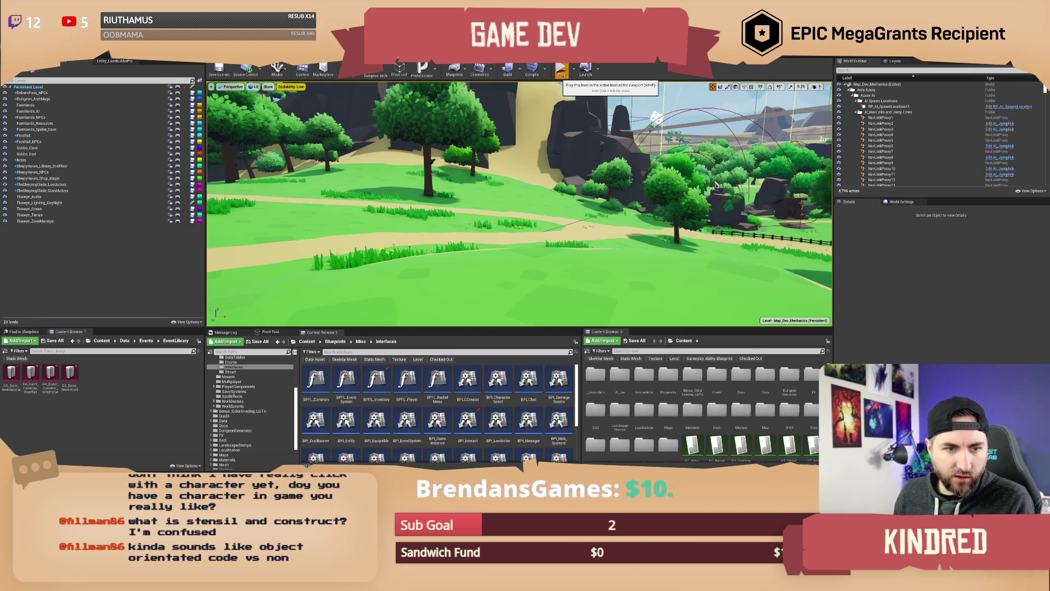
{"action": "left_click", "coordinate": [561, 70]}
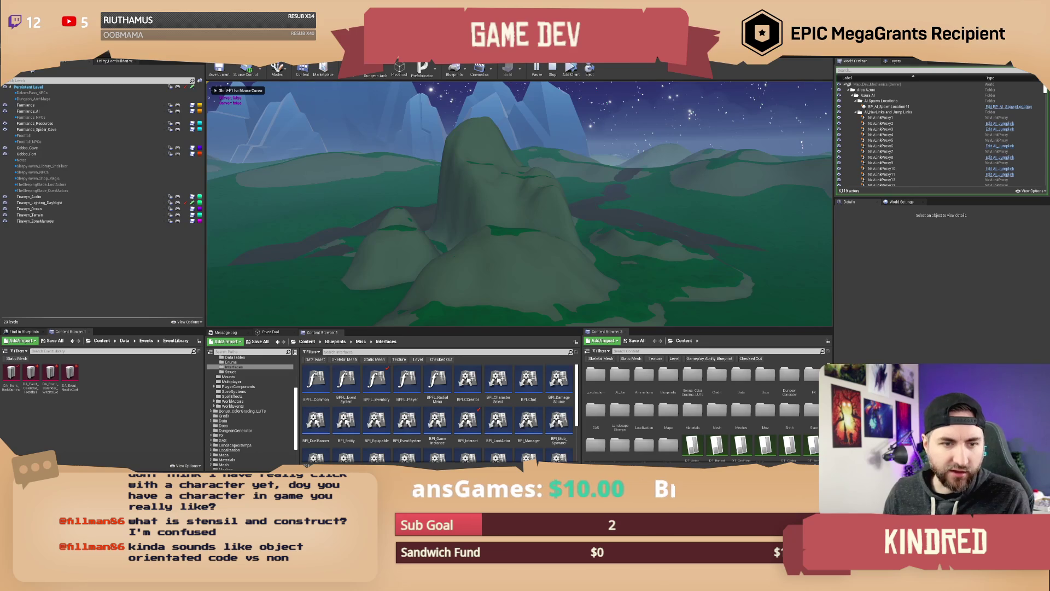
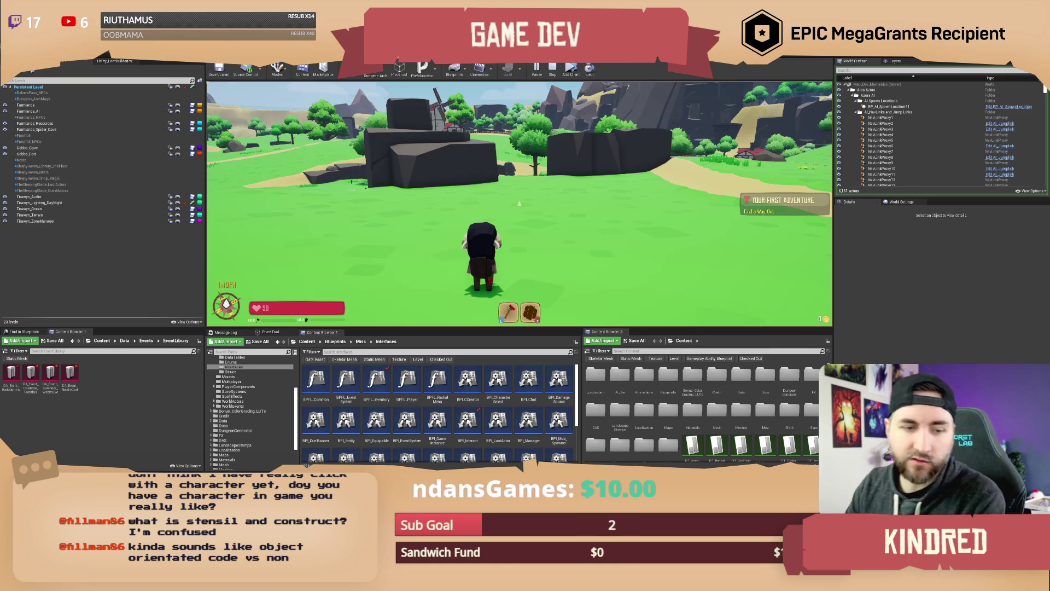
Step: Send the /setseason1 chat command in the running game
{"action": "mouse_move", "coordinate": [519, 203]}
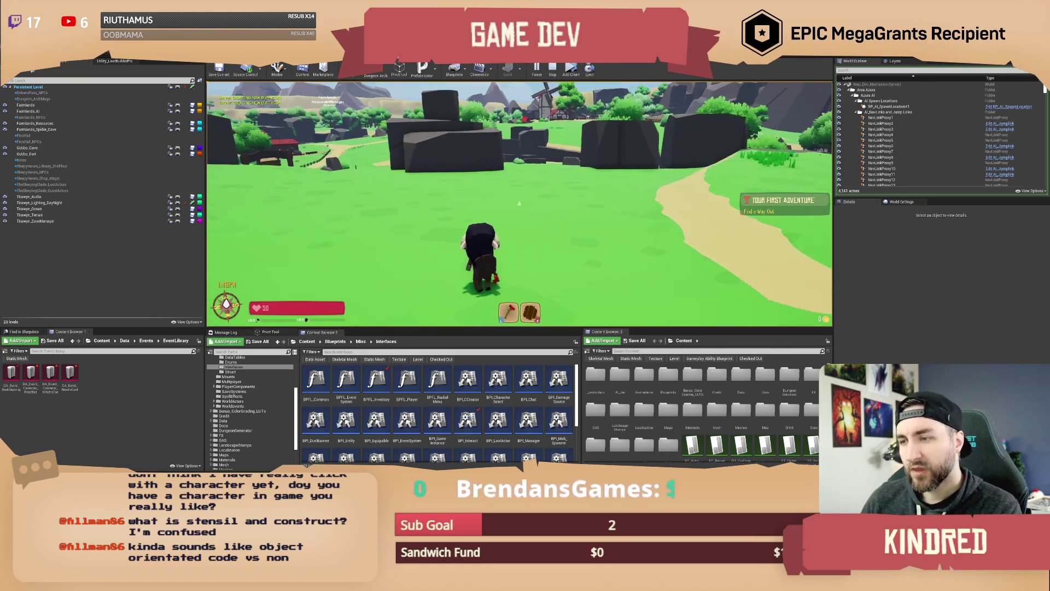
{"action": "key", "text": "Return"}
{"action": "type", "text": "/"}
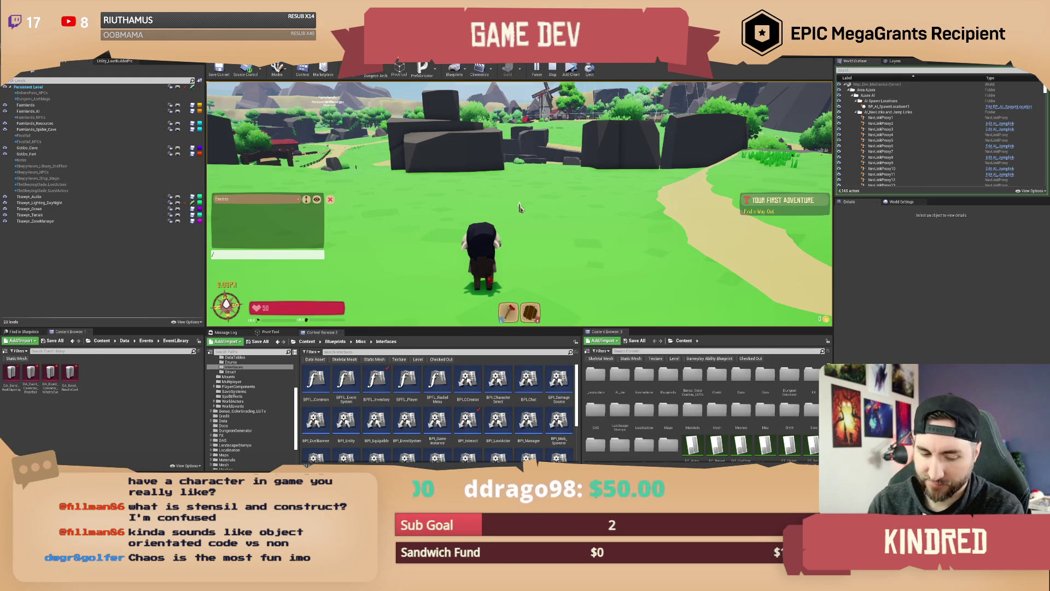
{"action": "type", "text": "setseason"}
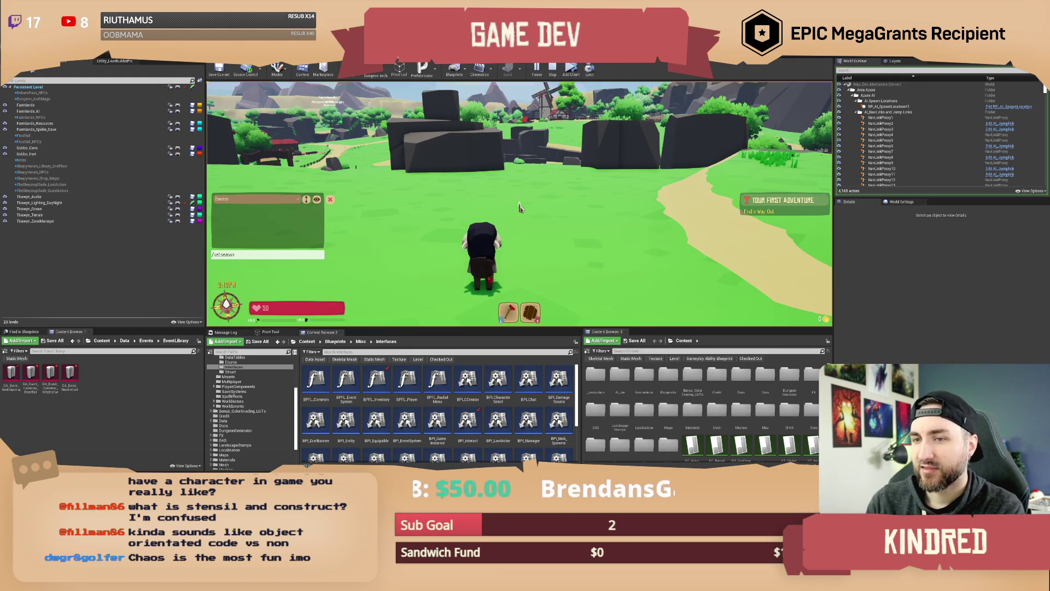
{"action": "type", "text": "1"}
{"action": "key", "text": "Return"}
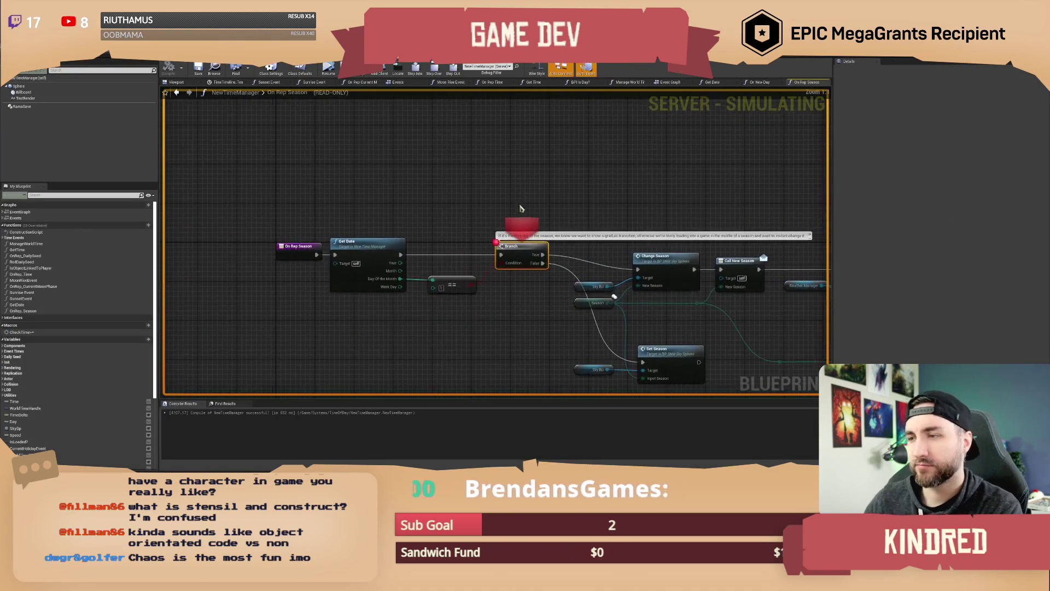
Step: Step execution from the Branch breakpoint through Change Season, Call New Season and SET w/ Notify to Set Season
{"action": "mouse_move", "coordinate": [415, 252]}
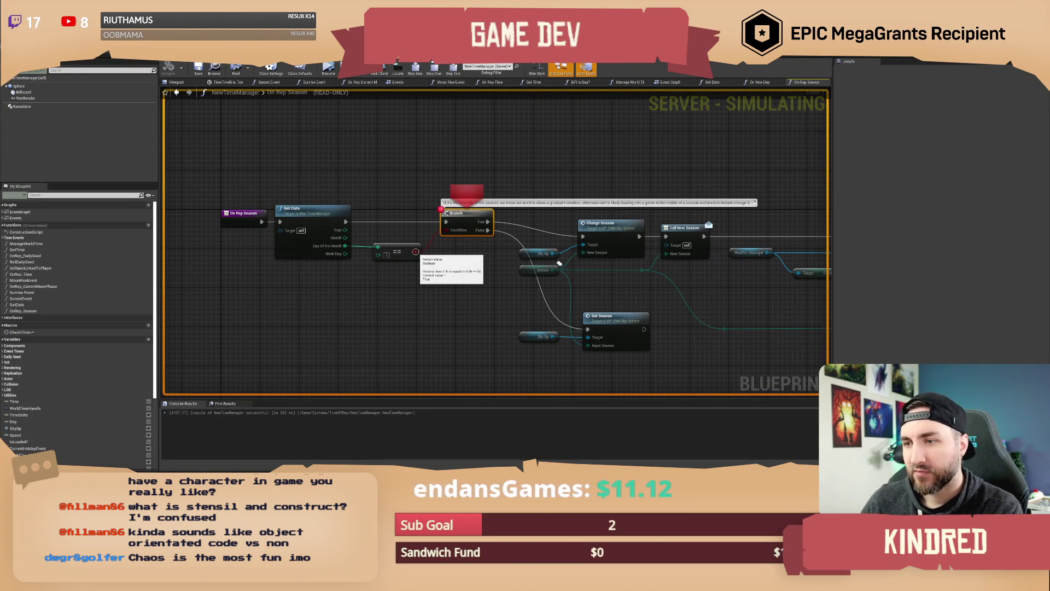
{"action": "left_click", "coordinate": [435, 66]}
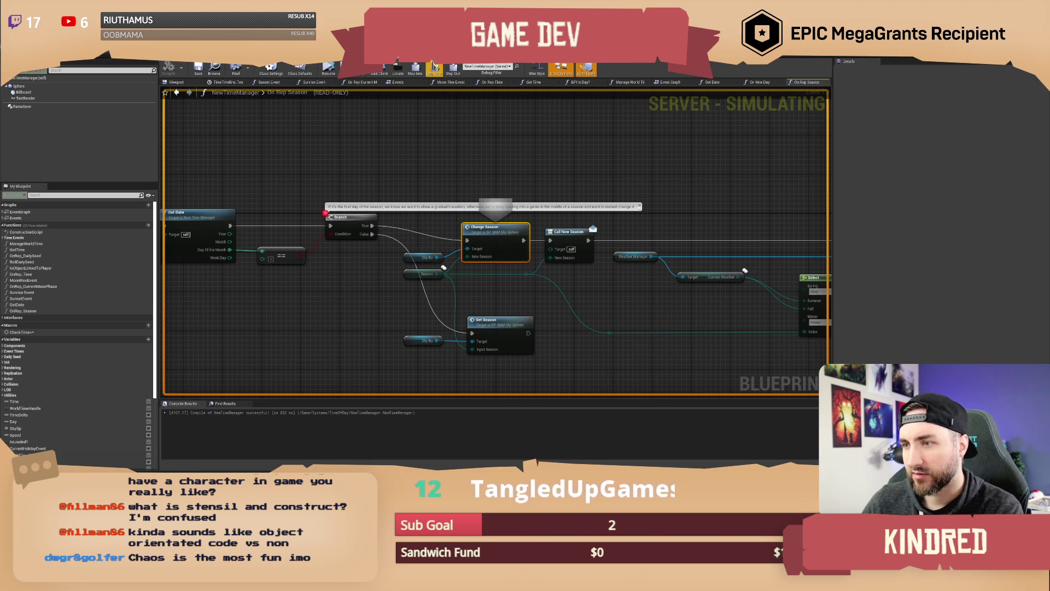
{"action": "left_click", "coordinate": [435, 66]}
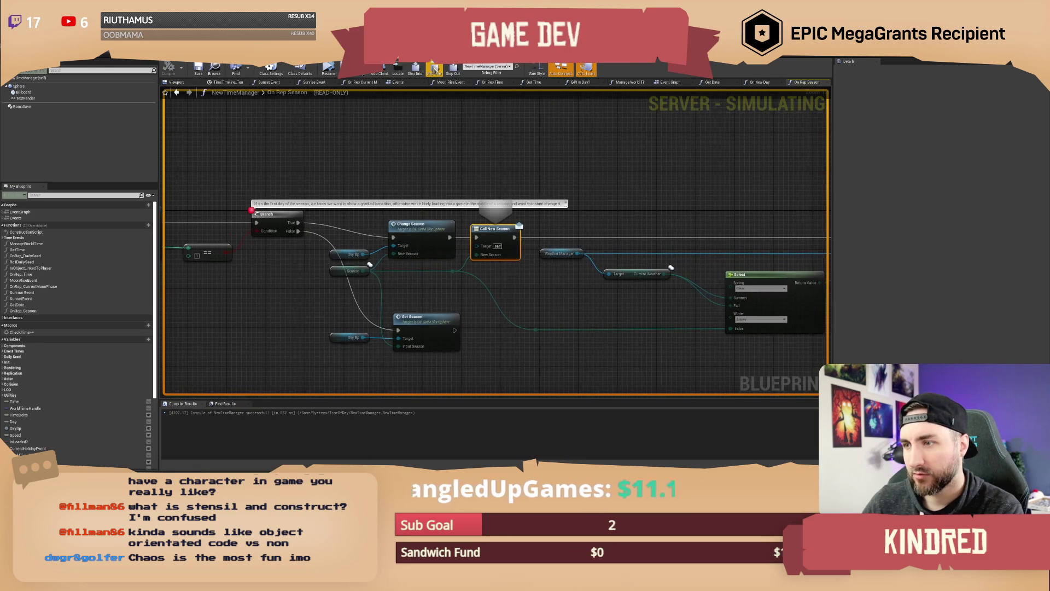
{"action": "left_click", "coordinate": [435, 67]}
{"action": "left_click", "coordinate": [434, 67]}
{"action": "mouse_move", "coordinate": [517, 275]}
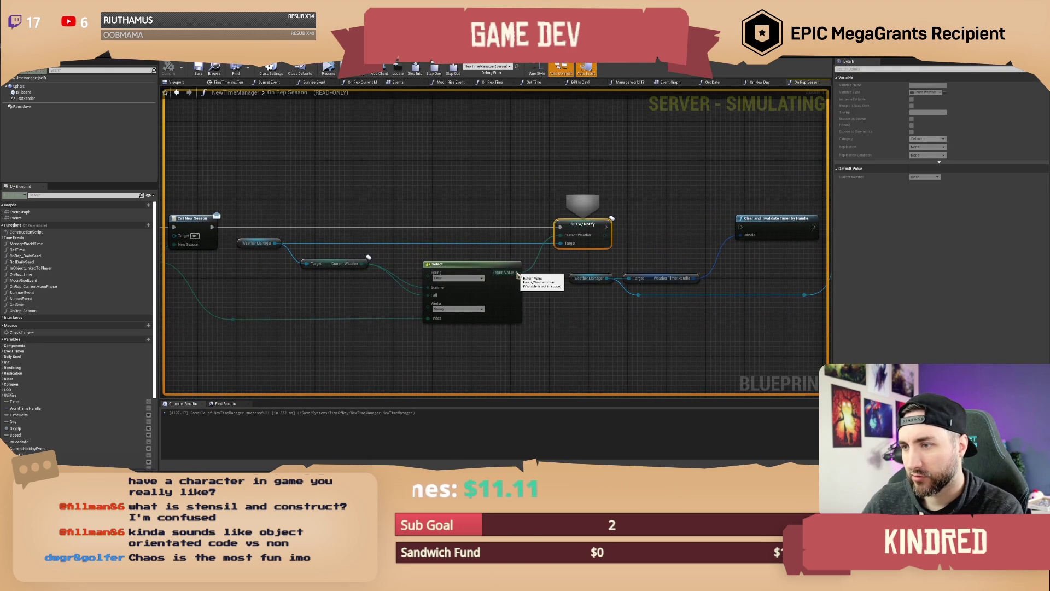
{"action": "left_click", "coordinate": [418, 70]}
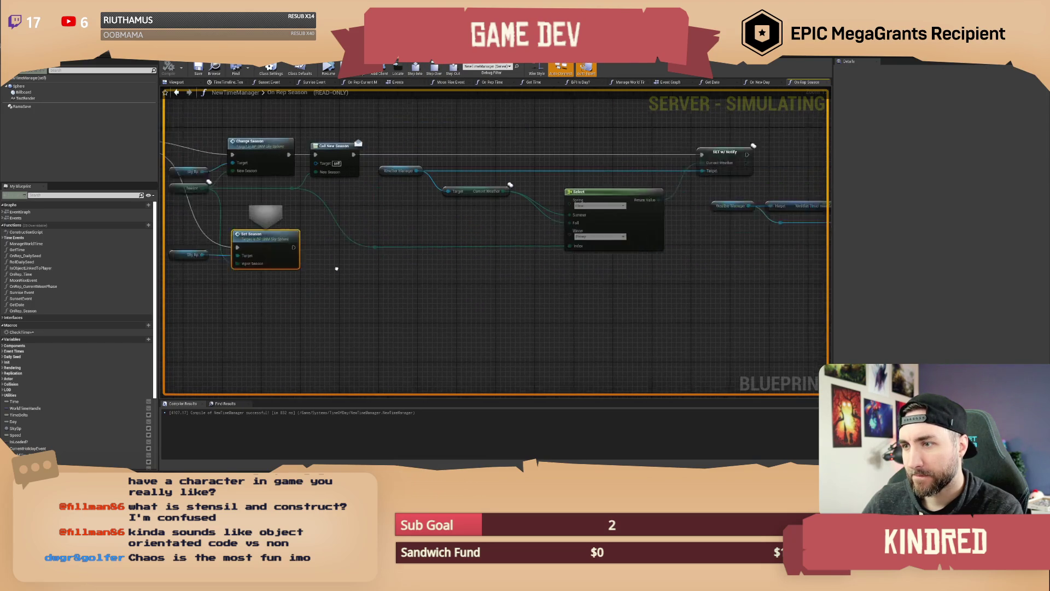
{"action": "key", "text": "F11"}
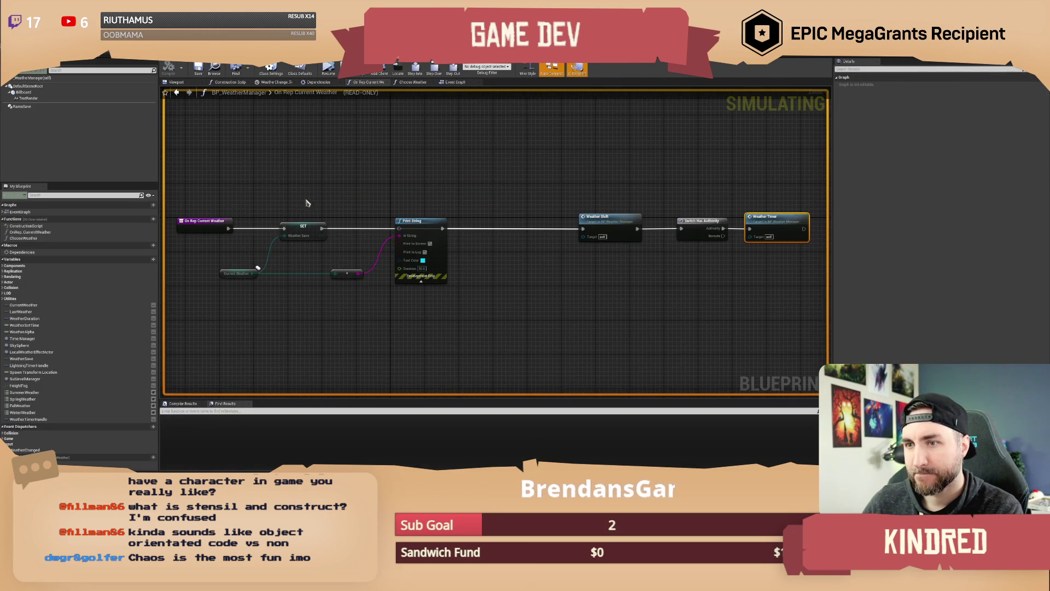
Step: Add a breakpoint to the weather SET node and resume until it hits
{"action": "right_click", "coordinate": [365, 222]}
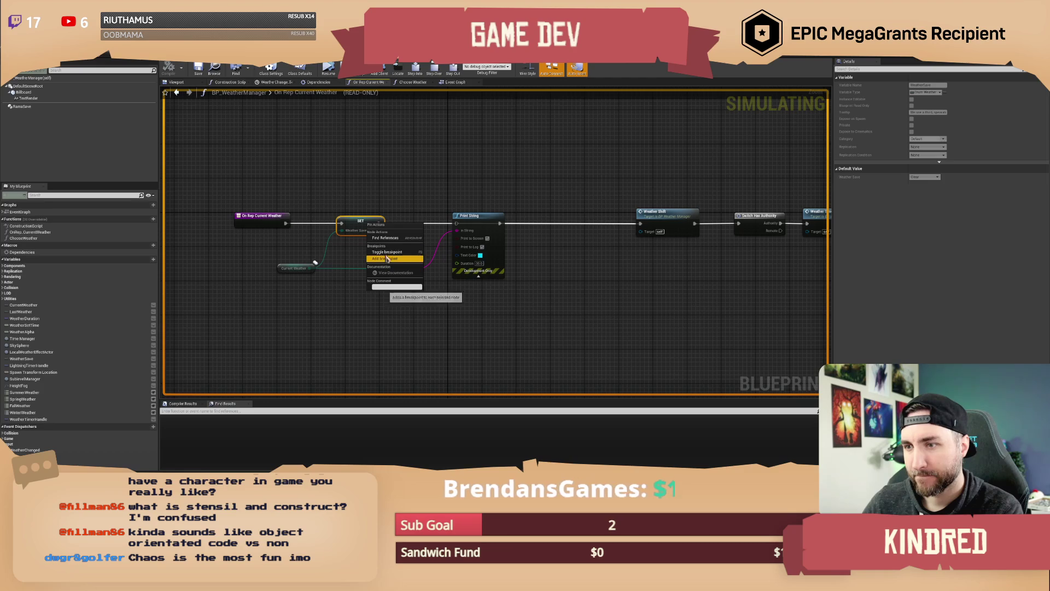
{"action": "left_click", "coordinate": [387, 259]}
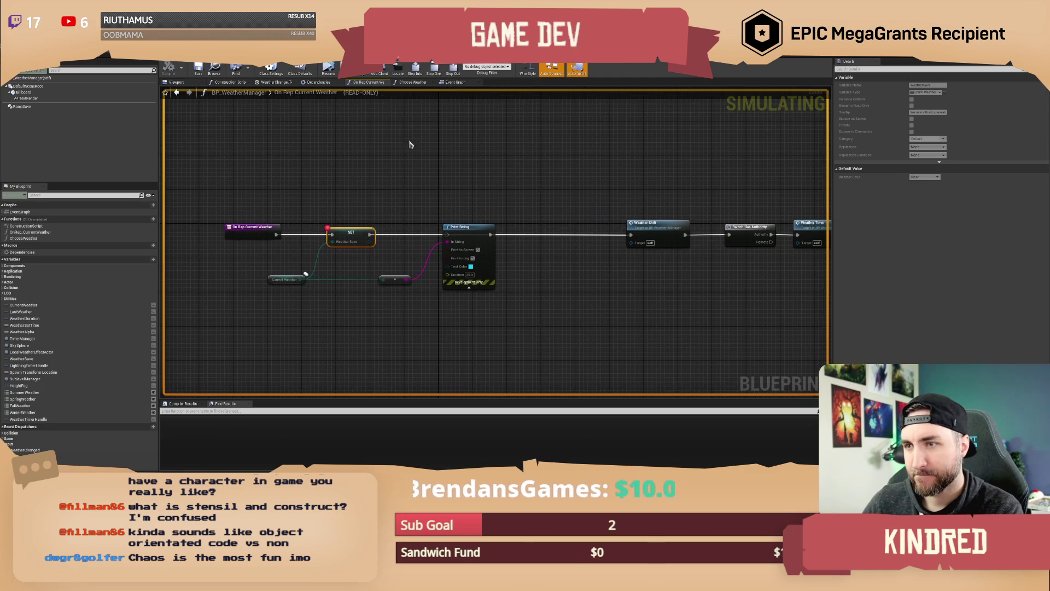
{"action": "left_click", "coordinate": [328, 67]}
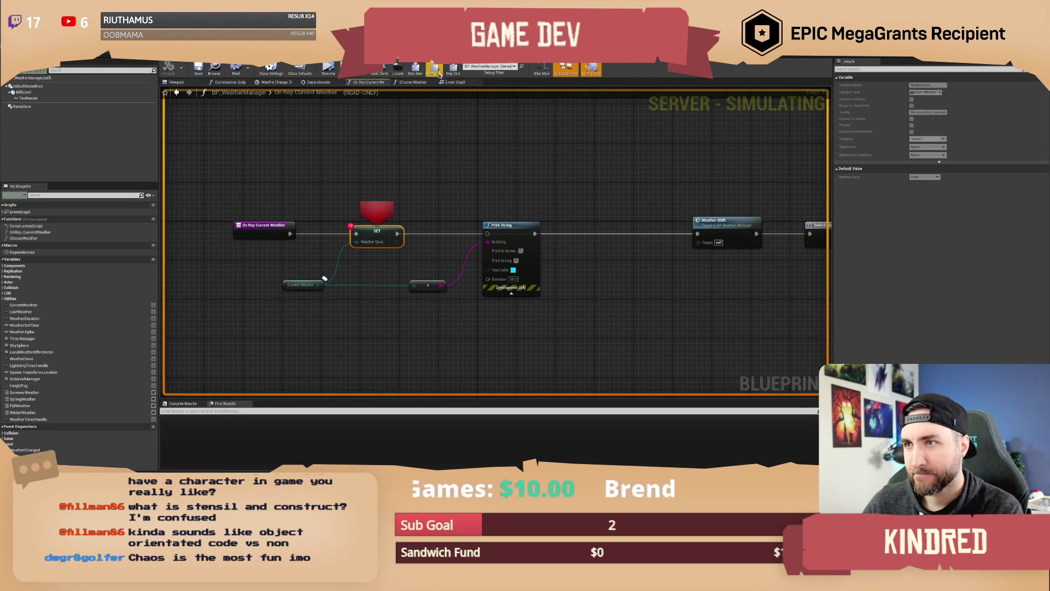
Step: Step over Weather Shift and Switch Has Authority, then step into the WeatherTimer event
{"action": "mouse_move", "coordinate": [320, 284]}
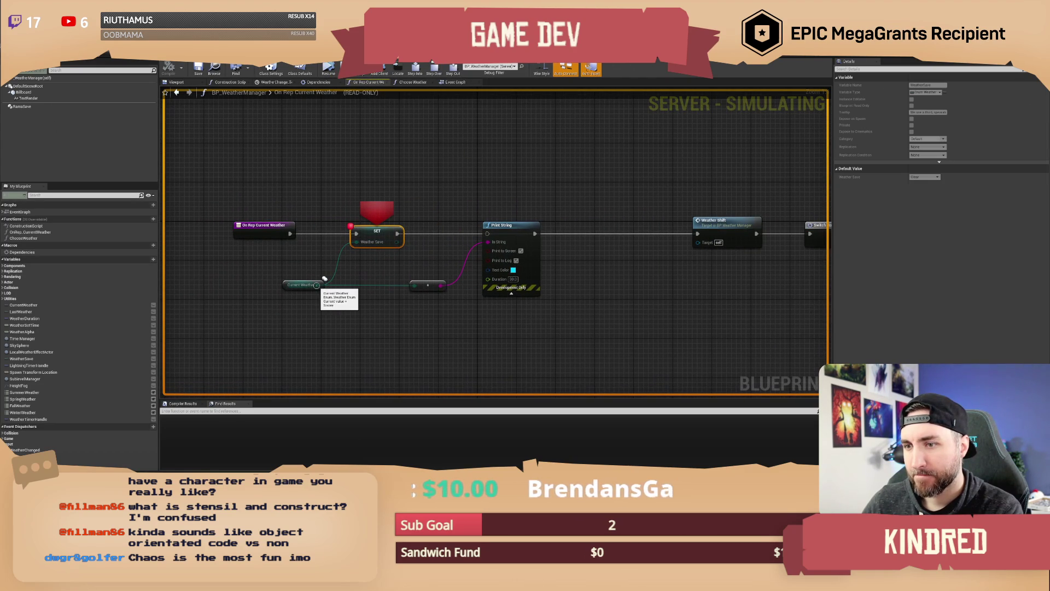
{"action": "left_click", "coordinate": [435, 71]}
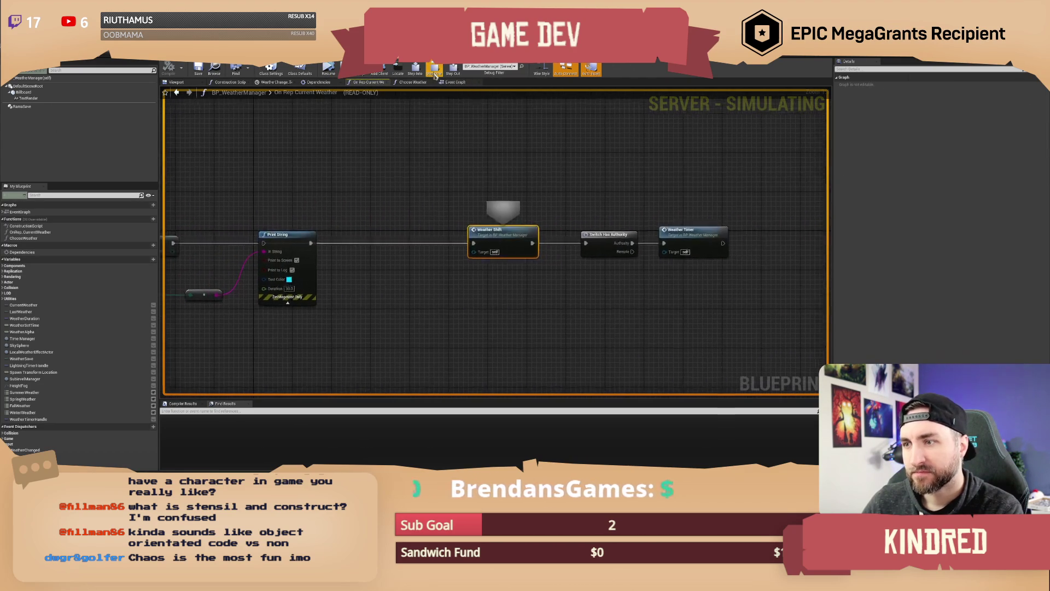
{"action": "left_click", "coordinate": [435, 73]}
{"action": "left_click", "coordinate": [435, 73]}
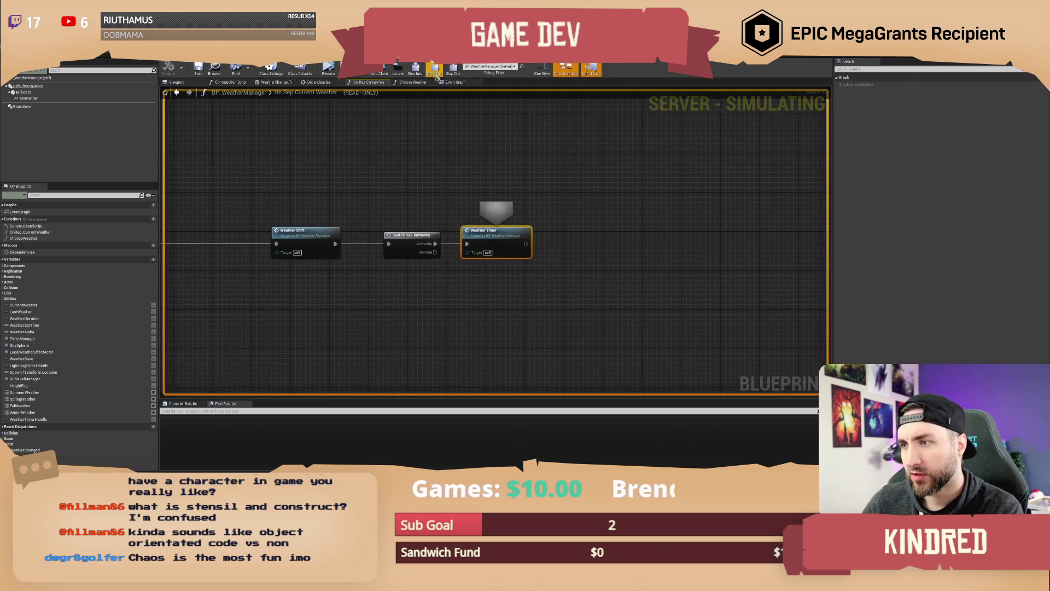
{"action": "left_click", "coordinate": [415, 70]}
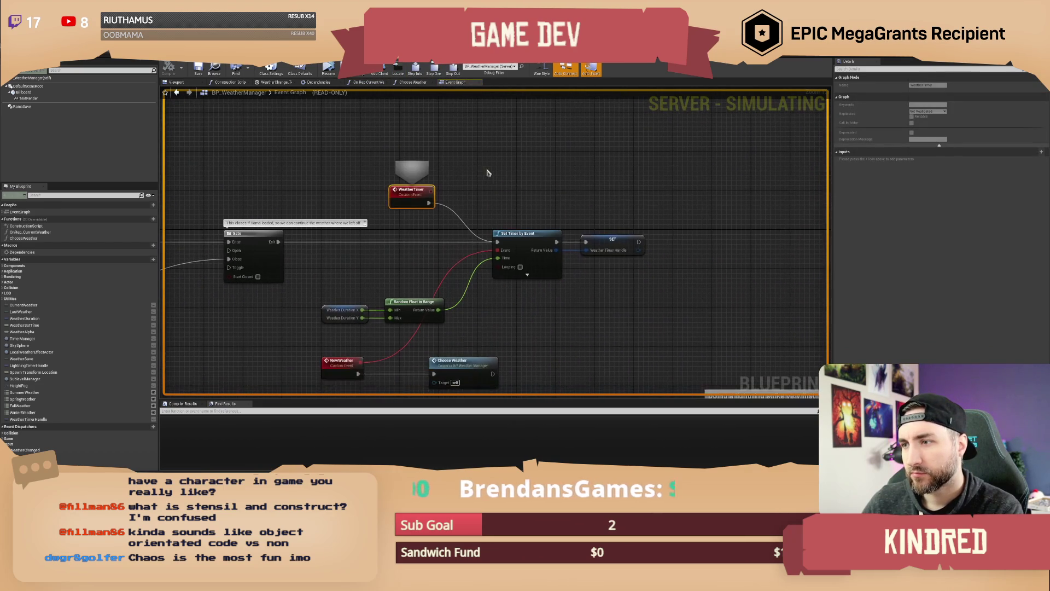
Step: Step to Set Timer by Event and inspect the WeatherTimerHandle SET node
{"action": "left_click", "coordinate": [436, 72]}
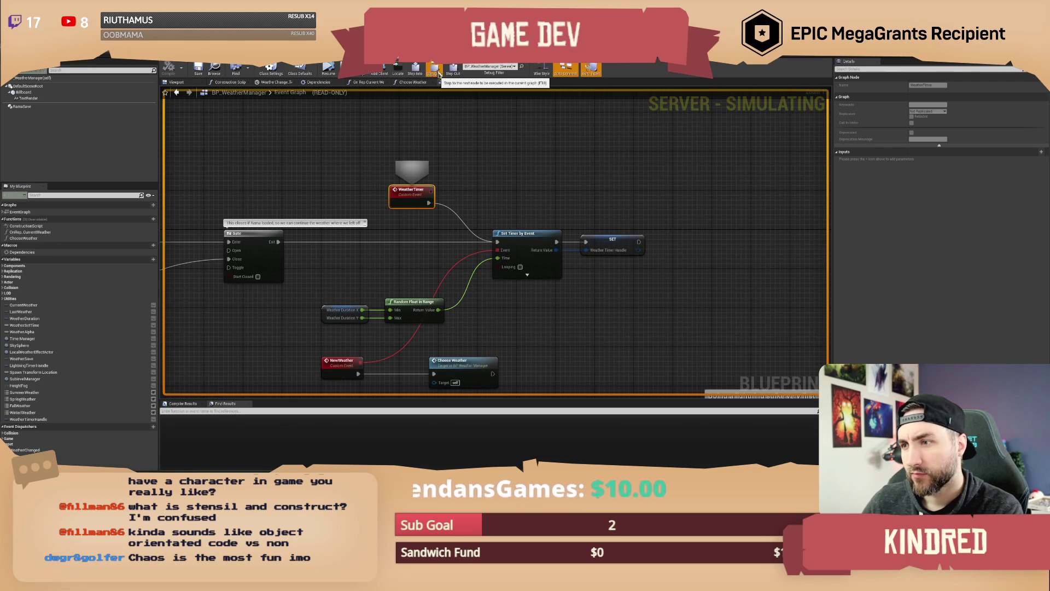
{"action": "left_click_drag", "start_coordinate": [454, 159], "coordinate": [489, 137]}
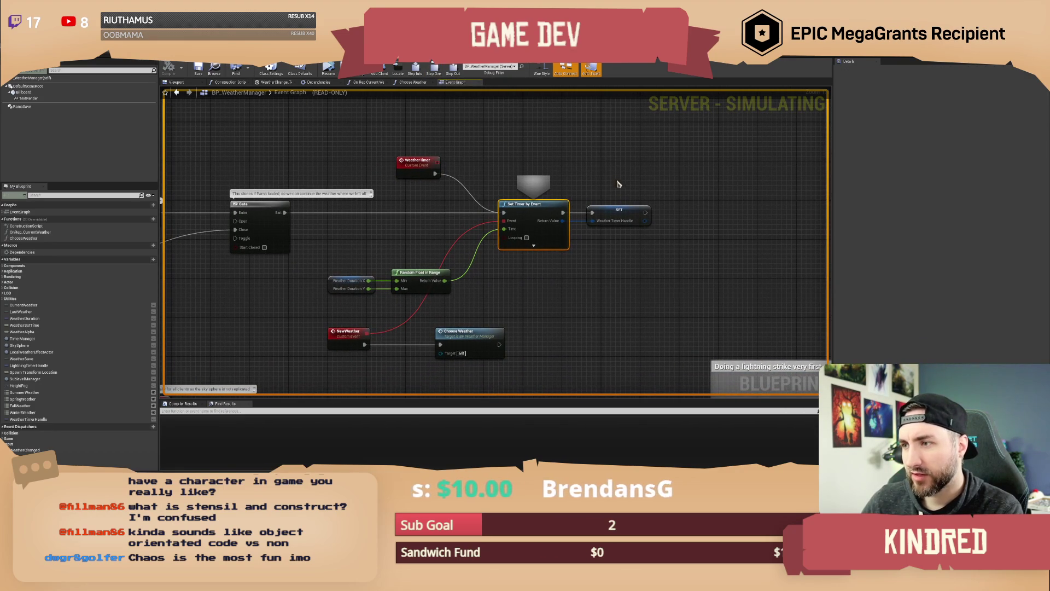
{"action": "left_click", "coordinate": [626, 214]}
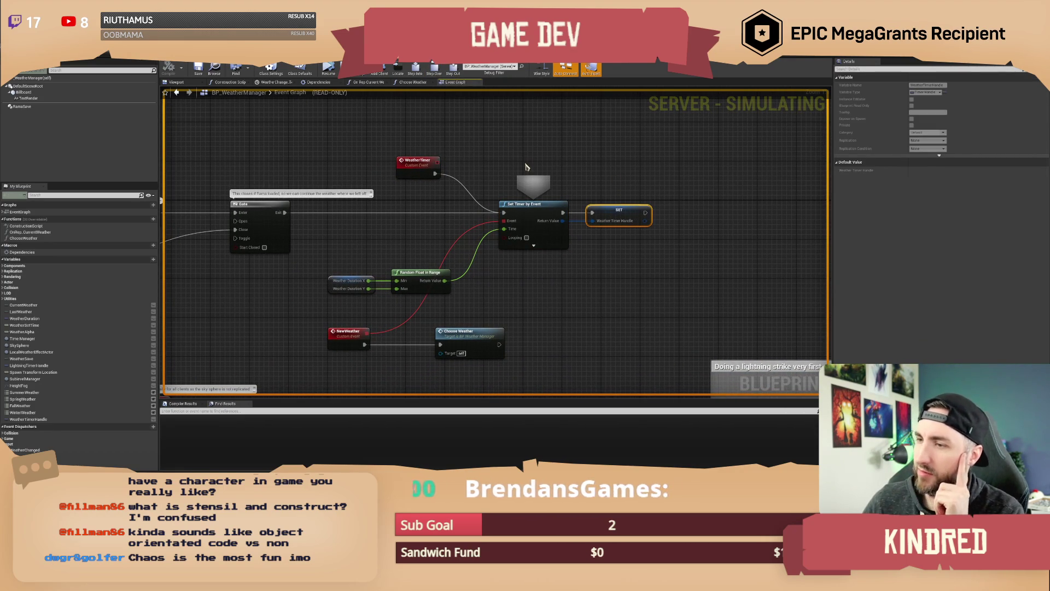
{"action": "mouse_move", "coordinate": [498, 159]}
{"action": "left_mouse_down"}
{"action": "mouse_move", "coordinate": [518, 159]}
{"action": "mouse_move", "coordinate": [517, 120]}
{"action": "left_mouse_up"}
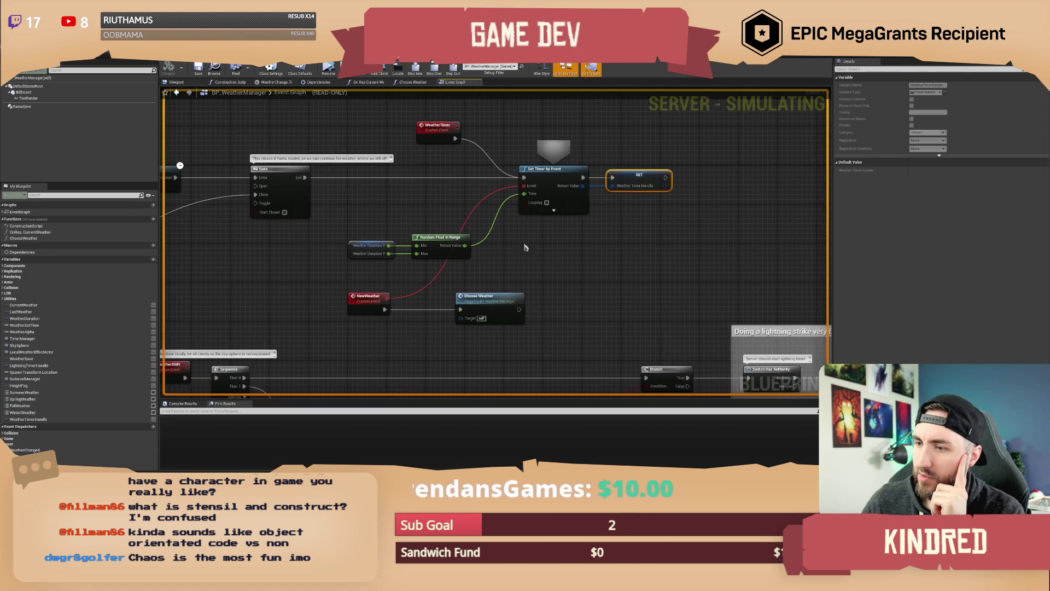
Step: Open the Choose Weather function graph, look over its nodes, then resume the game
{"action": "left_click", "coordinate": [504, 295]}
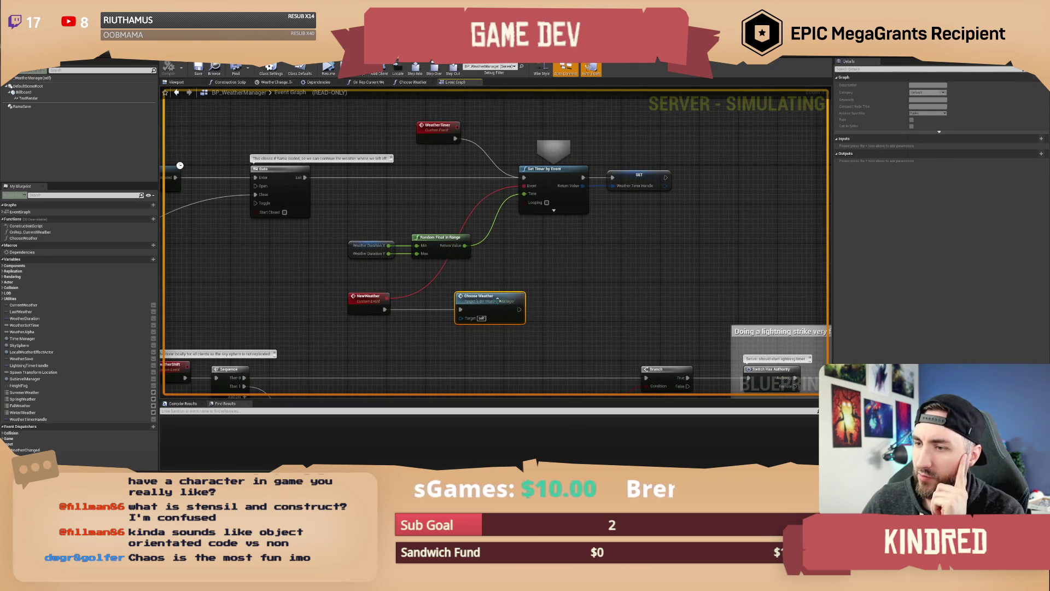
{"action": "double_click", "coordinate": [504, 295]}
{"action": "mouse_move", "coordinate": [395, 309]}
{"action": "left_mouse_down"}
{"action": "mouse_move", "coordinate": [491, 316]}
{"action": "mouse_move", "coordinate": [542, 295]}
{"action": "mouse_move", "coordinate": [426, 310]}
{"action": "mouse_move", "coordinate": [438, 321]}
{"action": "left_mouse_up"}
{"action": "scroll", "coordinate": [438, 321], "scroll_direction": "down", "scroll_amount": 1}
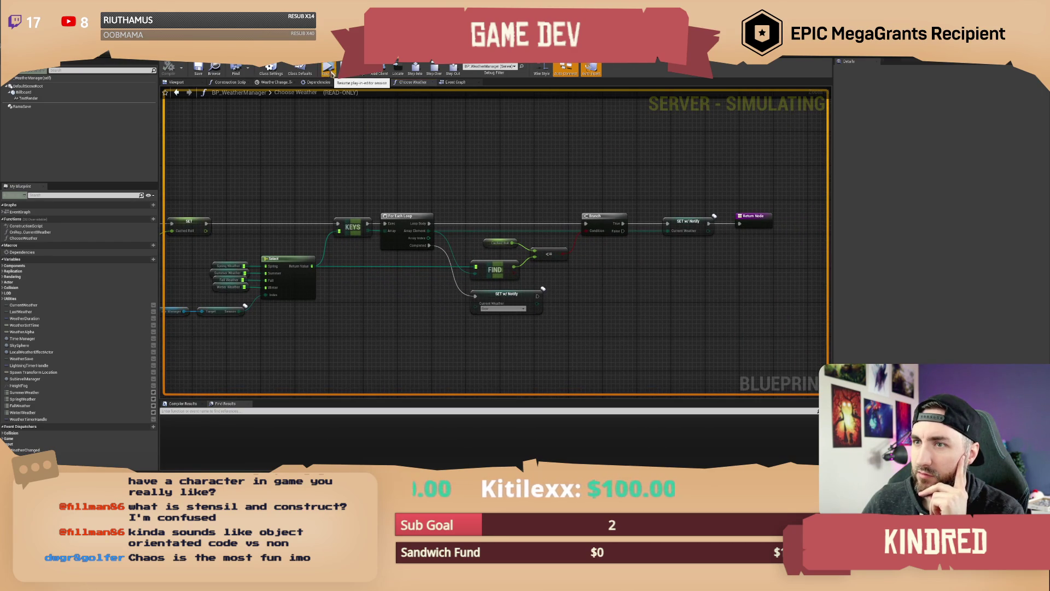
{"action": "left_click", "coordinate": [328, 68]}
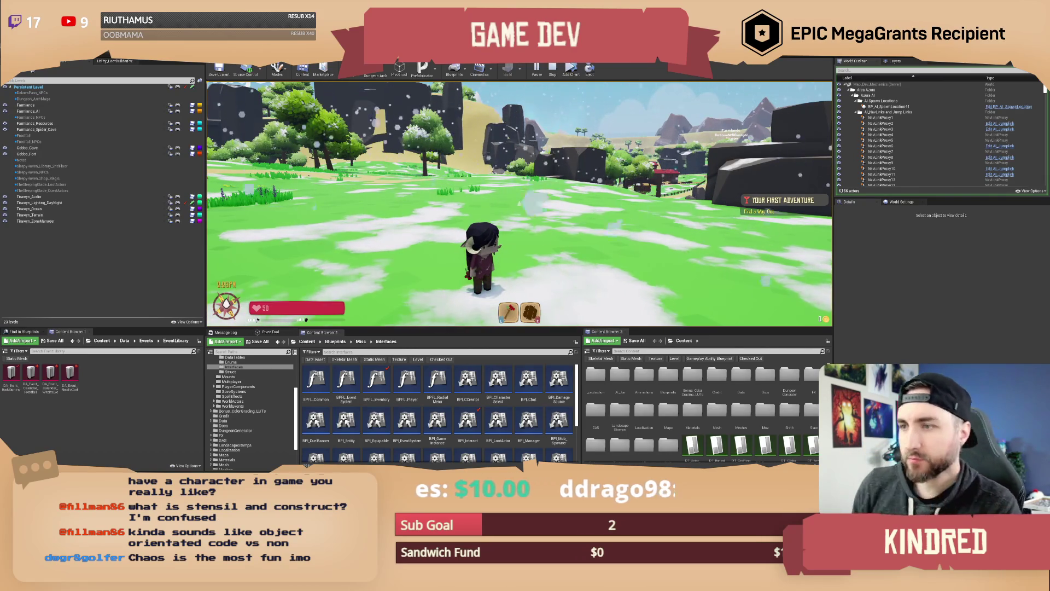
Step: Enter the /snow 1 and /setseason sp chat commands so execution breaks at the Branch node
{"action": "type", "text": "/sono 10"}
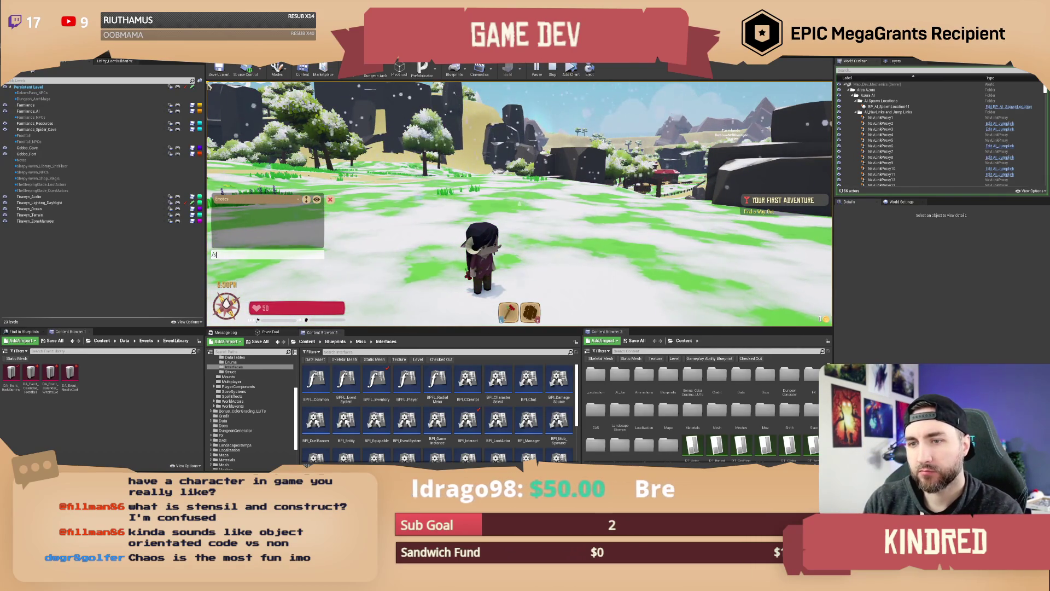
{"action": "key", "text": "Return"}
{"action": "type", "text": "/snow 1"}
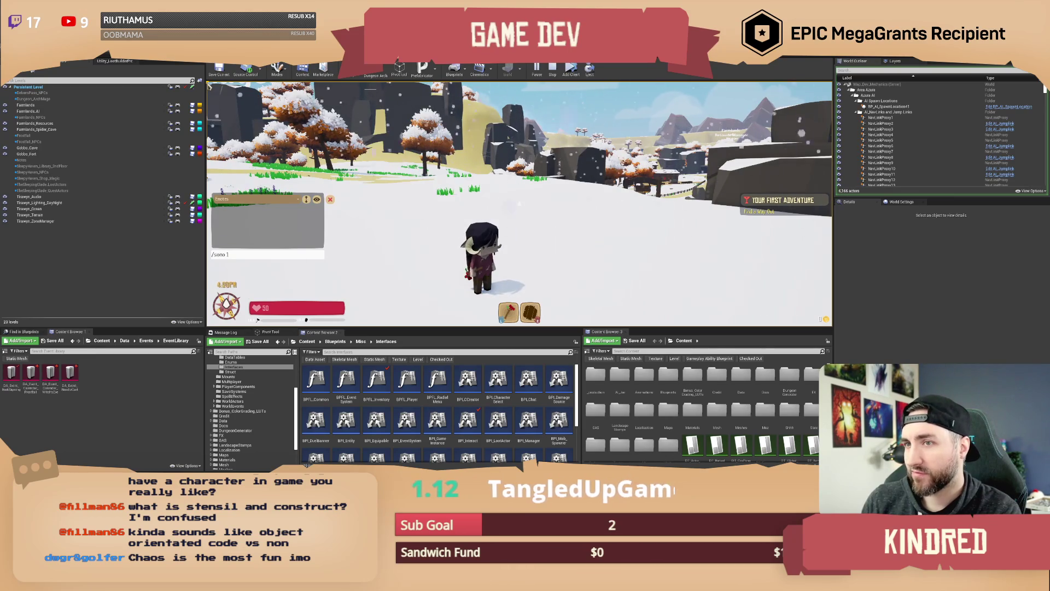
{"action": "key", "text": "Return"}
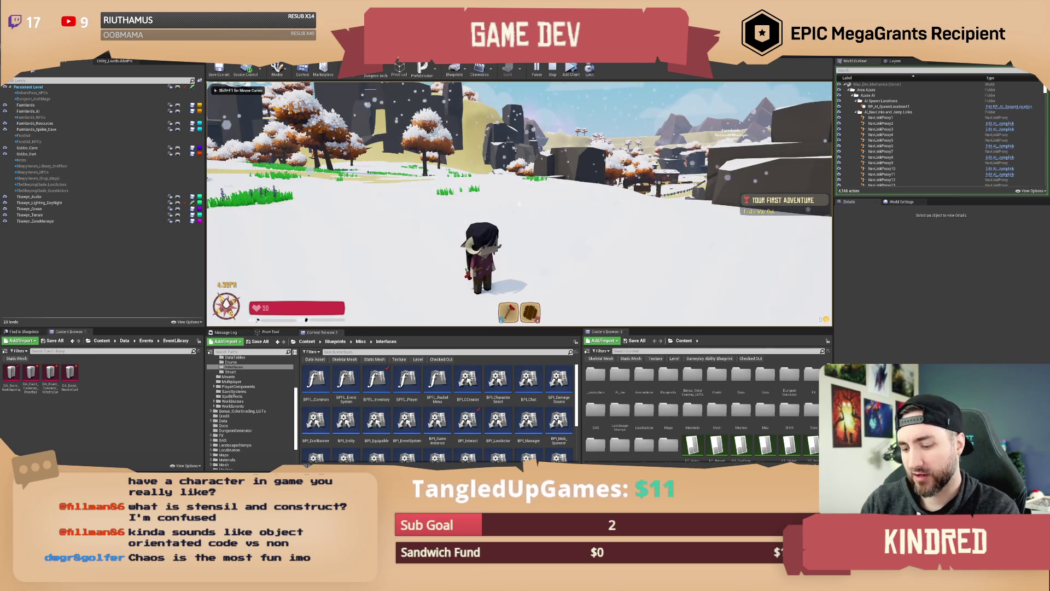
{"action": "type", "text": "/set"}
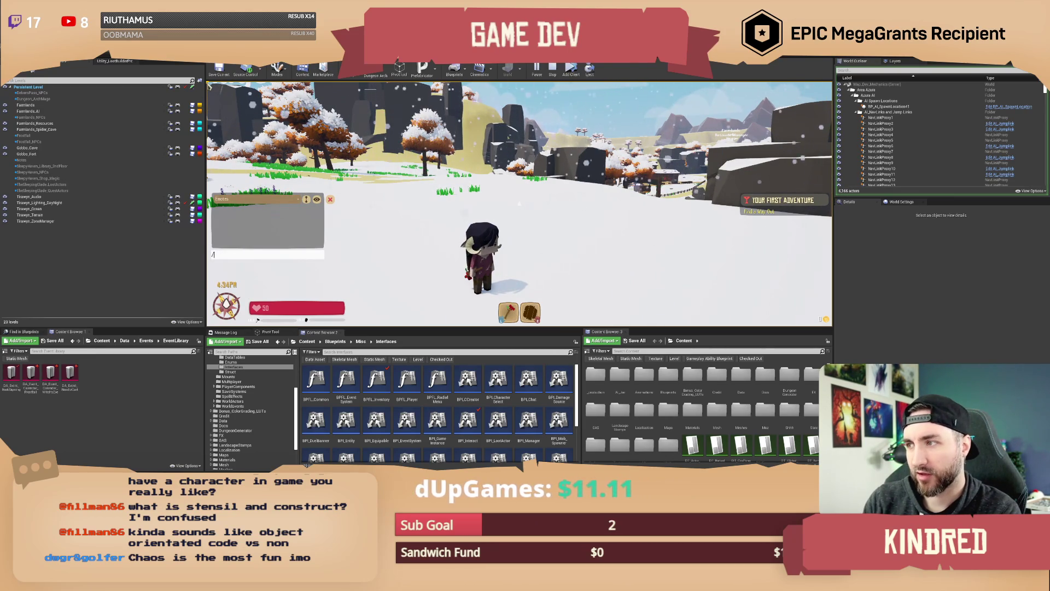
{"action": "type", "text": "season spring"}
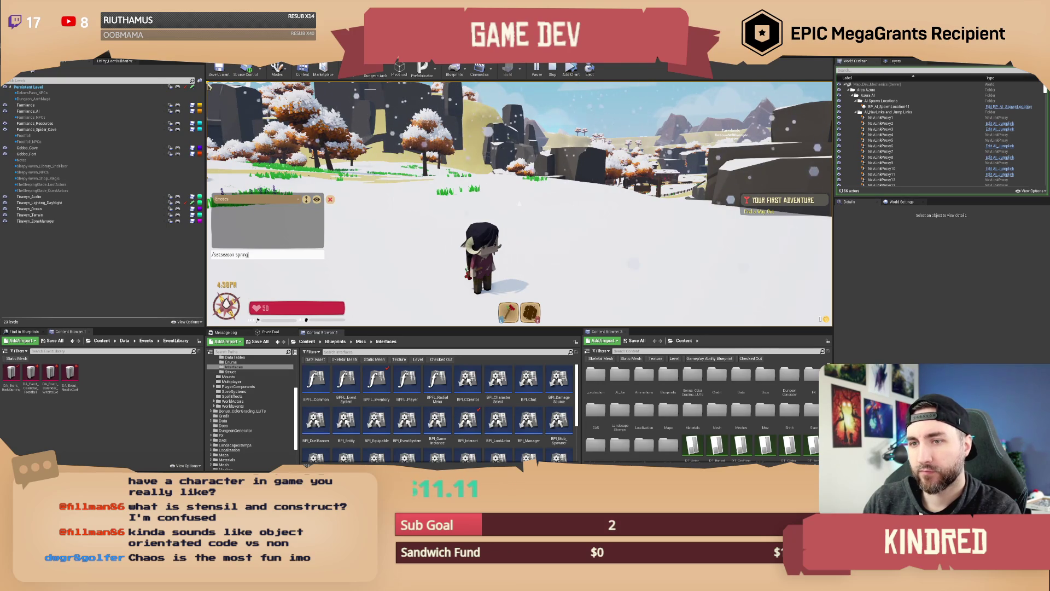
{"action": "key", "text": "Return"}
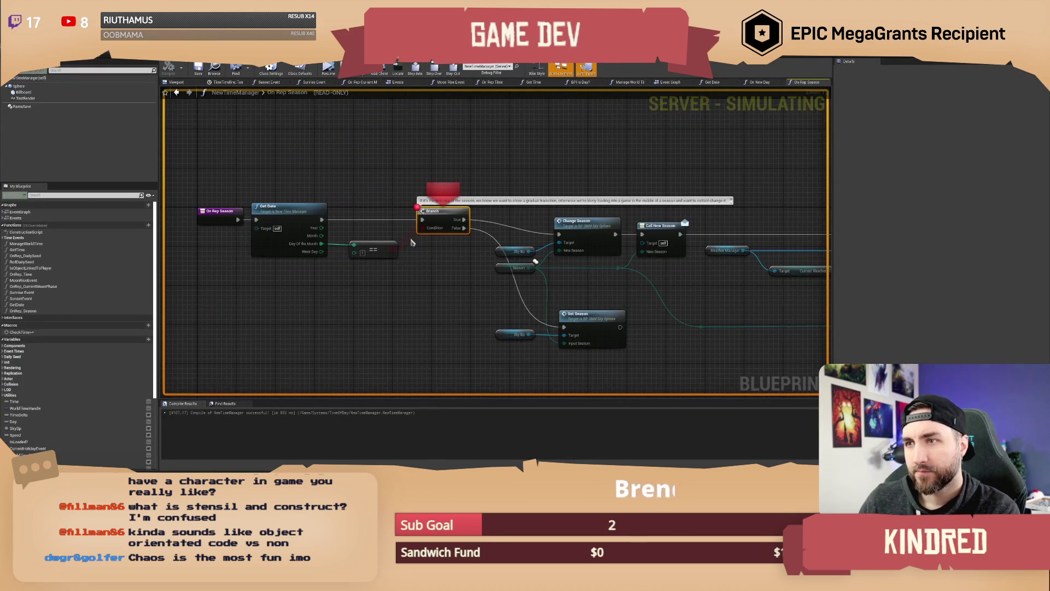
Step: Step past the Branch node to Set Season, then resume and return to the On Rep Season graph
{"action": "mouse_move", "coordinate": [392, 248]}
{"action": "left_click", "coordinate": [435, 68]}
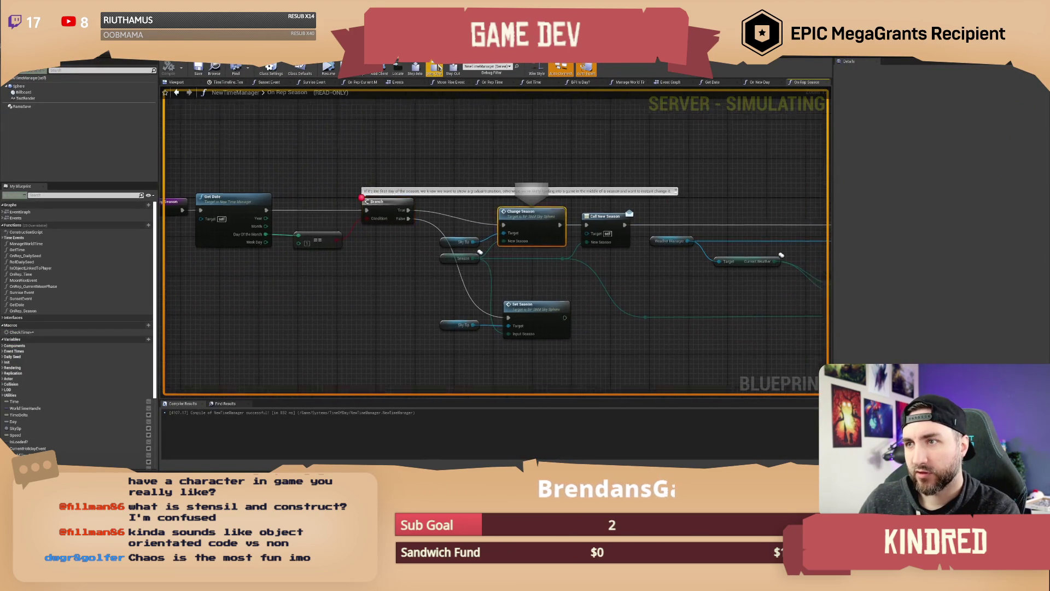
{"action": "left_click", "coordinate": [435, 68]}
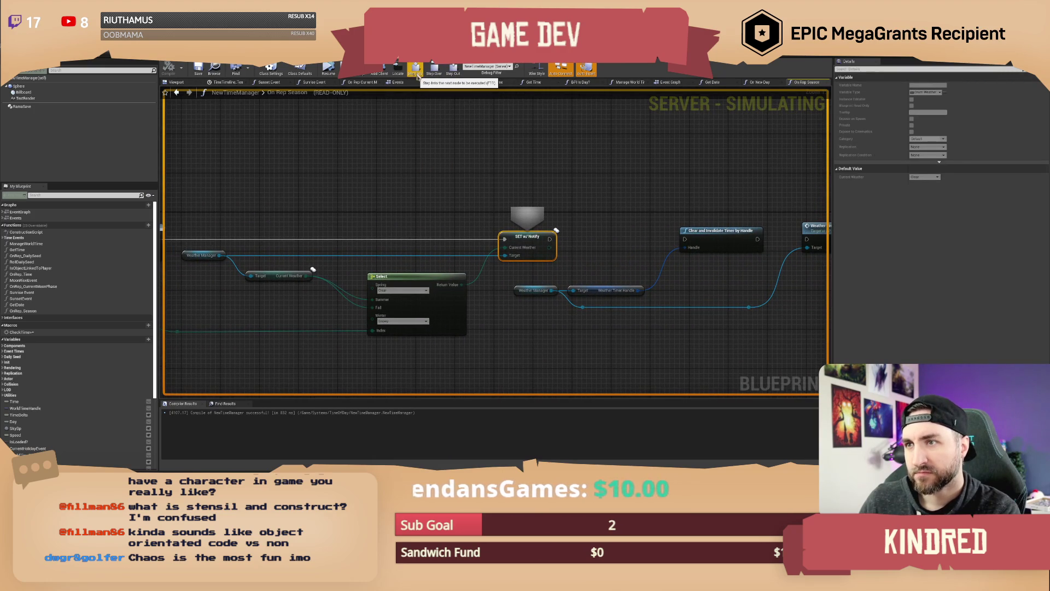
{"action": "left_click", "coordinate": [415, 68]}
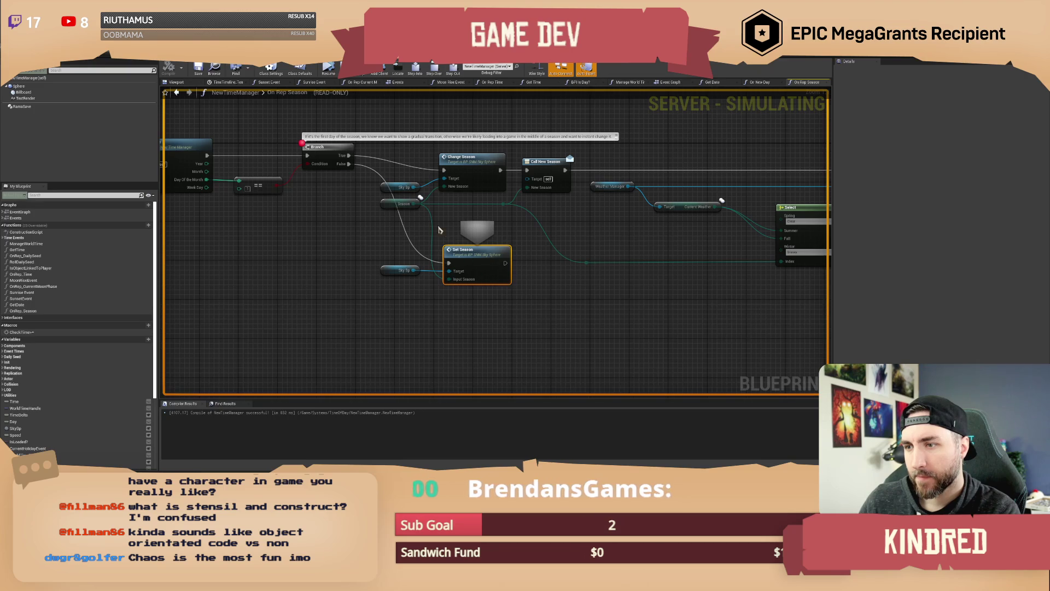
{"action": "left_click", "coordinate": [328, 68]}
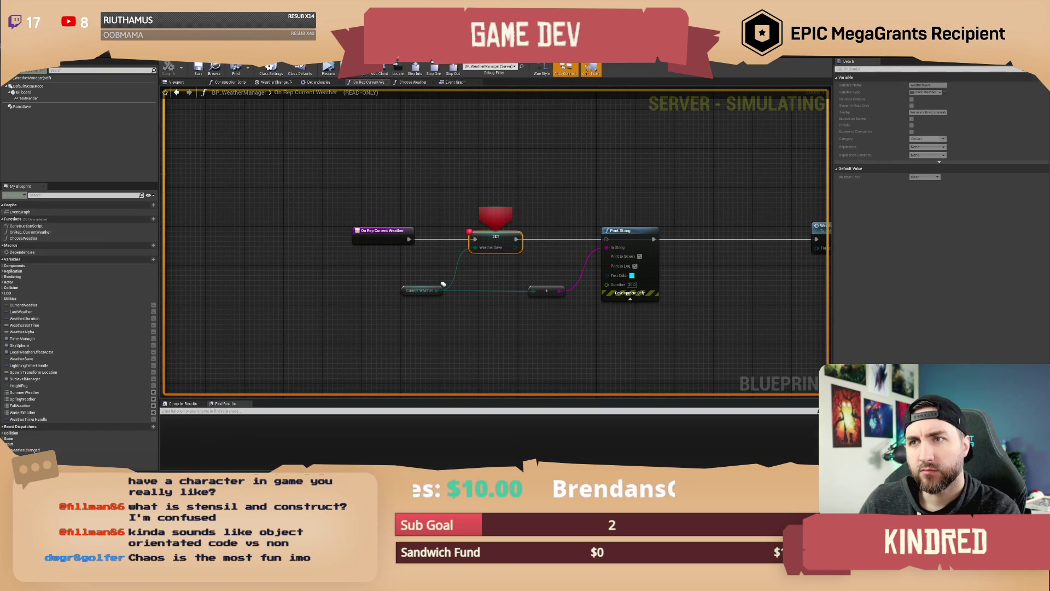
{"action": "key", "text": "F10"}
Step: Open the Get Date function to inspect its Day variable, then go back to On Rep Season
{"action": "left_click", "coordinate": [458, 310]}
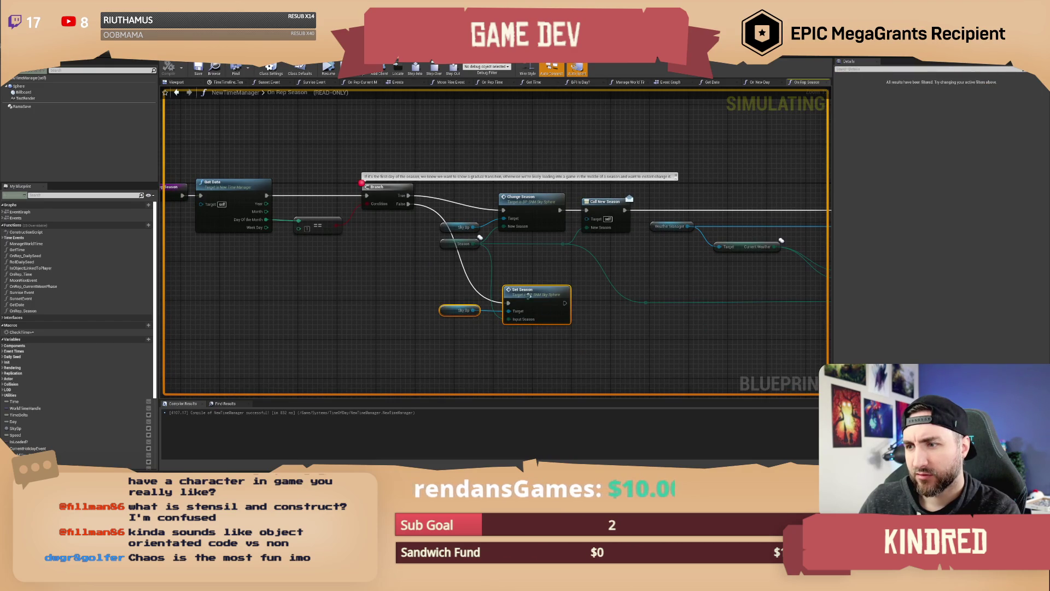
{"action": "left_click_drag", "start_coordinate": [407, 275], "coordinate": [447, 266]}
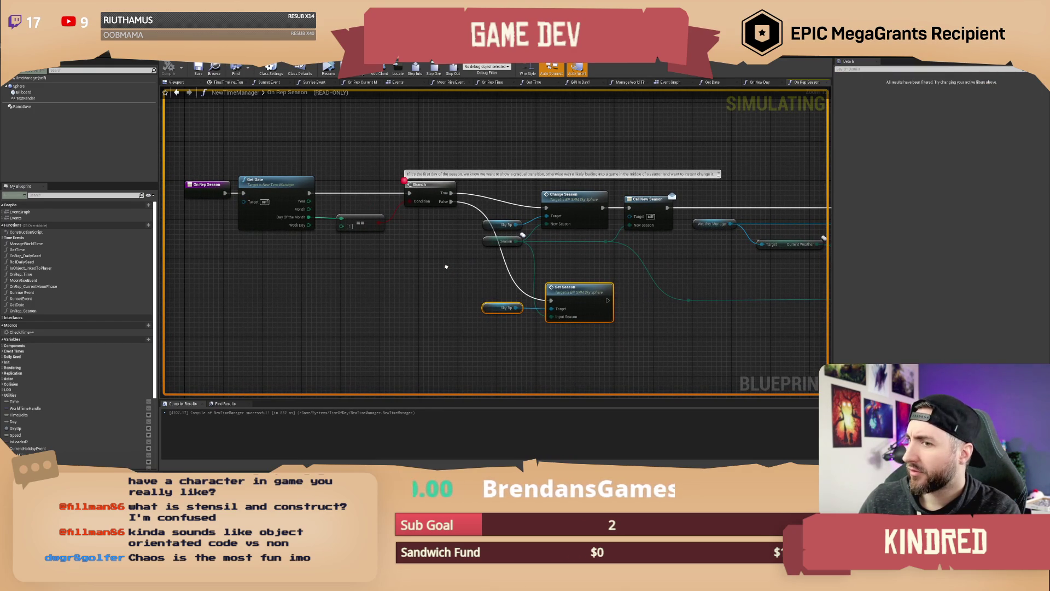
{"action": "left_click_drag", "start_coordinate": [446, 266], "coordinate": [559, 284]}
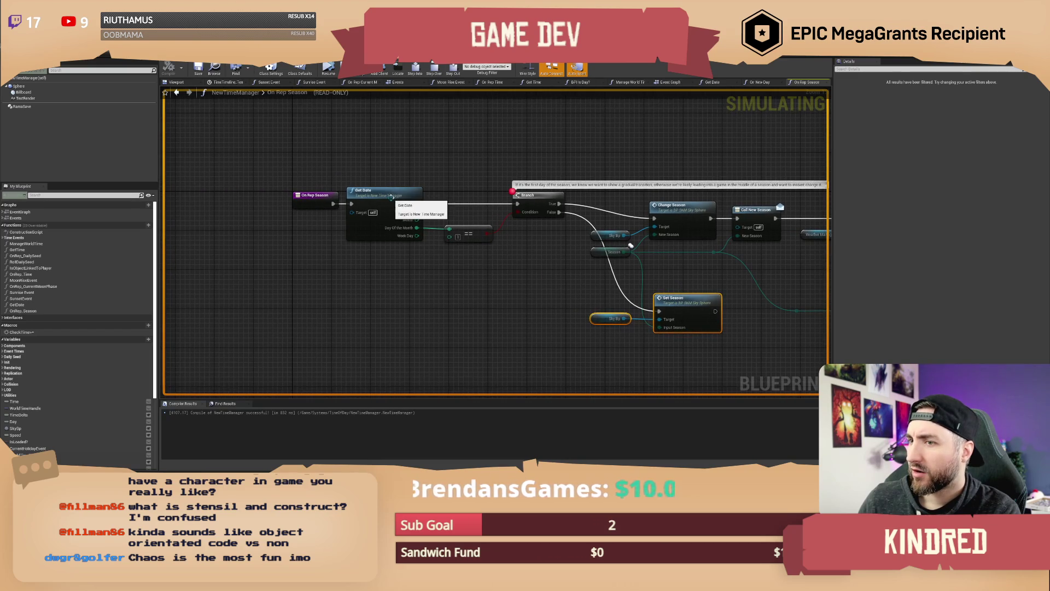
{"action": "double_click", "coordinate": [391, 201]}
{"action": "mouse_move", "coordinate": [343, 183]}
{"action": "left_mouse_down"}
{"action": "mouse_move", "coordinate": [508, 182]}
{"action": "mouse_move", "coordinate": [471, 158]}
{"action": "left_mouse_up"}
{"action": "left_click", "coordinate": [448, 203]}
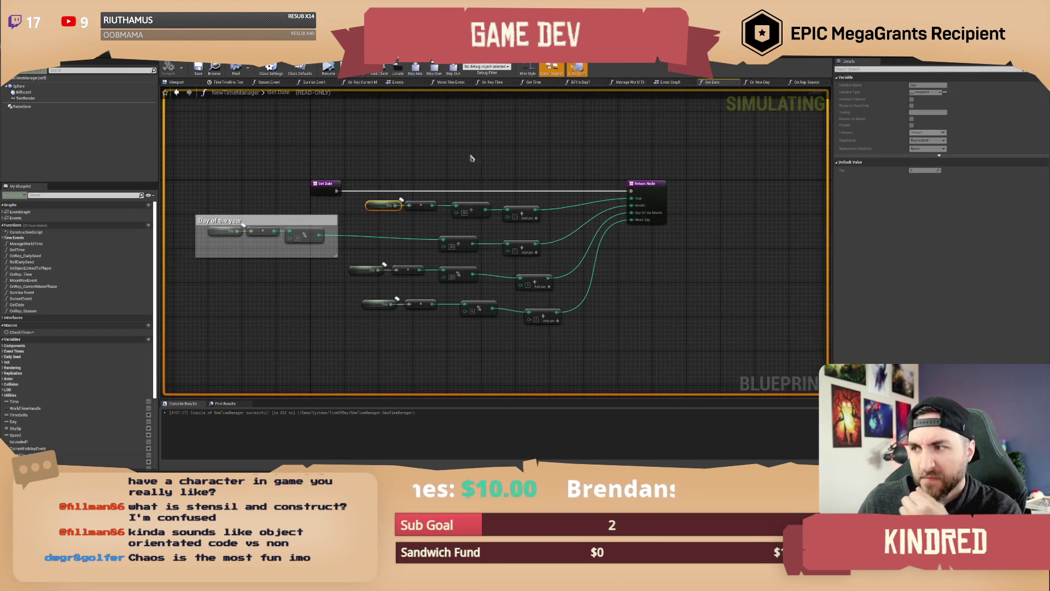
{"action": "left_click", "coordinate": [176, 93]}
Step: Add a breakpoint to the Set Season node
{"action": "left_click_drag", "start_coordinate": [680, 281], "coordinate": [452, 274]}
{"action": "left_click", "coordinate": [458, 293]}
{"action": "right_click", "coordinate": [454, 296]}
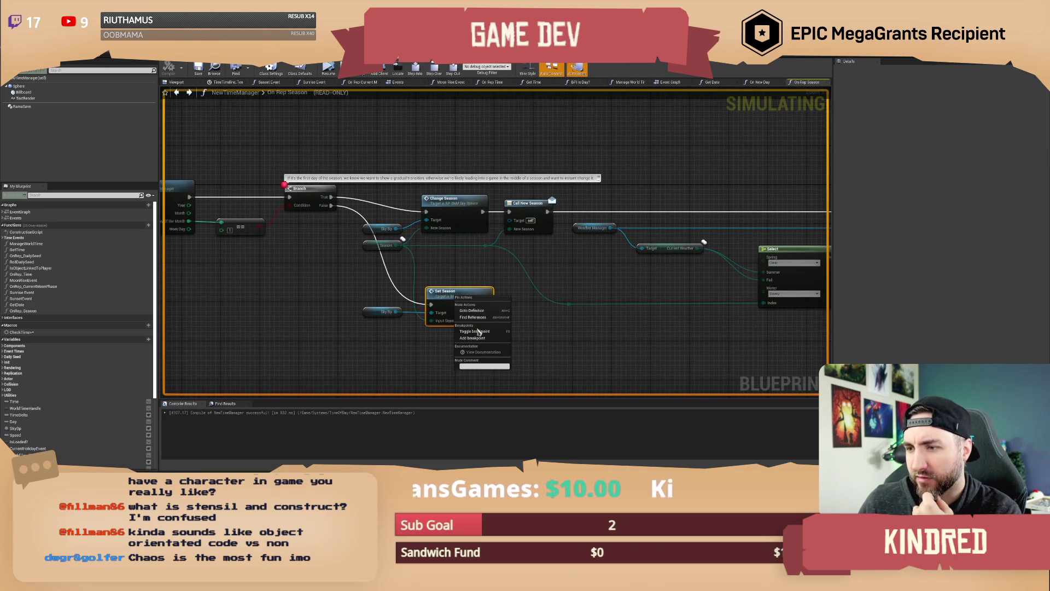
{"action": "left_click", "coordinate": [482, 335]}
{"action": "left_click", "coordinate": [323, 285]}
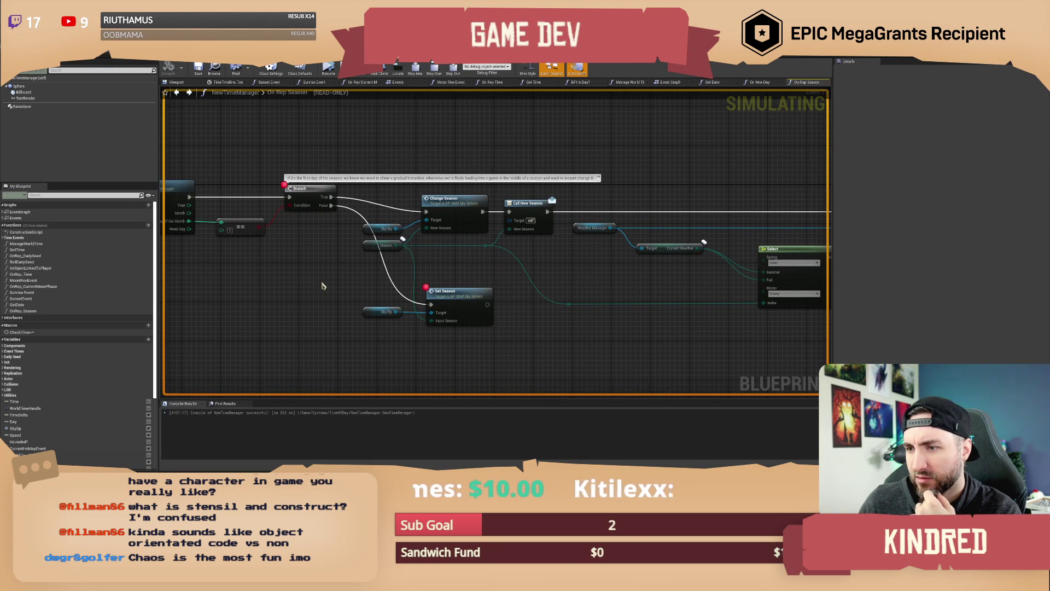
Step: Pan around the season-change nodes and box-select the whole group
{"action": "mouse_move", "coordinate": [323, 285]}
{"action": "left_mouse_down"}
{"action": "mouse_move", "coordinate": [382, 297]}
{"action": "mouse_move", "coordinate": [286, 286]}
{"action": "mouse_move", "coordinate": [468, 291]}
{"action": "left_mouse_up"}
{"action": "scroll", "coordinate": [467, 291], "scroll_direction": "down", "scroll_amount": 2}
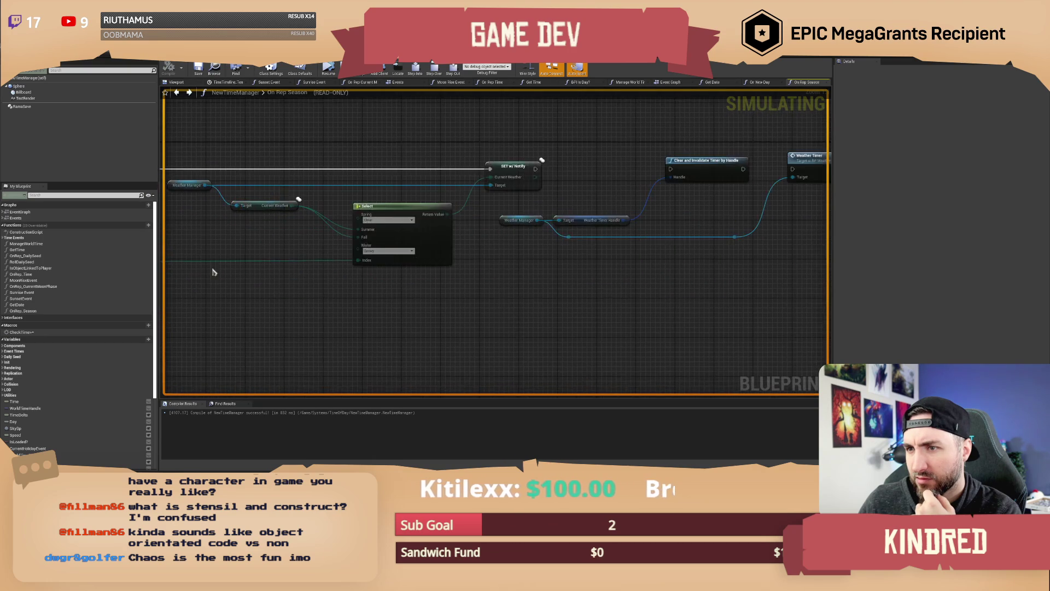
{"action": "scroll", "coordinate": [450, 303], "scroll_direction": "up", "scroll_amount": 2}
{"action": "left_click_drag", "start_coordinate": [536, 303], "coordinate": [727, 324]}
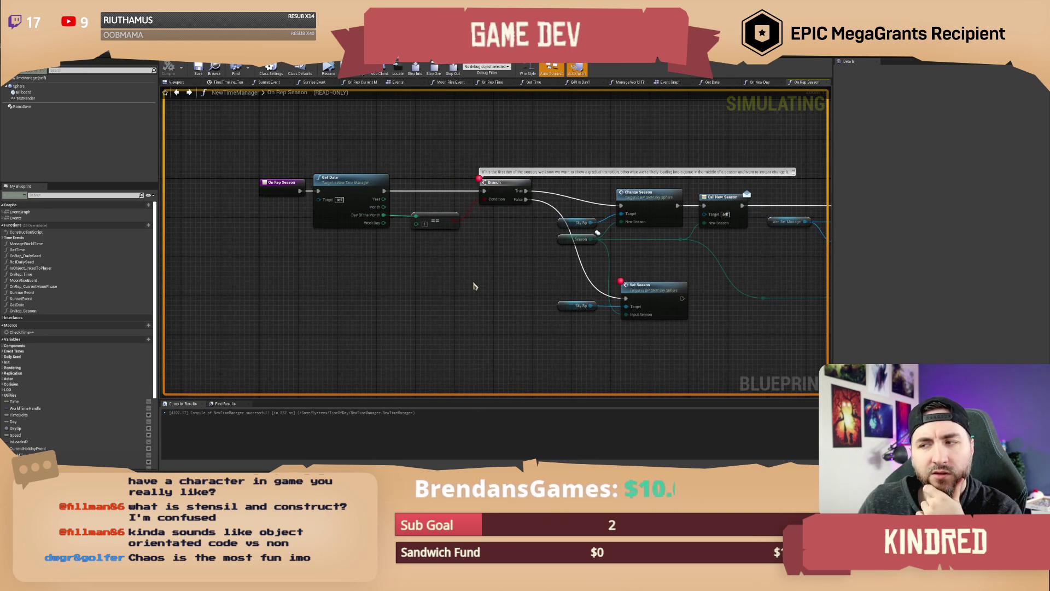
{"action": "mouse_move", "coordinate": [481, 285]}
{"action": "left_mouse_down"}
{"action": "mouse_move", "coordinate": [408, 277]}
{"action": "mouse_move", "coordinate": [411, 285]}
{"action": "left_mouse_up"}
{"action": "mouse_move", "coordinate": [209, 154]}
{"action": "left_mouse_down"}
{"action": "mouse_move", "coordinate": [235, 173]}
{"action": "mouse_move", "coordinate": [452, 228]}
{"action": "mouse_move", "coordinate": [663, 333]}
{"action": "mouse_move", "coordinate": [677, 350]}
{"action": "left_mouse_up"}
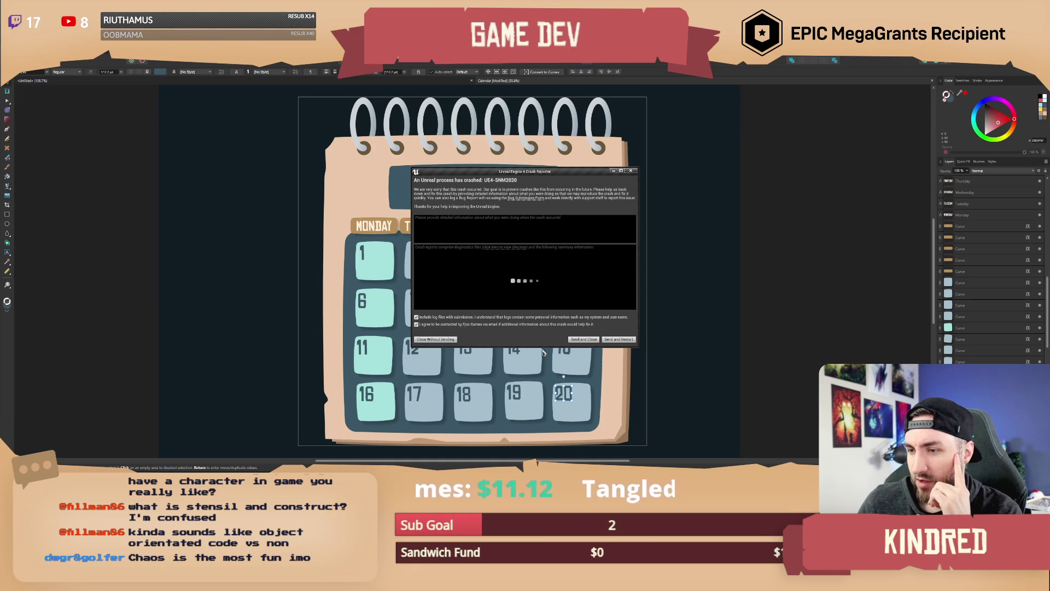
Step: Close the Unreal crash report without sending and return to the calendar artwork
{"action": "left_click", "coordinate": [621, 340]}
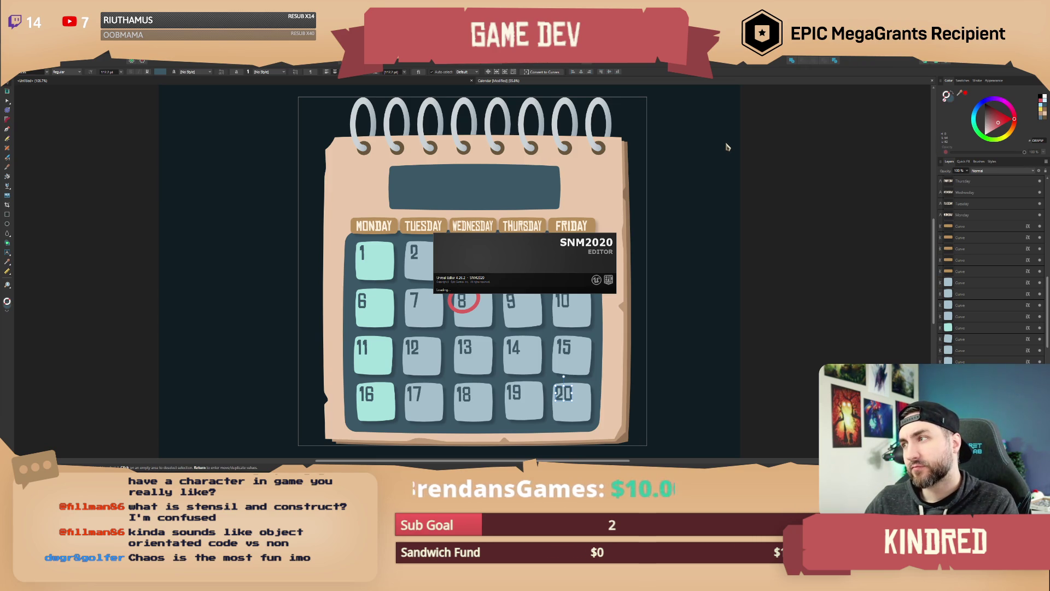
{"action": "left_click", "coordinate": [795, 165]}
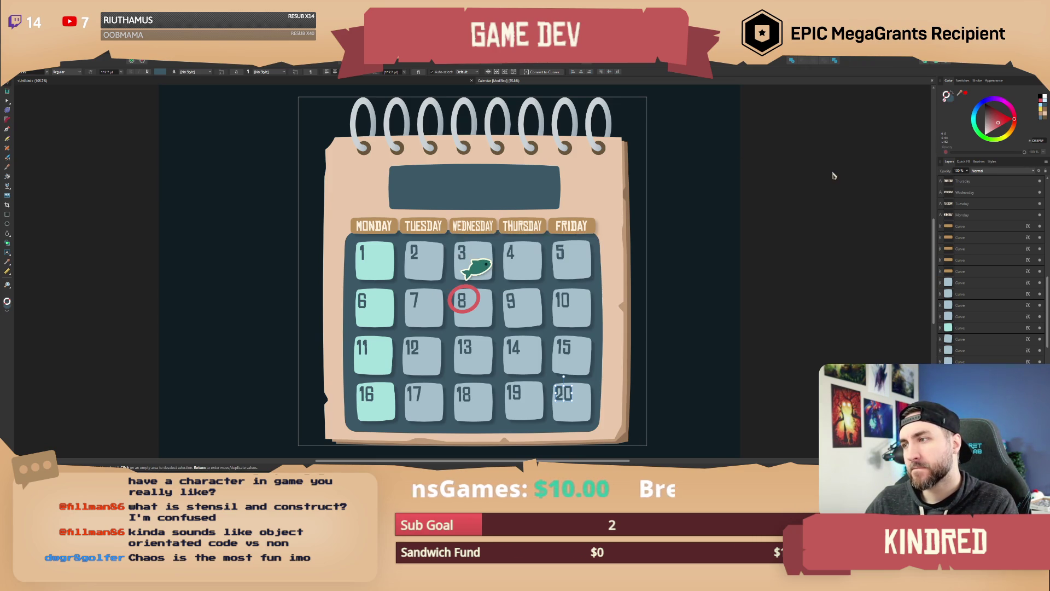
{"action": "scroll", "coordinate": [1005, 298], "scroll_direction": "down", "scroll_amount": 5}
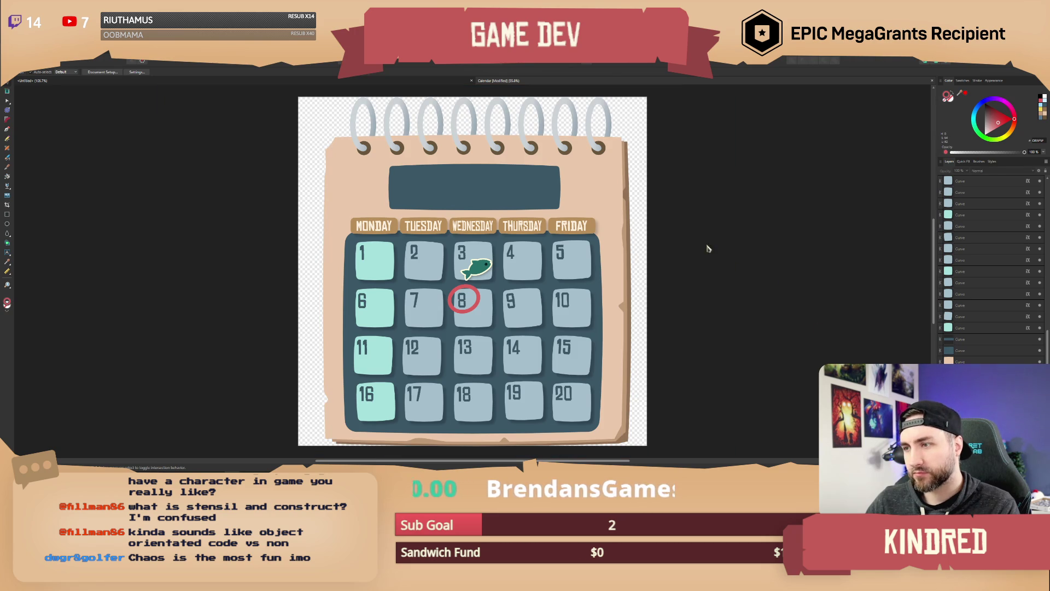
{"action": "scroll", "coordinate": [704, 240], "scroll_direction": "down", "scroll_amount": 1}
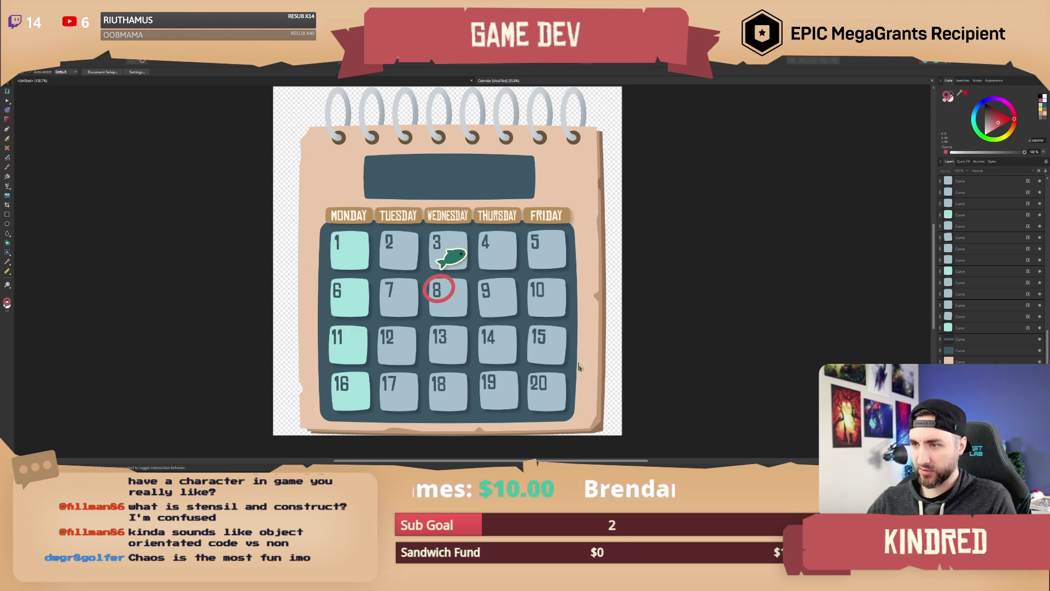
Step: Skip the Unreal package restore and select the fish event sticker
{"action": "scroll", "coordinate": [957, 349], "scroll_direction": "up", "scroll_amount": 1}
{"action": "scroll", "coordinate": [989, 343], "scroll_direction": "up", "scroll_amount": 1}
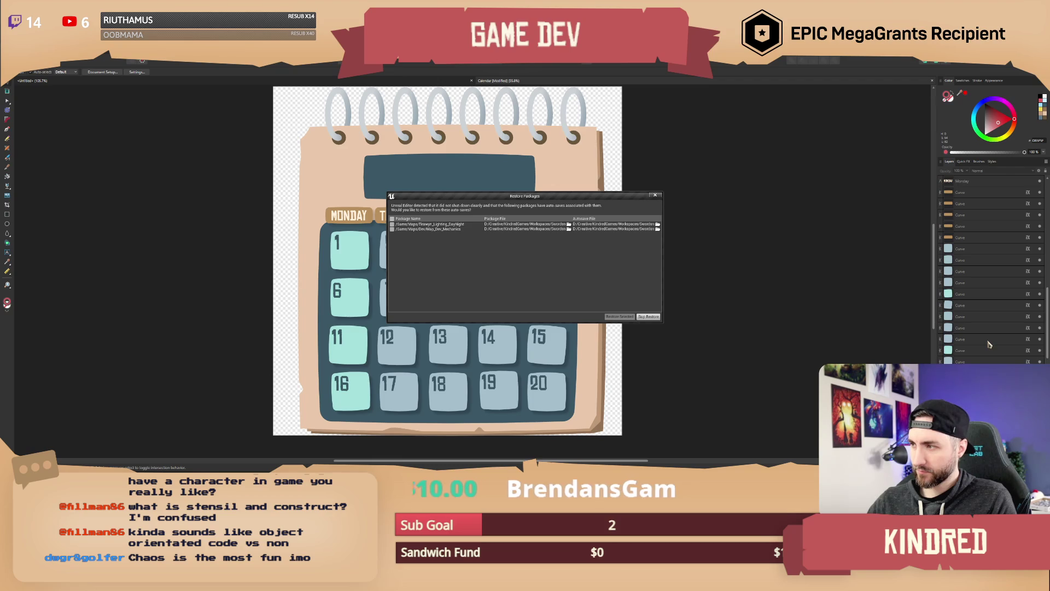
{"action": "scroll", "coordinate": [989, 343], "scroll_direction": "up", "scroll_amount": 5}
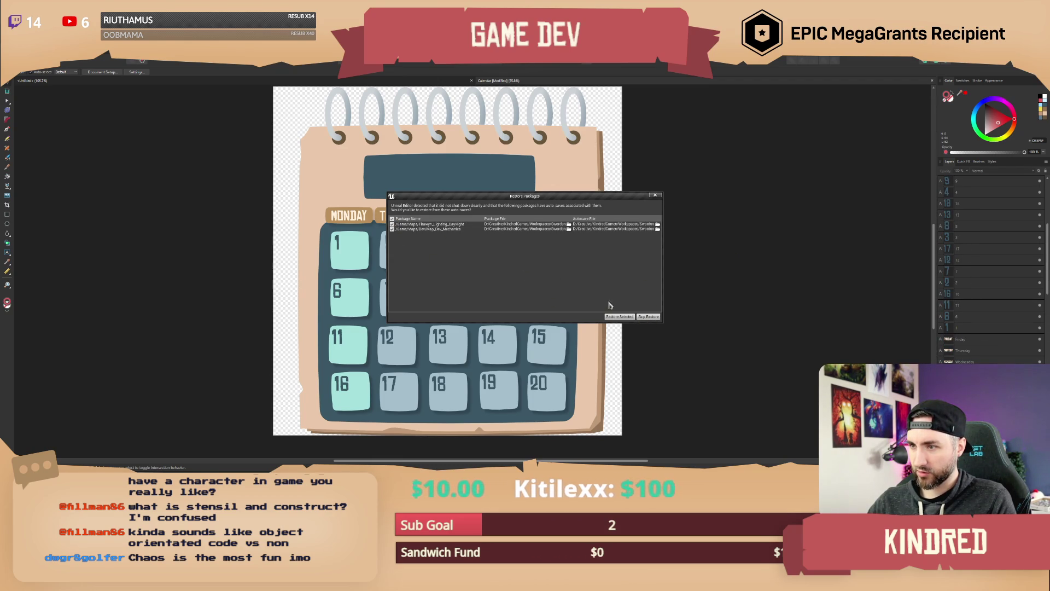
{"action": "left_click", "coordinate": [648, 316]}
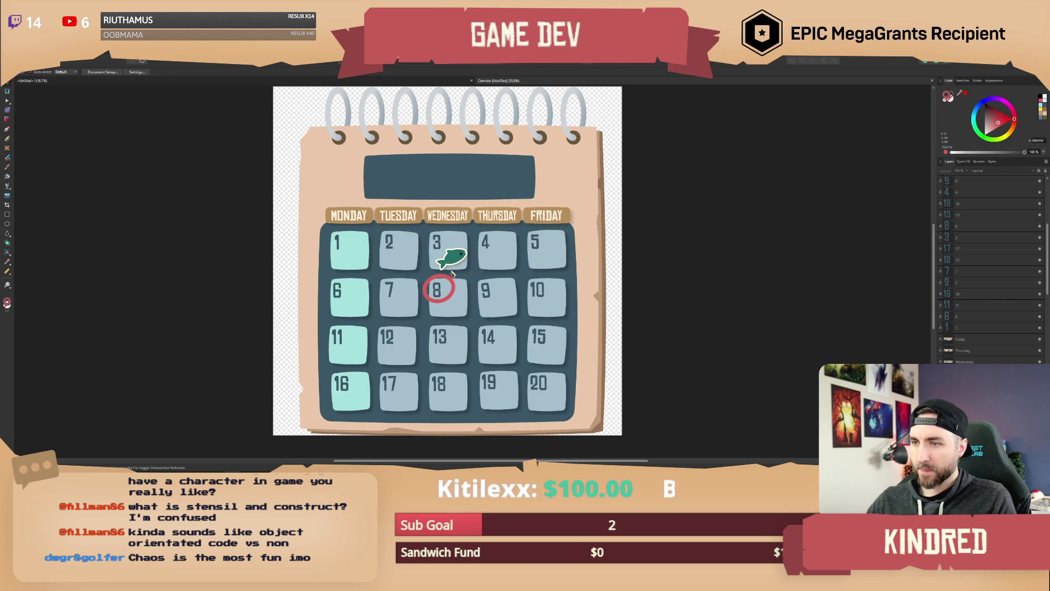
{"action": "left_click", "coordinate": [454, 261]}
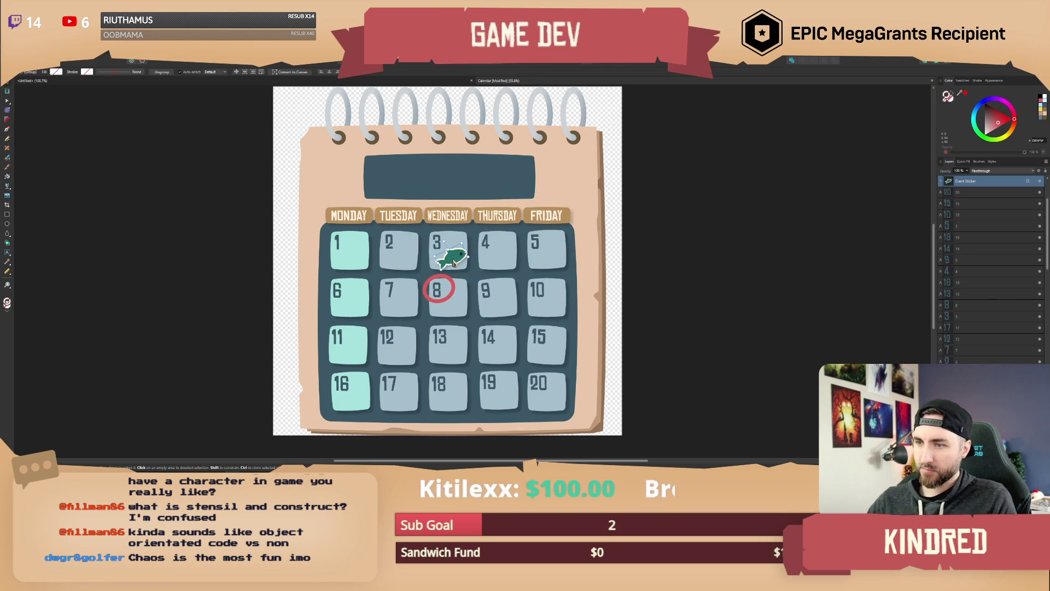
Step: Hide the fish event sticker and the red current-date ring, then deselect
{"action": "left_click", "coordinate": [1040, 181]}
{"action": "scroll", "coordinate": [1036, 191], "scroll_direction": "up", "scroll_amount": 2}
{"action": "left_click", "coordinate": [1042, 183]}
{"action": "left_click", "coordinate": [659, 261]}
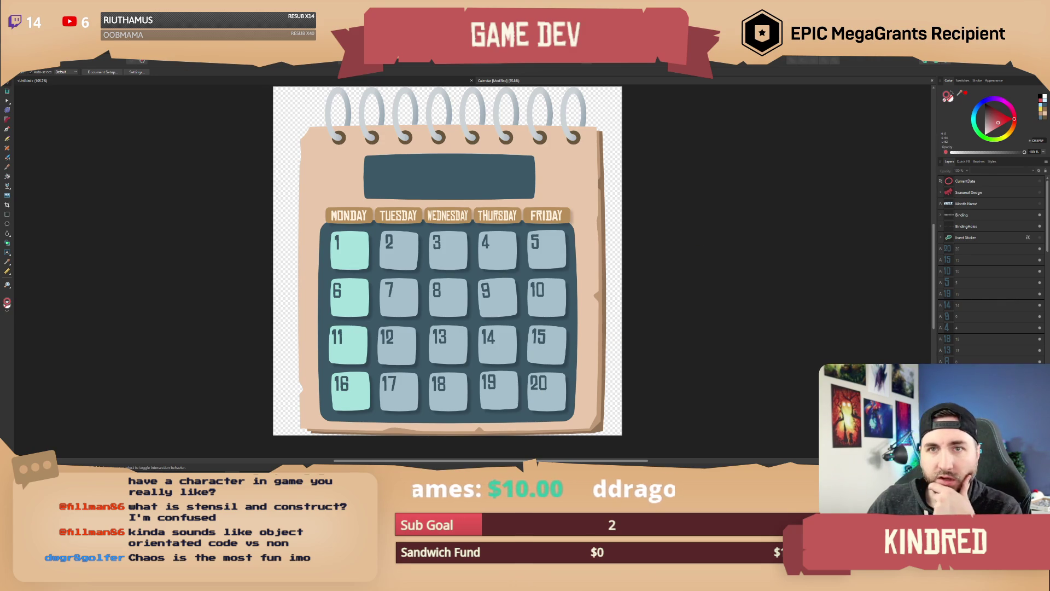
Step: Export the calendar as PNG and navigate to the UI folder
{"action": "left_click", "coordinate": [12, 57]}
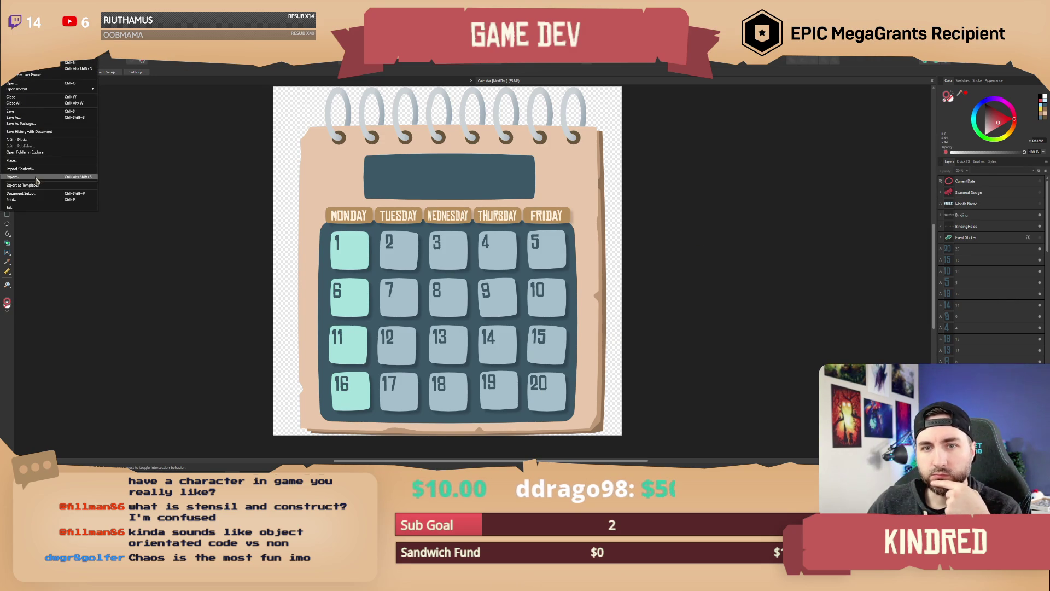
{"action": "left_click", "coordinate": [537, 282]}
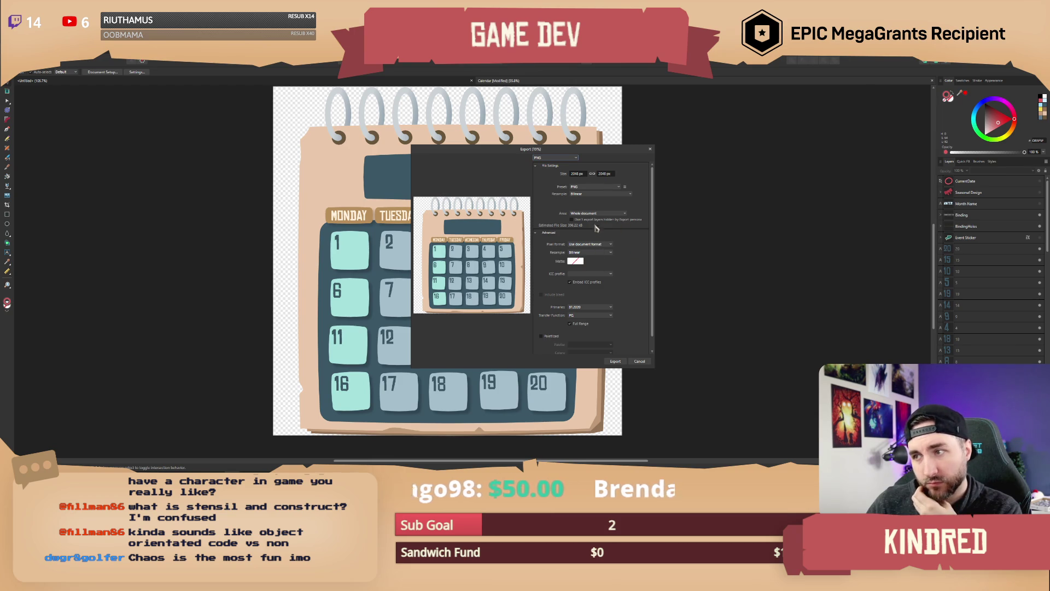
{"action": "left_click", "coordinate": [616, 361]}
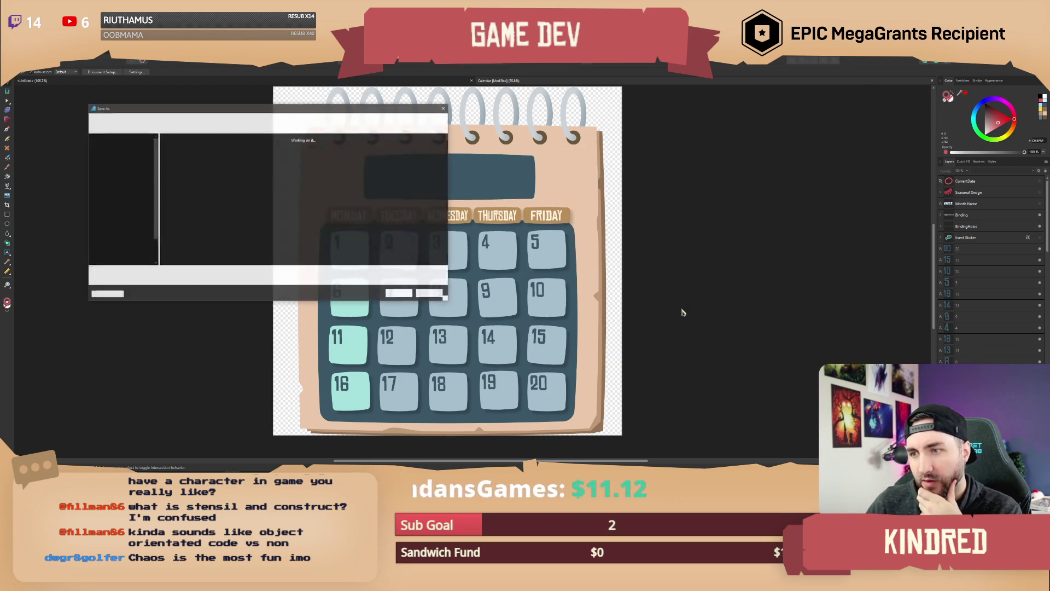
{"action": "left_click", "coordinate": [247, 118]}
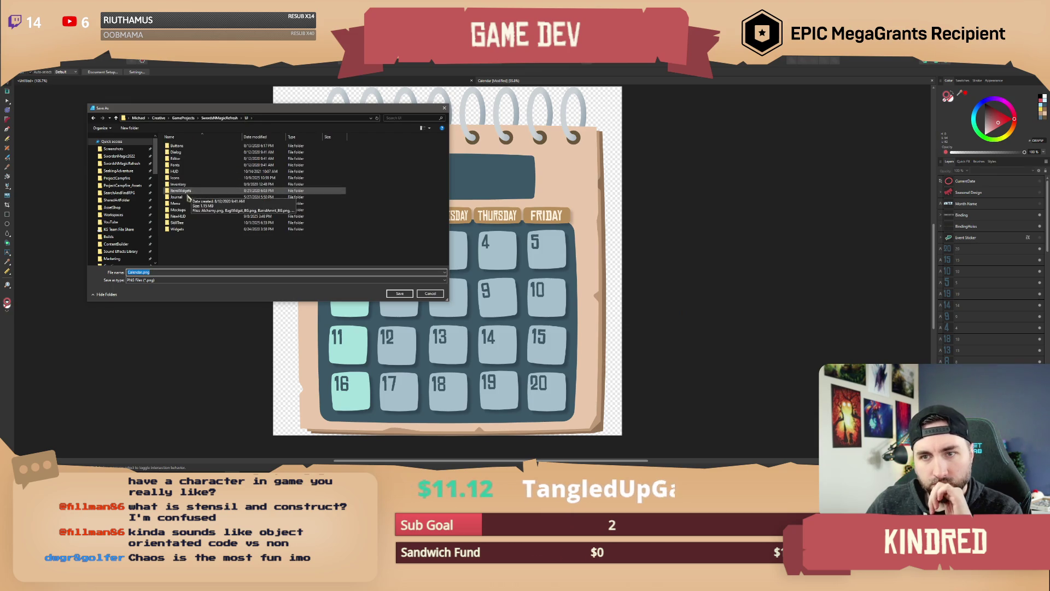
Step: Create a Calendar folder under UI and save the image inside as 1_Calendar.png
{"action": "right_click", "coordinate": [192, 241]}
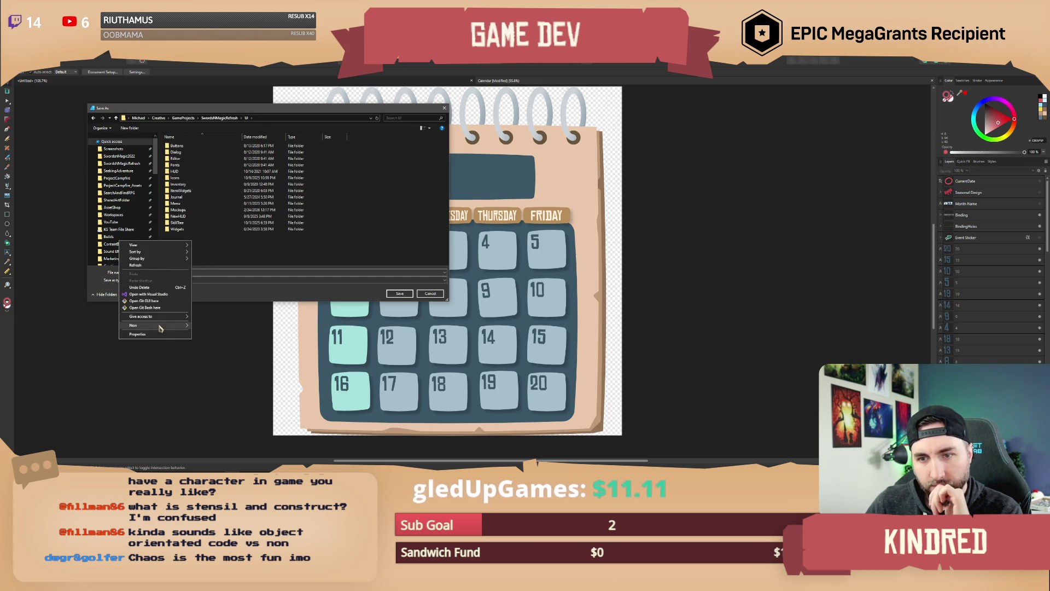
{"action": "mouse_move", "coordinate": [167, 326]}
{"action": "left_click", "coordinate": [206, 327]}
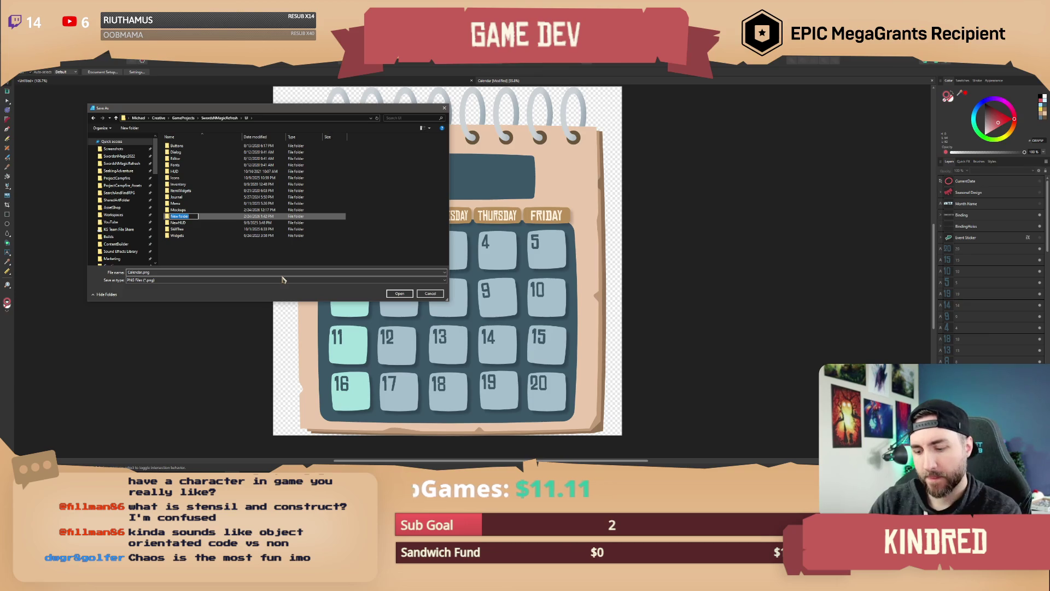
{"action": "type", "text": "CalendarSystem"}
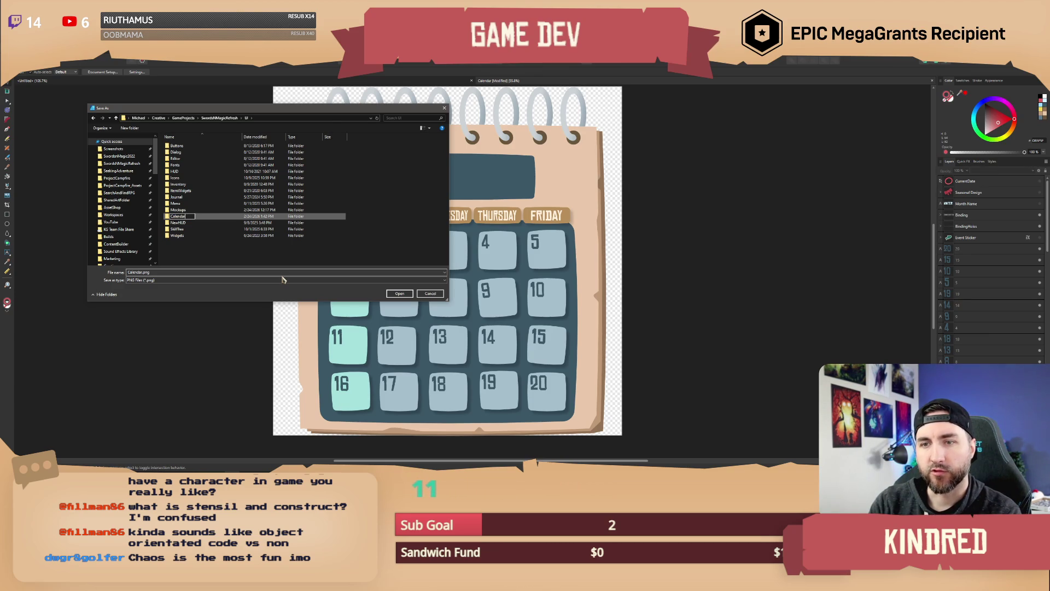
{"action": "key", "text": "Return"}
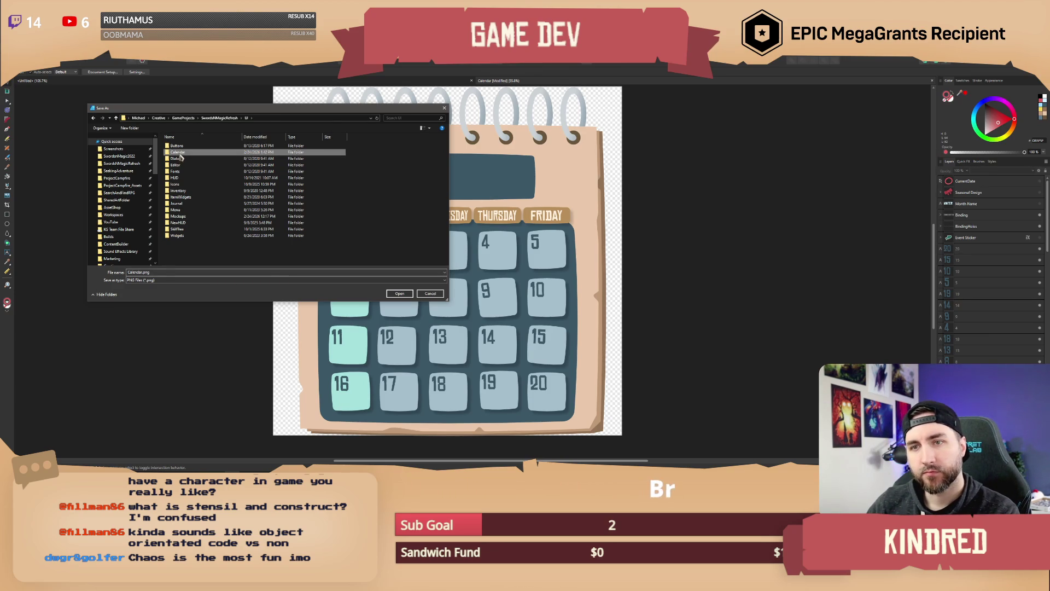
{"action": "double_click", "coordinate": [180, 152]}
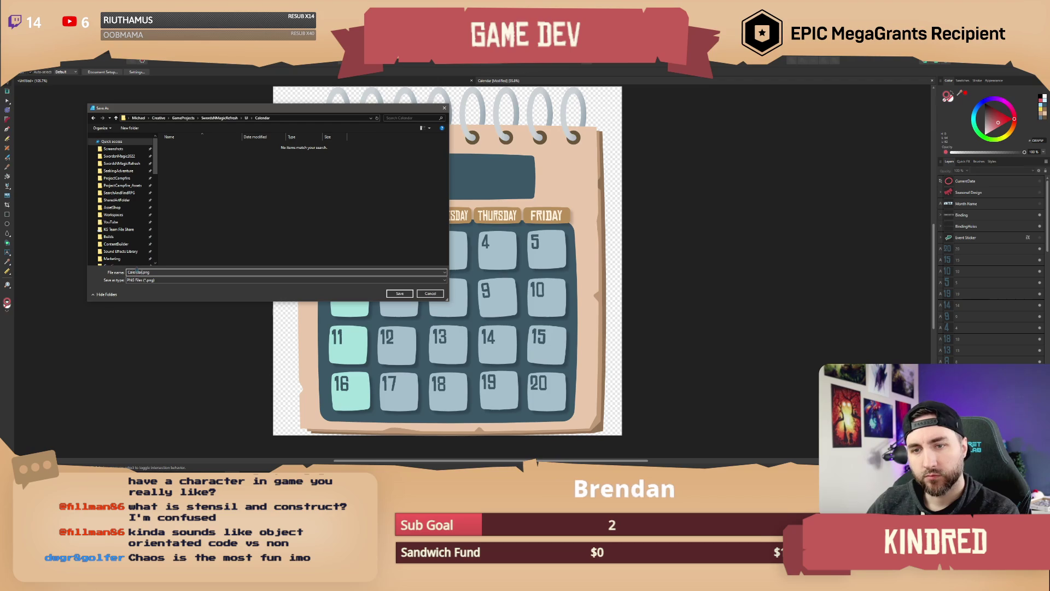
{"action": "type", "text": "1_"}
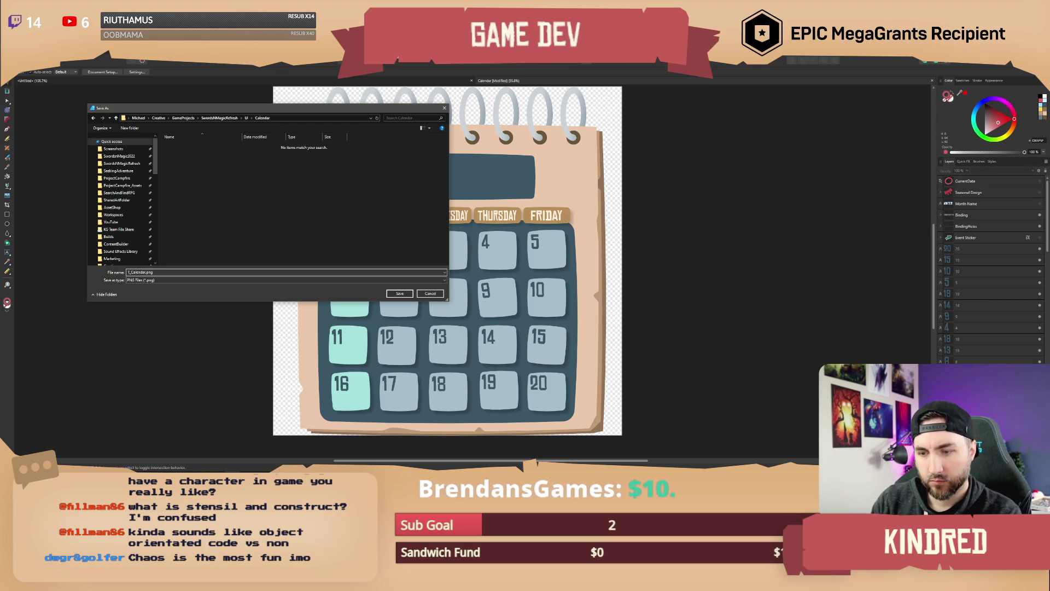
{"action": "type", "text": "nd"}
{"action": "key", "text": "Return"}
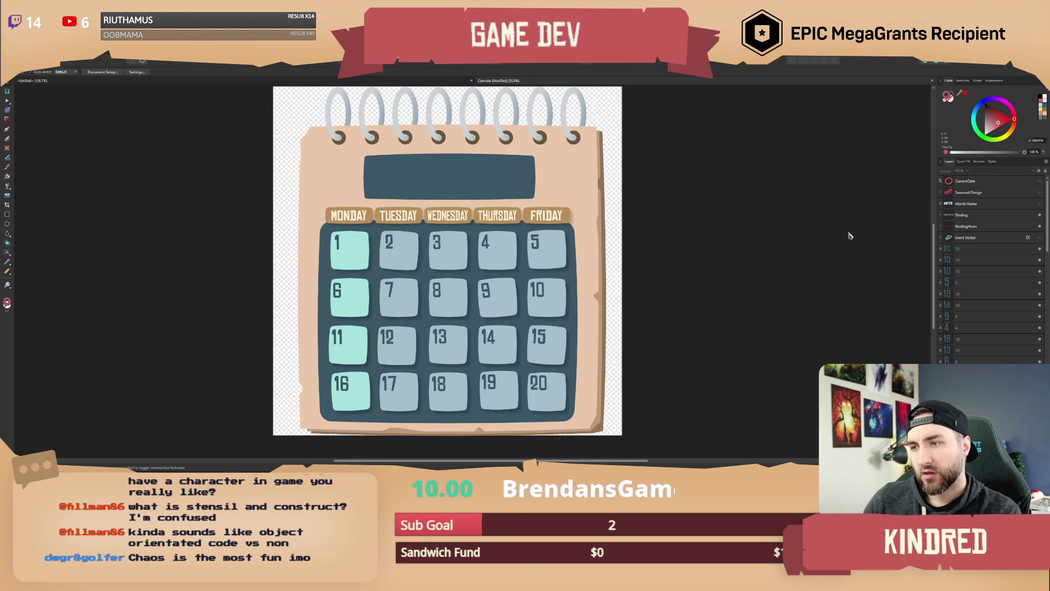
Step: Group all the day-number layers and name the group Numbers
{"action": "left_click_drag", "start_coordinate": [974, 185], "coordinate": [1033, 188]}
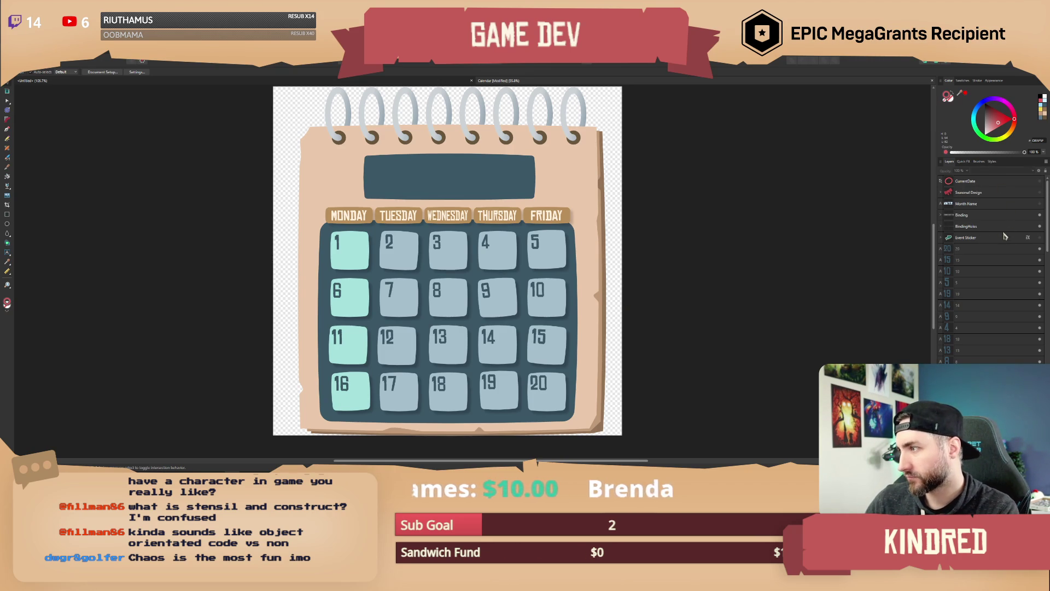
{"action": "left_click", "coordinate": [979, 250]}
{"action": "scroll", "coordinate": [977, 268], "scroll_direction": "down", "scroll_amount": 5}
{"action": "left_click", "coordinate": [975, 264], "text": "shift"}
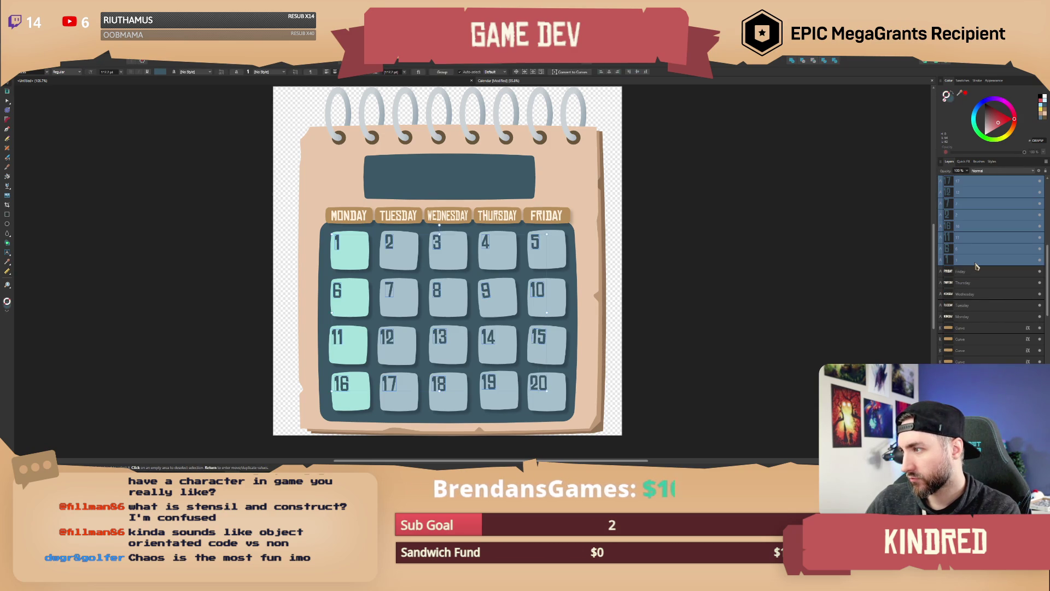
{"action": "key", "text": "ctrl+g"}
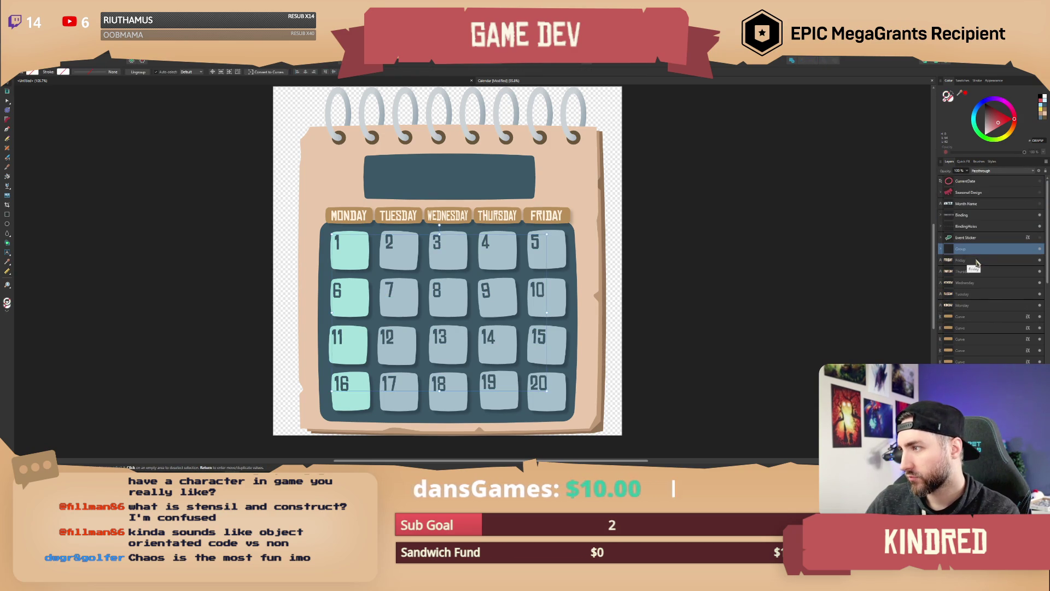
{"action": "key", "text": "ctrl+z"}
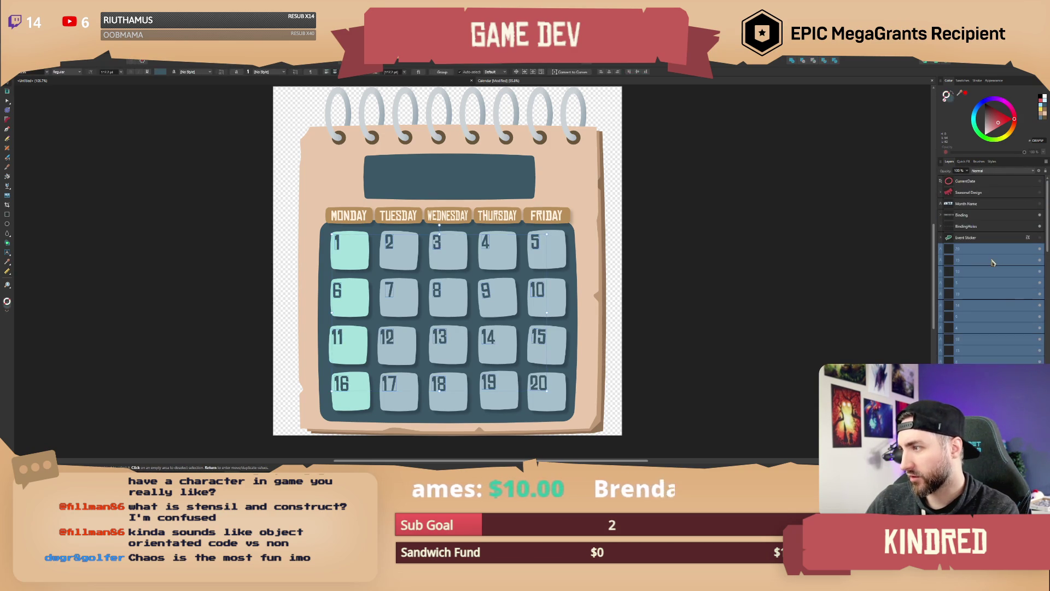
{"action": "key", "text": "ctrl+g"}
{"action": "double_click", "coordinate": [963, 249]}
{"action": "type", "text": "D"}
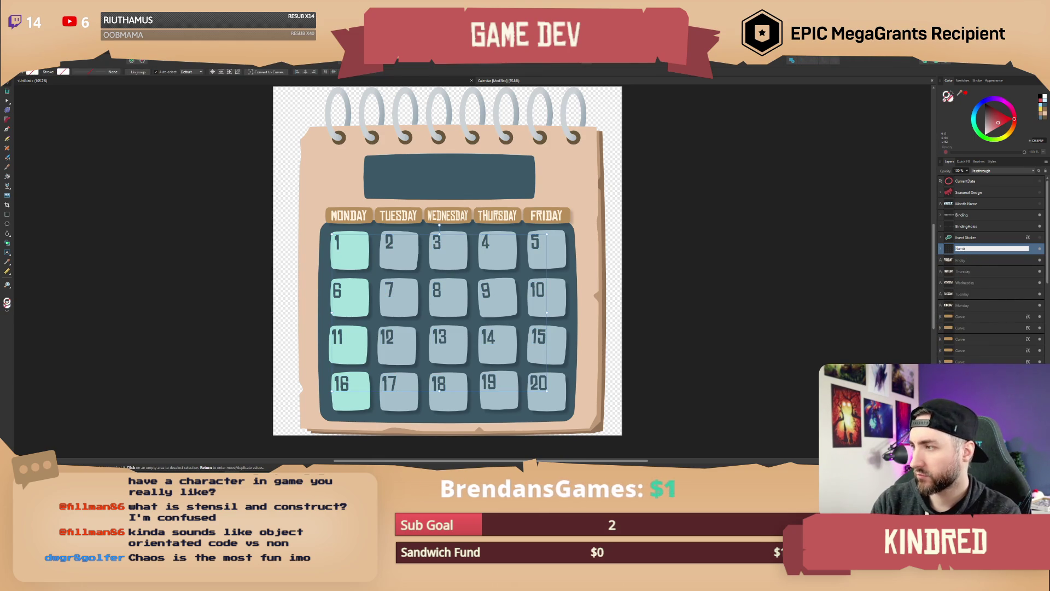
{"action": "key", "text": "Return"}
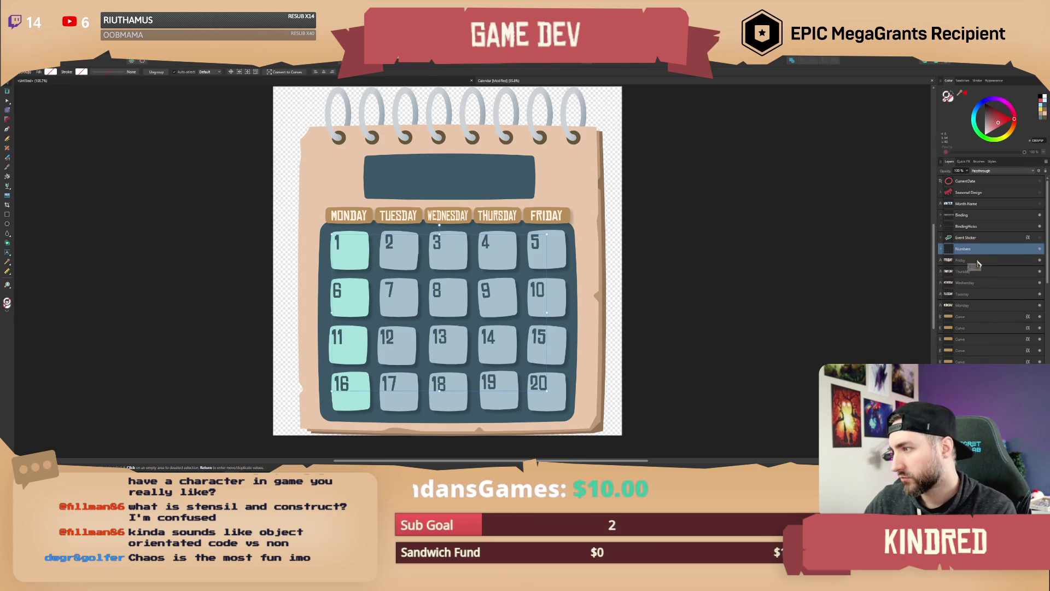
Step: Group the five weekday label layers as Weekdays
{"action": "left_click", "coordinate": [978, 261]}
{"action": "scroll", "coordinate": [982, 275], "scroll_direction": "down", "scroll_amount": 2}
{"action": "left_click", "coordinate": [973, 240], "text": "shift"}
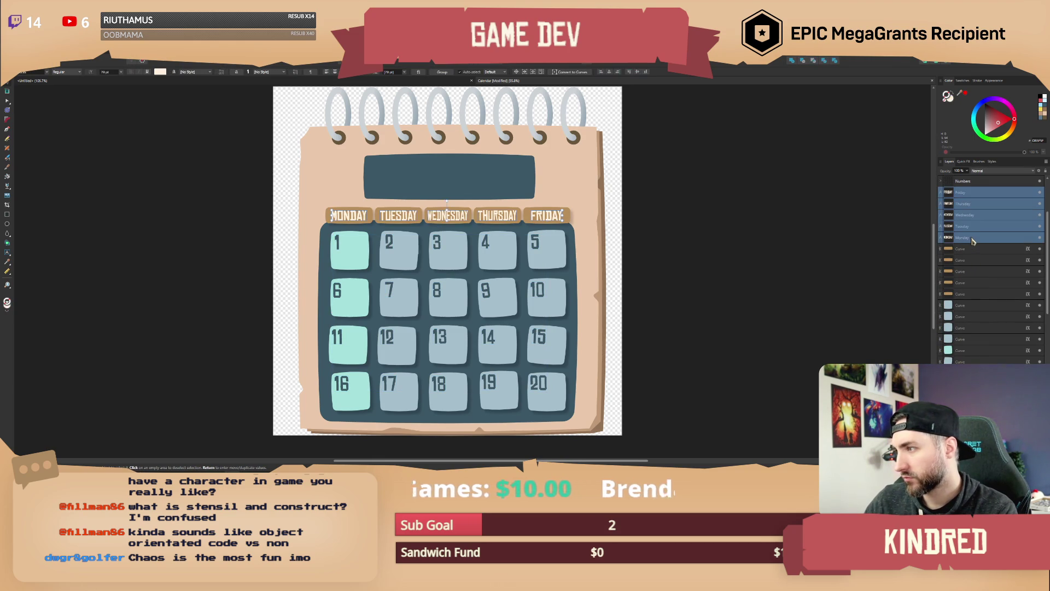
{"action": "key", "text": "ctrl+g"}
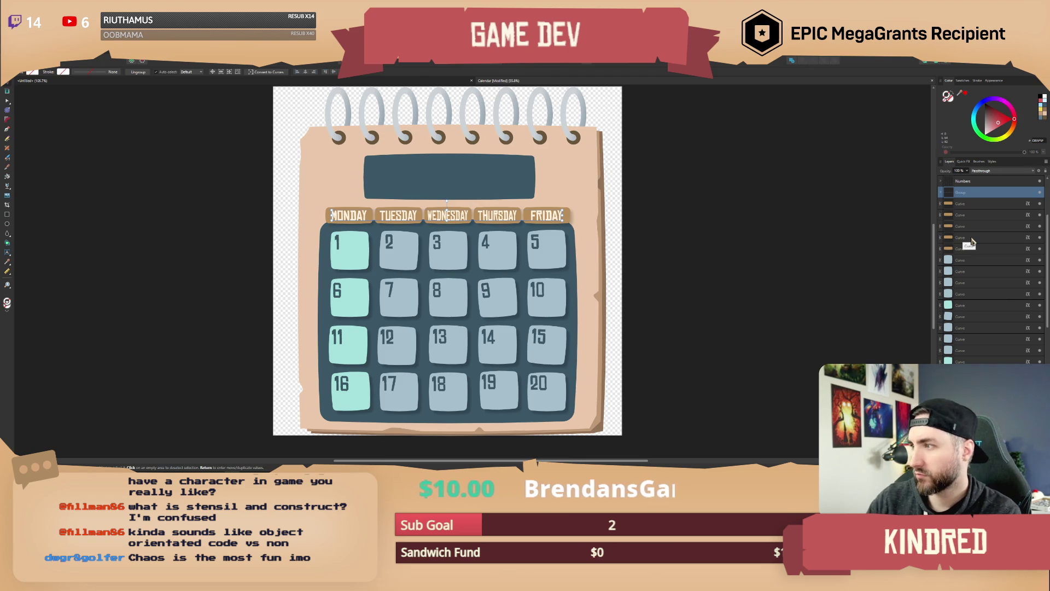
{"action": "double_click", "coordinate": [958, 193]}
{"action": "type", "text": "Weekdays"}
{"action": "key", "text": "Return"}
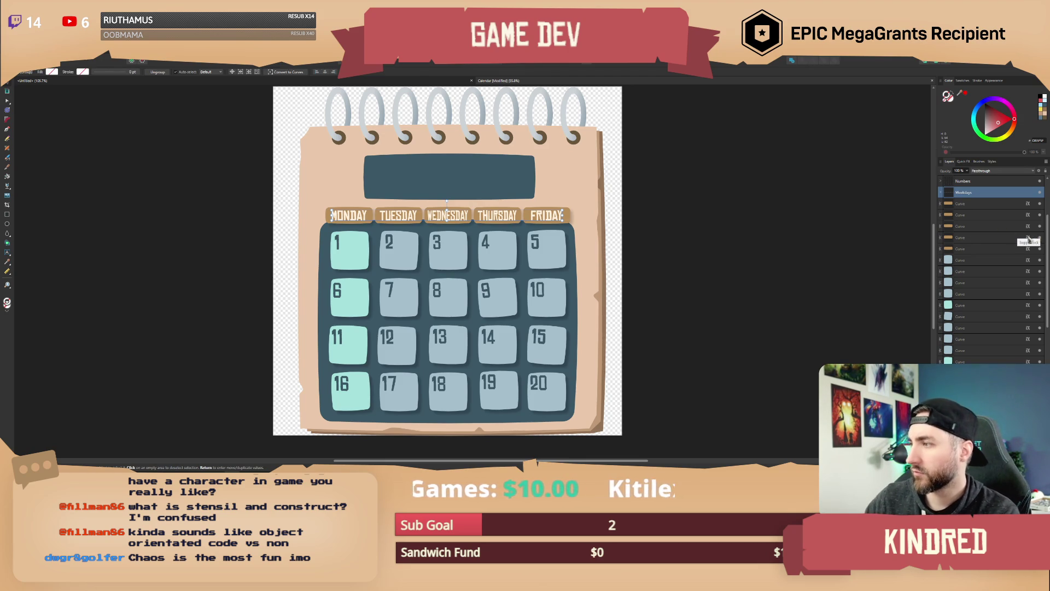
Step: Group the five weekday label backgrounds as WeekdayBGs
{"action": "left_click", "coordinate": [963, 204]}
{"action": "left_click", "coordinate": [968, 249], "text": "shift"}
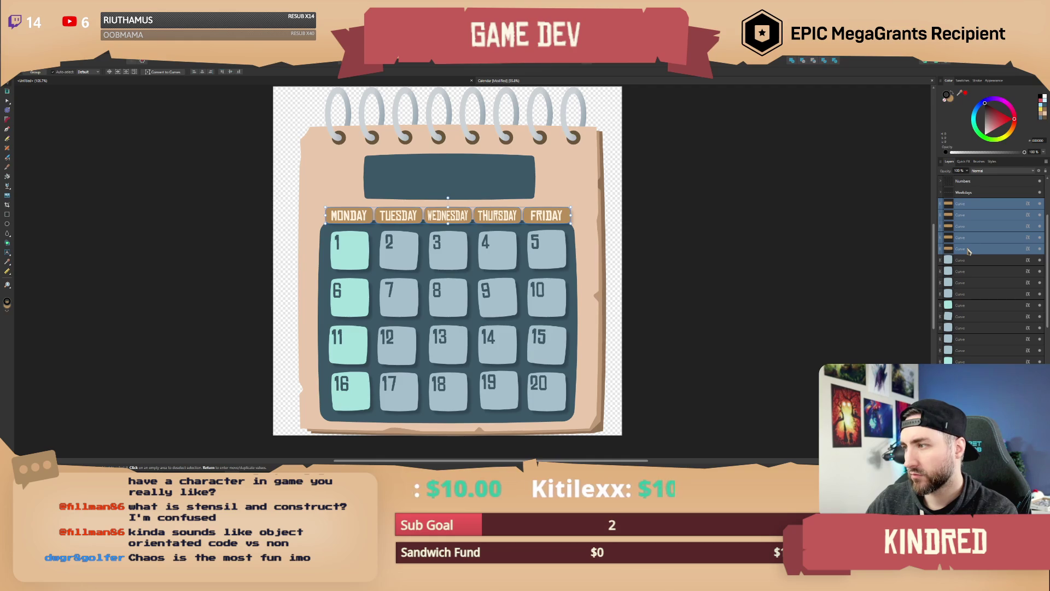
{"action": "key", "text": "ctrl+g"}
{"action": "double_click", "coordinate": [961, 203]}
{"action": "type", "text": "WeekdayBG"}
{"action": "key", "text": "Return"}
Step: Group every day tile layer and name the group DayButtons
{"action": "left_click", "coordinate": [972, 215]}
{"action": "scroll", "coordinate": [984, 262], "scroll_direction": "down", "scroll_amount": 2}
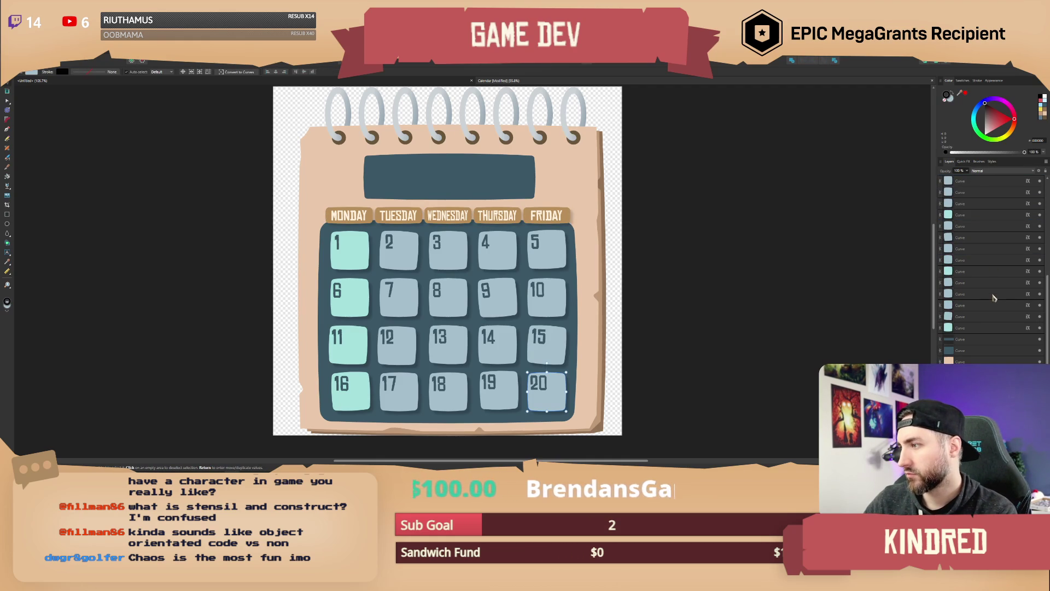
{"action": "left_click", "coordinate": [975, 332], "text": "shift"}
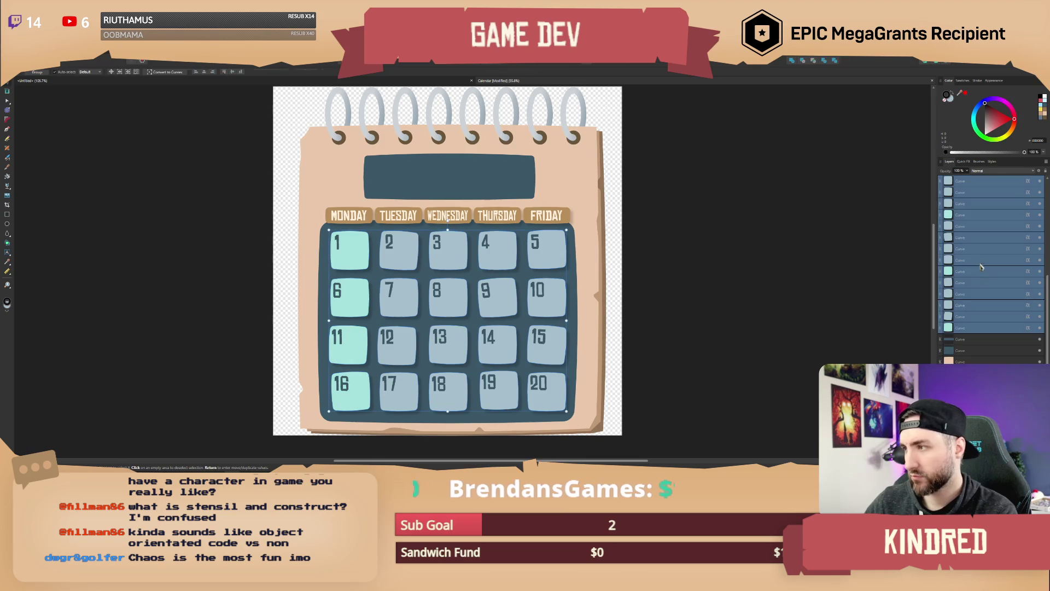
{"action": "key", "text": "ctrl+g"}
{"action": "double_click", "coordinate": [971, 282]}
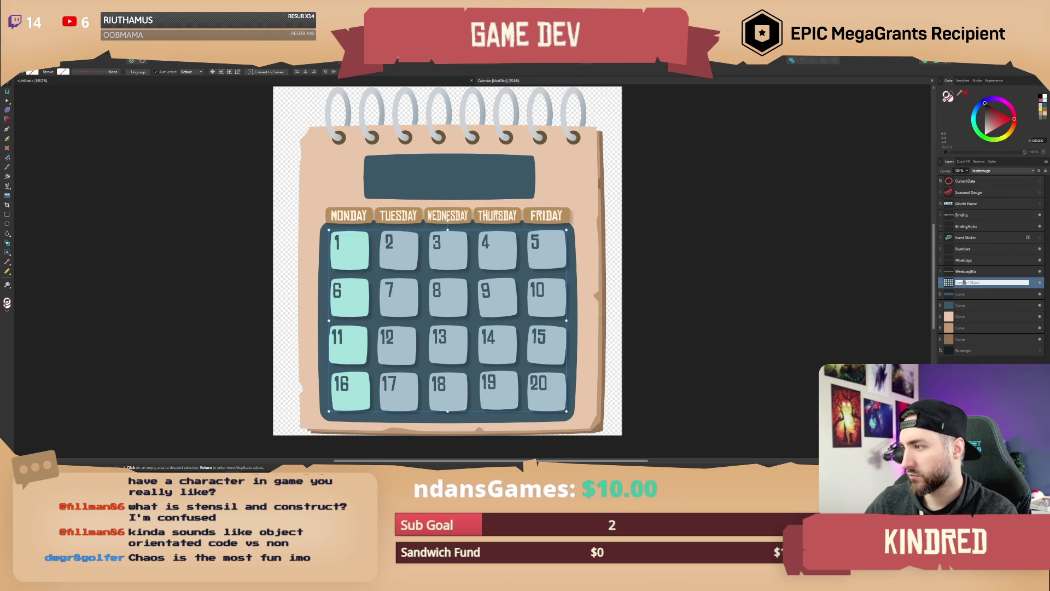
{"action": "type", "text": "Day"}
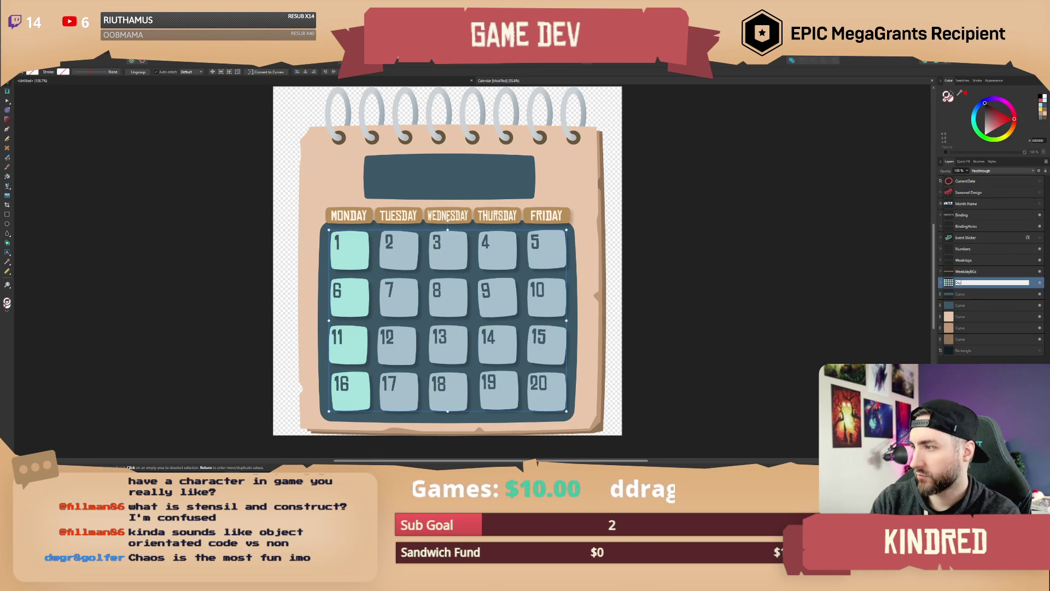
{"action": "key", "text": "Return"}
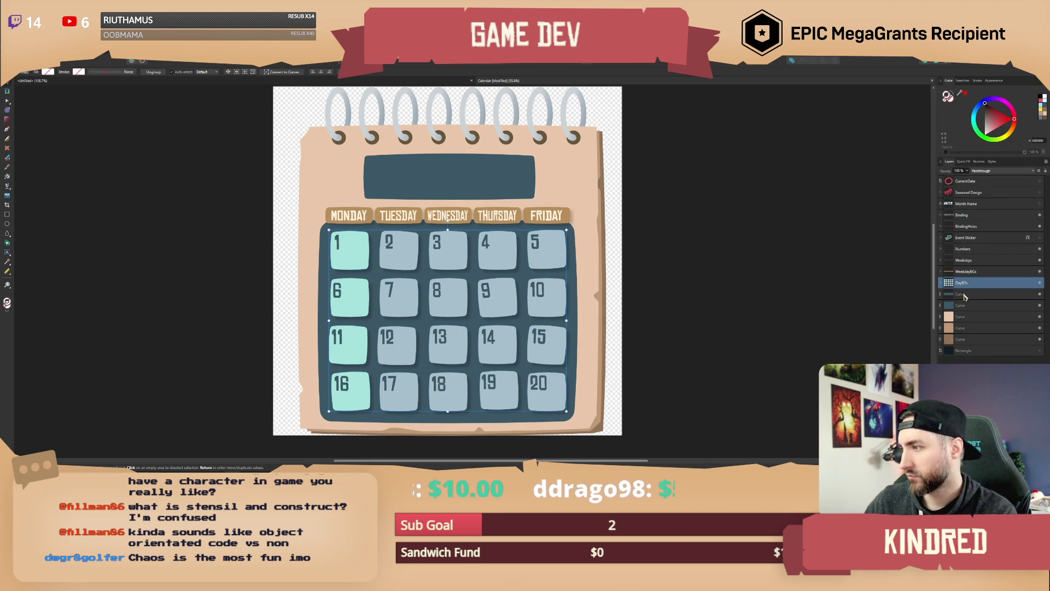
Step: Rename the banner behind the month name to SeasonNameBG
{"action": "left_click", "coordinate": [964, 296]}
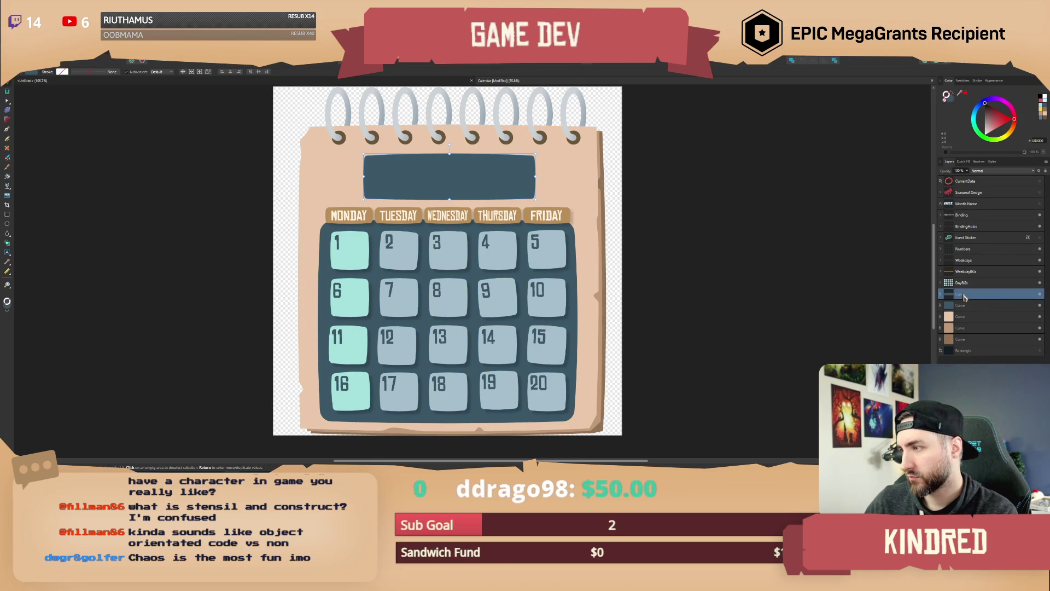
{"action": "double_click", "coordinate": [964, 295]}
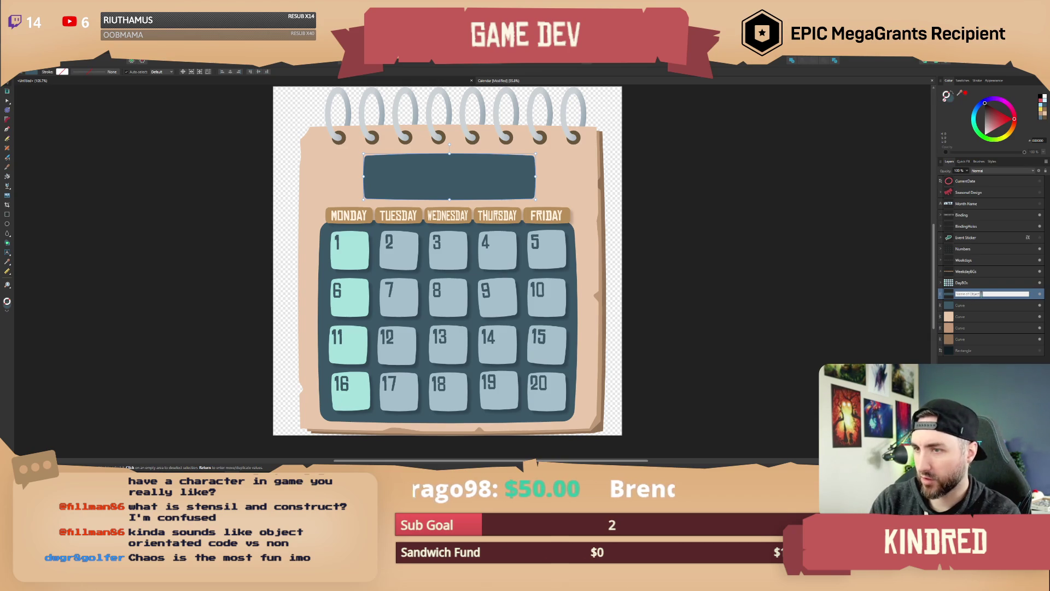
{"action": "type", "text": "Mon"}
{"action": "key", "text": "BackSpace"}
{"action": "key", "text": "BackSpace"}
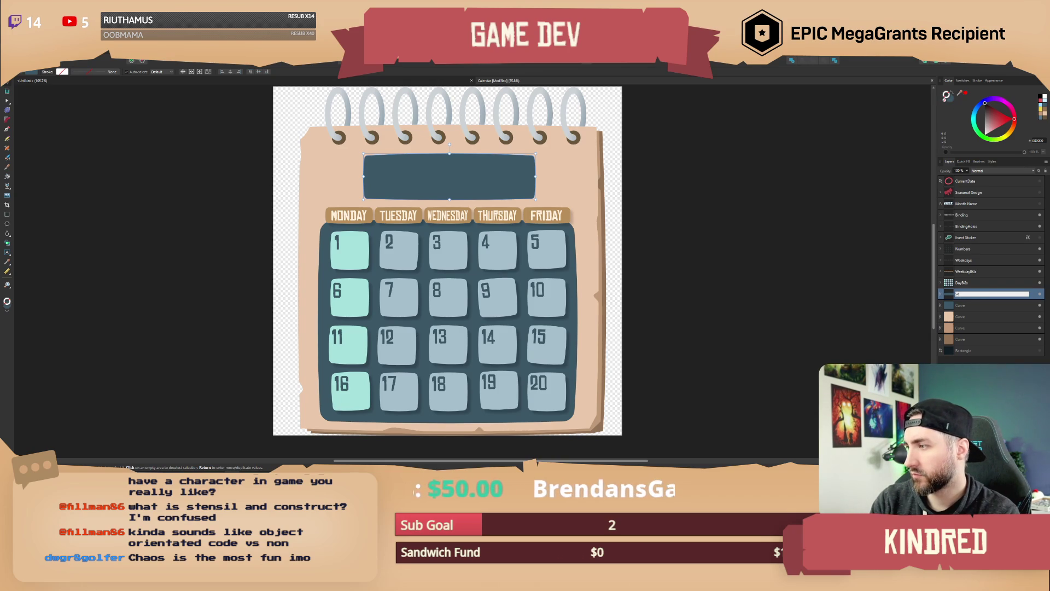
{"action": "key", "text": "Return"}
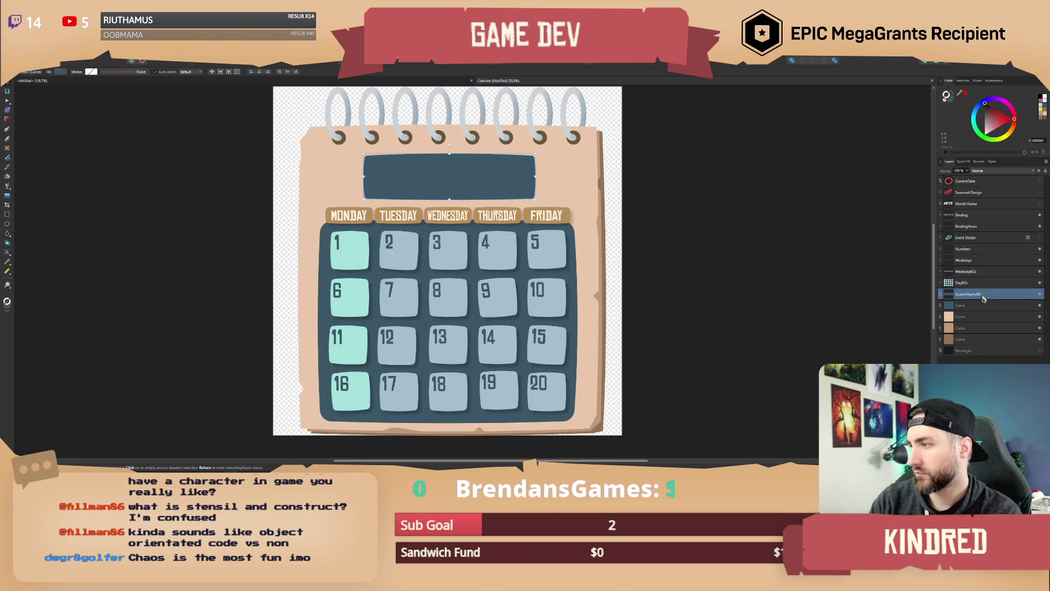
Step: Rename the dark grid background layer to DayBG
{"action": "left_click", "coordinate": [972, 309]}
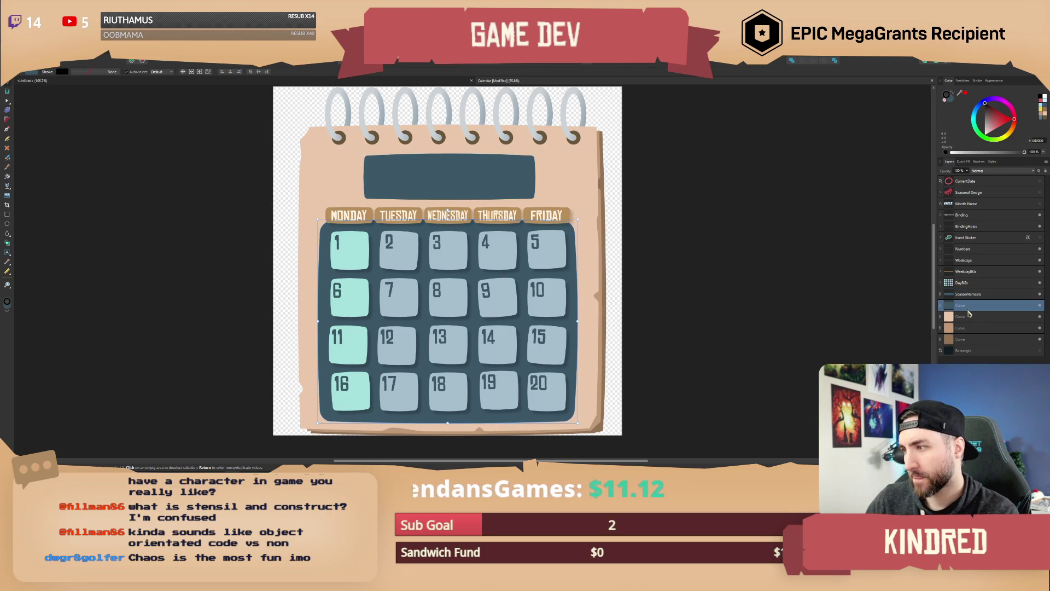
{"action": "double_click", "coordinate": [962, 306]}
{"action": "type", "text": "C"}
{"action": "key", "text": "BackSpace"}
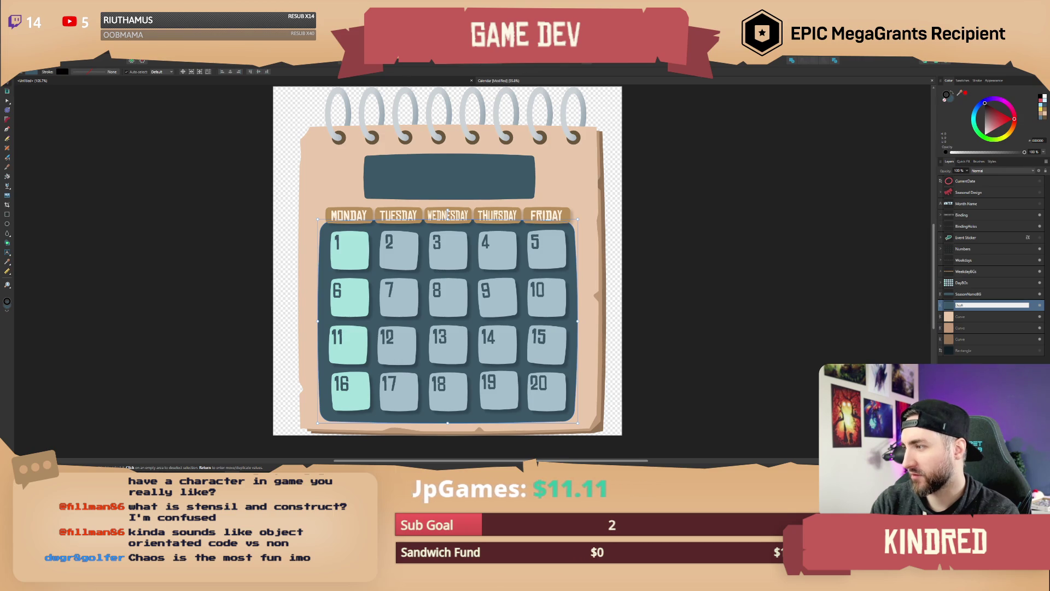
{"action": "key", "text": "Return"}
{"action": "left_click", "coordinate": [973, 283]}
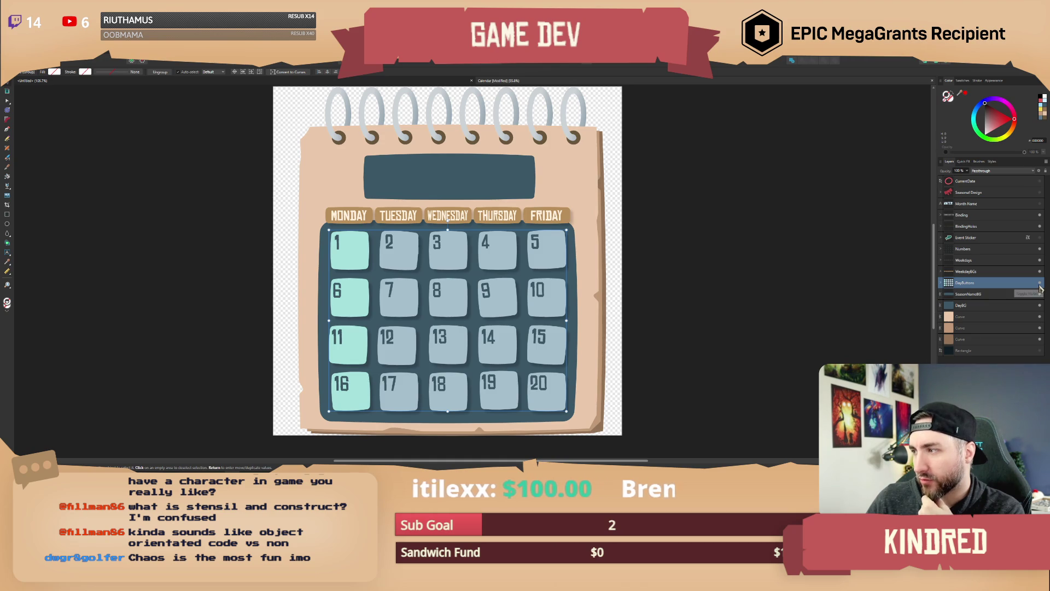
Step: Hide the DayButtons group and deselect it
{"action": "left_click", "coordinate": [1040, 285]}
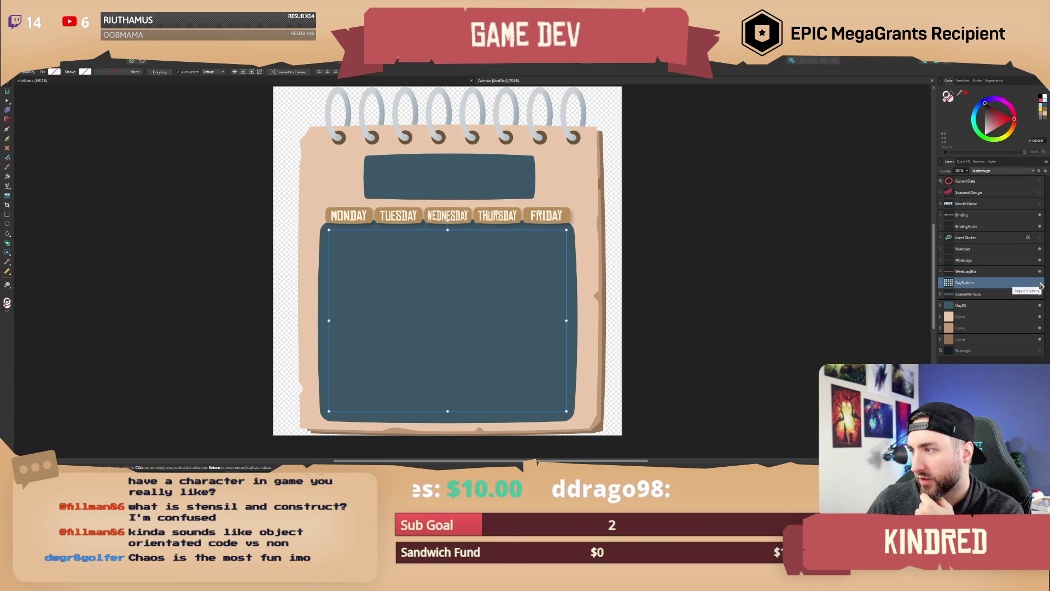
{"action": "left_click", "coordinate": [1039, 282]}
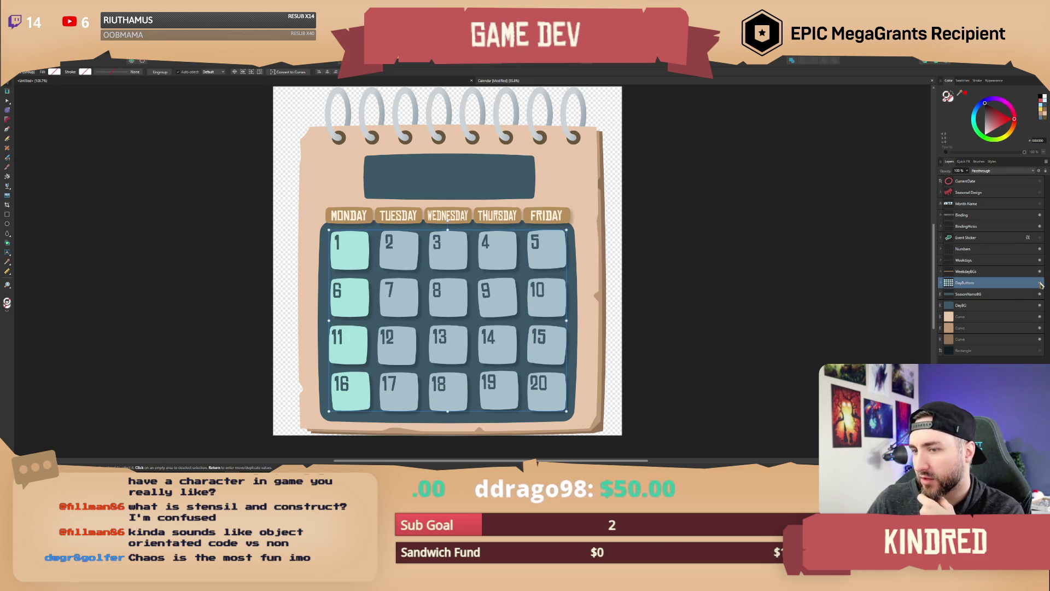
{"action": "left_click", "coordinate": [1039, 283]}
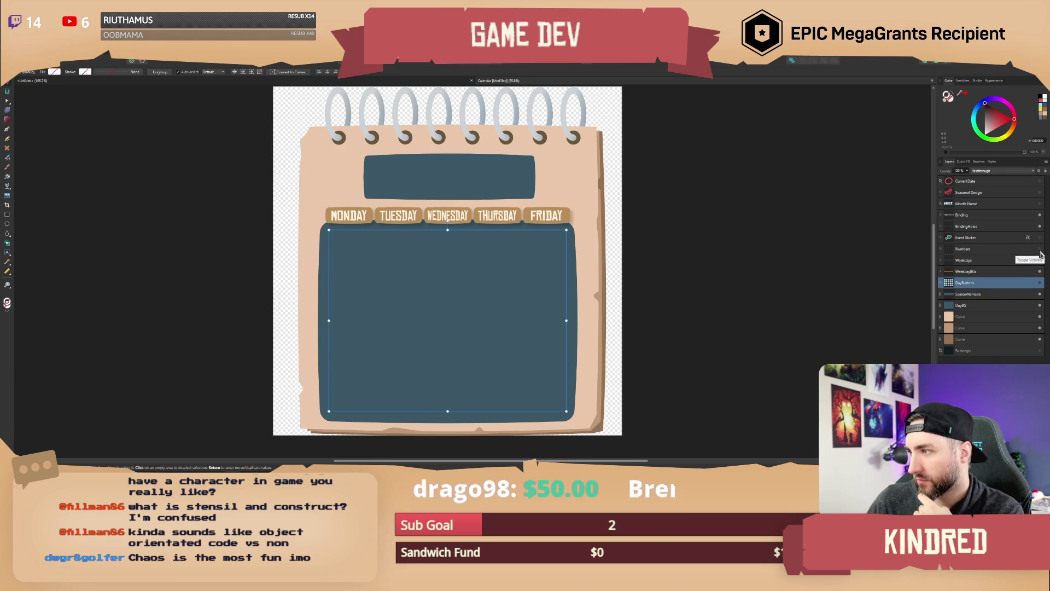
{"action": "left_click", "coordinate": [856, 266]}
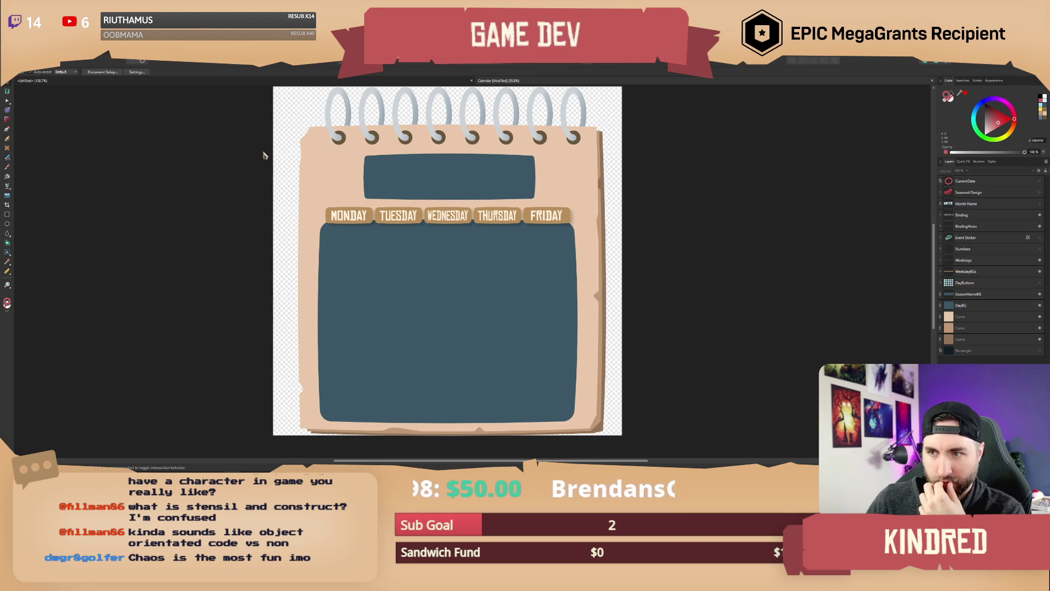
Step: Export a PNG overwriting T_Calendar_Background.png, then make DayButtons visible again
{"action": "left_click", "coordinate": [10, 53]}
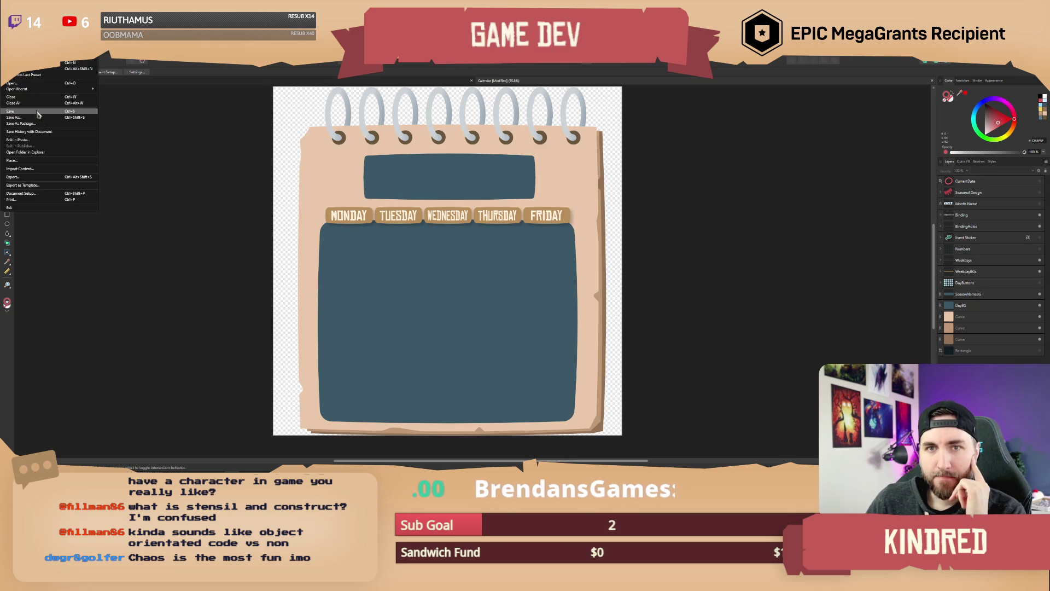
{"action": "left_click", "coordinate": [46, 177]}
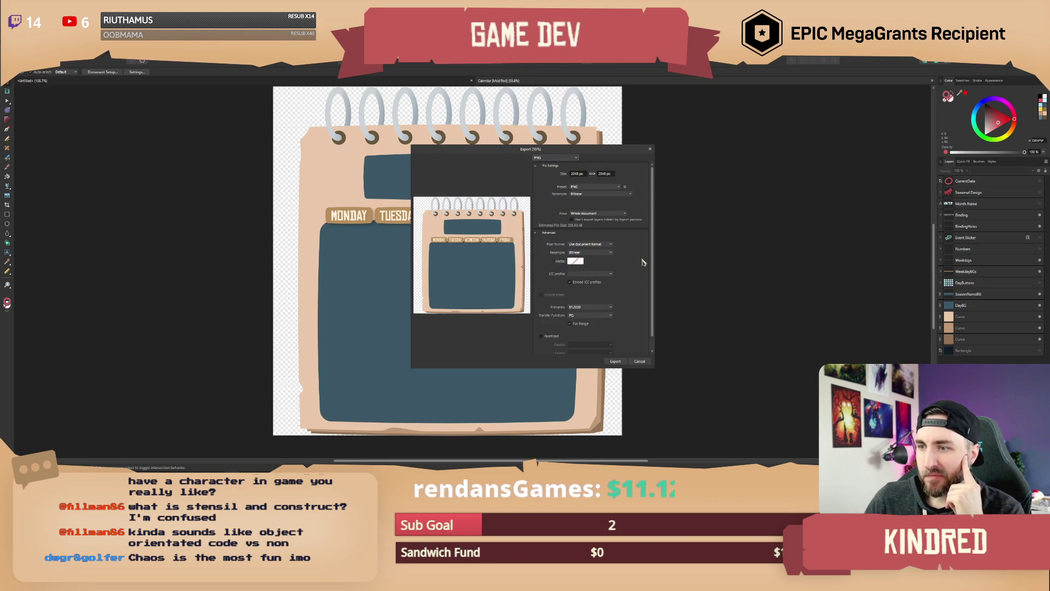
{"action": "left_click", "coordinate": [618, 361]}
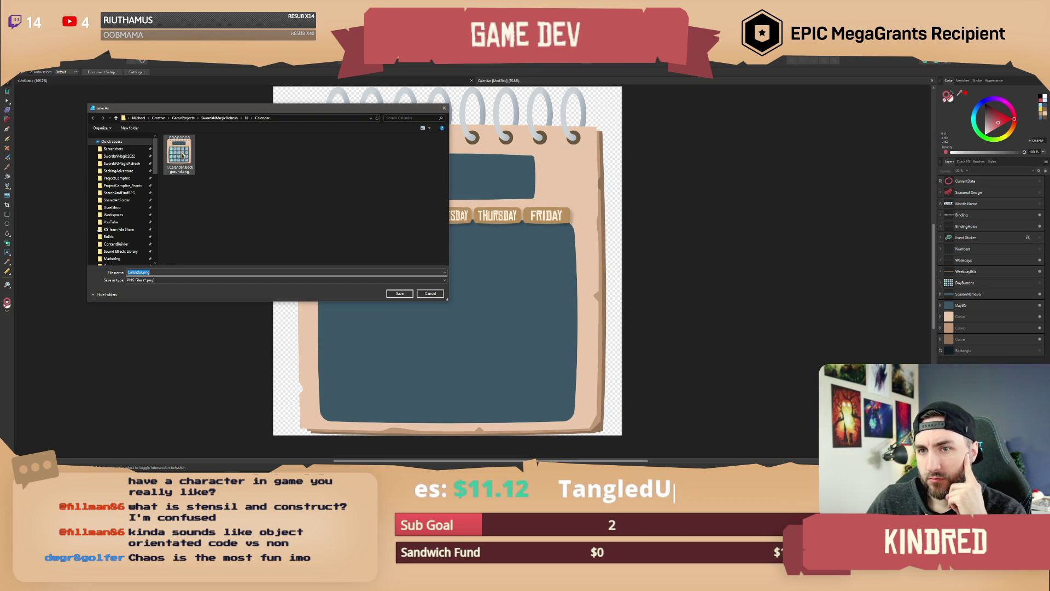
{"action": "double_click", "coordinate": [183, 155]}
{"action": "left_click", "coordinate": [545, 287]}
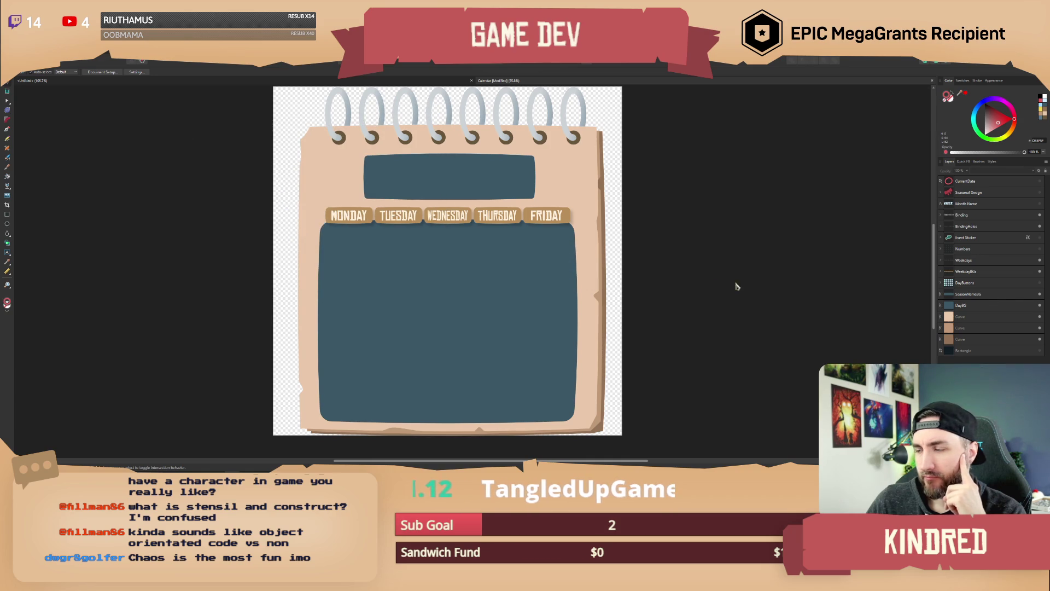
{"action": "left_click", "coordinate": [1041, 288]}
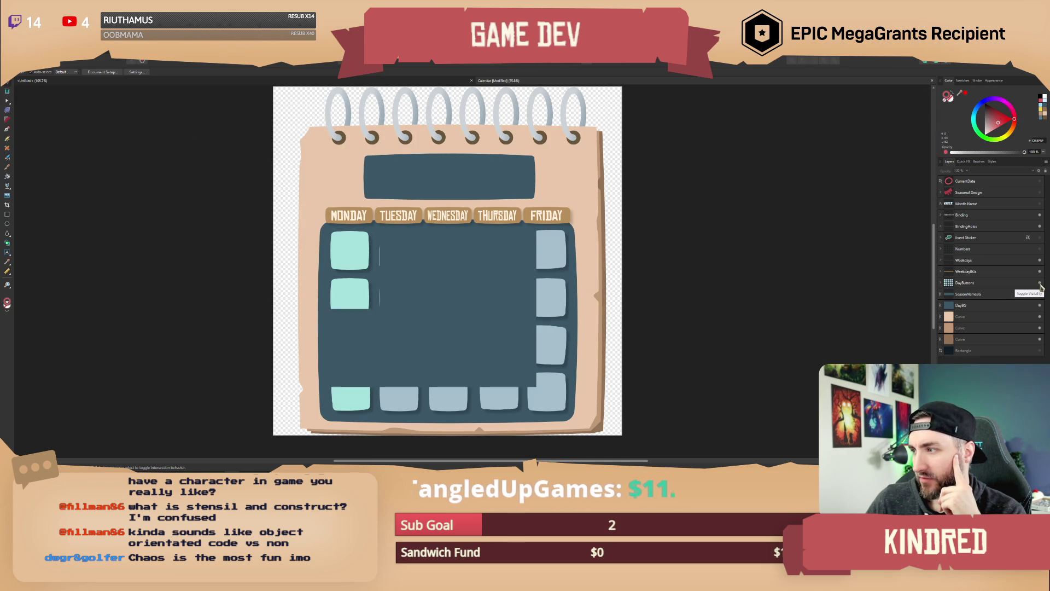
Step: Pull the first Monday tile out of the DayButtons group and fill it white
{"action": "left_click", "coordinate": [407, 256]}
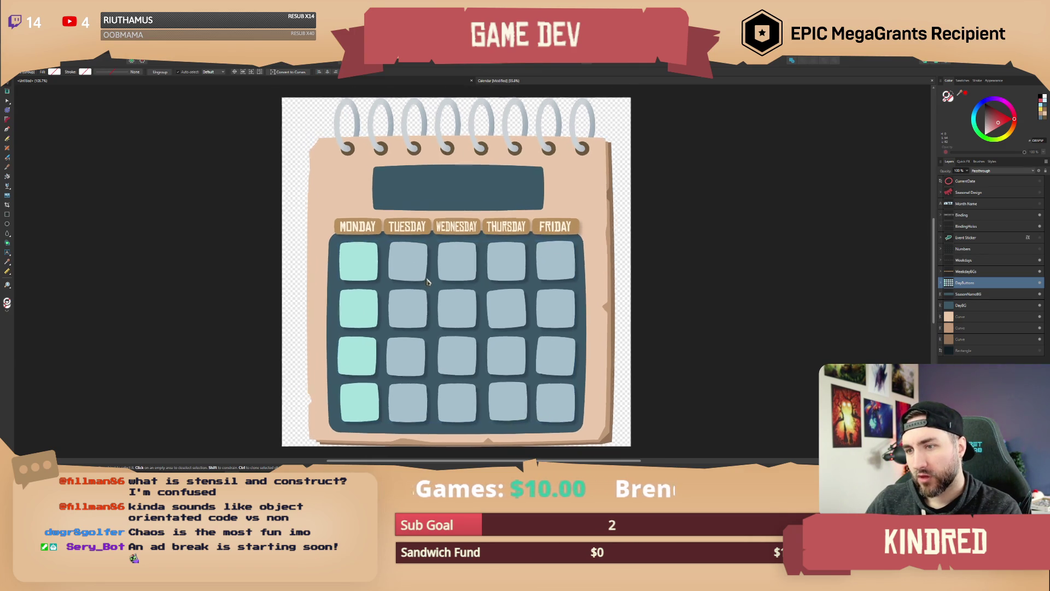
{"action": "double_click", "coordinate": [374, 266]}
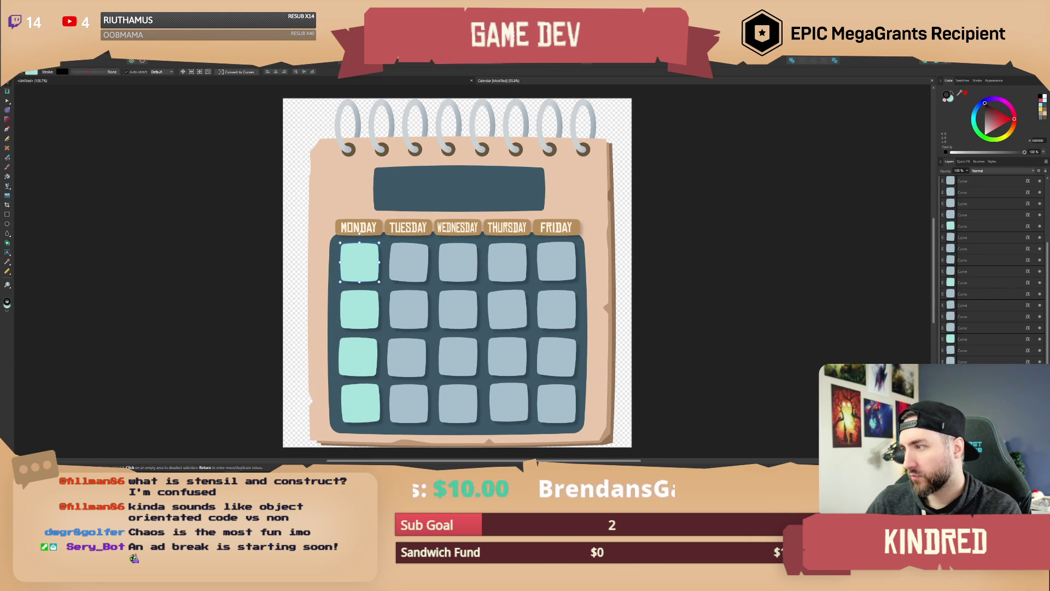
{"action": "scroll", "coordinate": [965, 281], "scroll_direction": "up", "scroll_amount": 3}
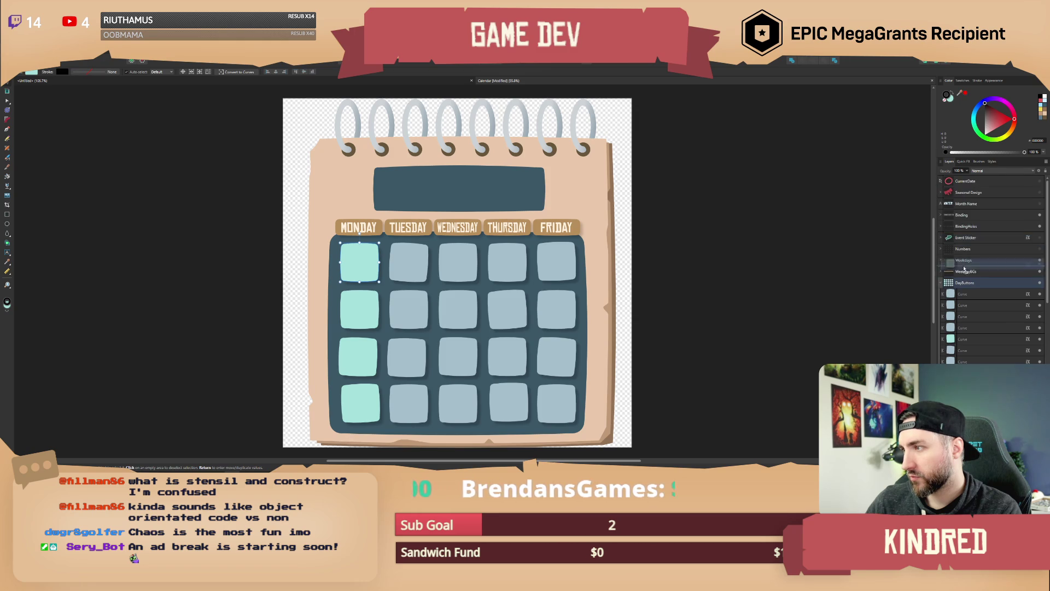
{"action": "left_click_drag", "start_coordinate": [966, 281], "coordinate": [966, 280]}
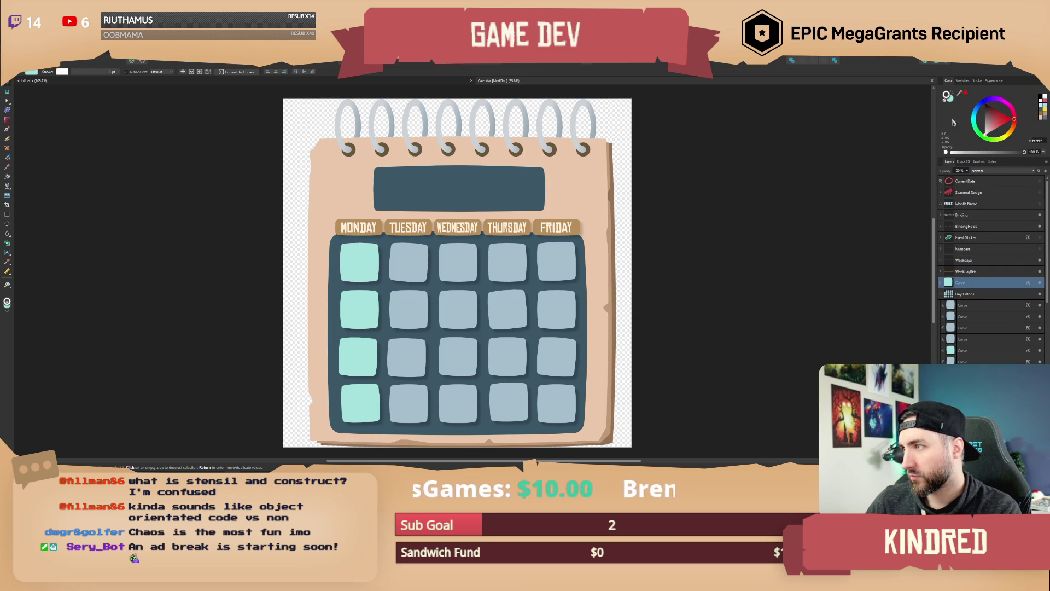
{"action": "left_click_drag", "start_coordinate": [983, 126], "coordinate": [1001, 102]}
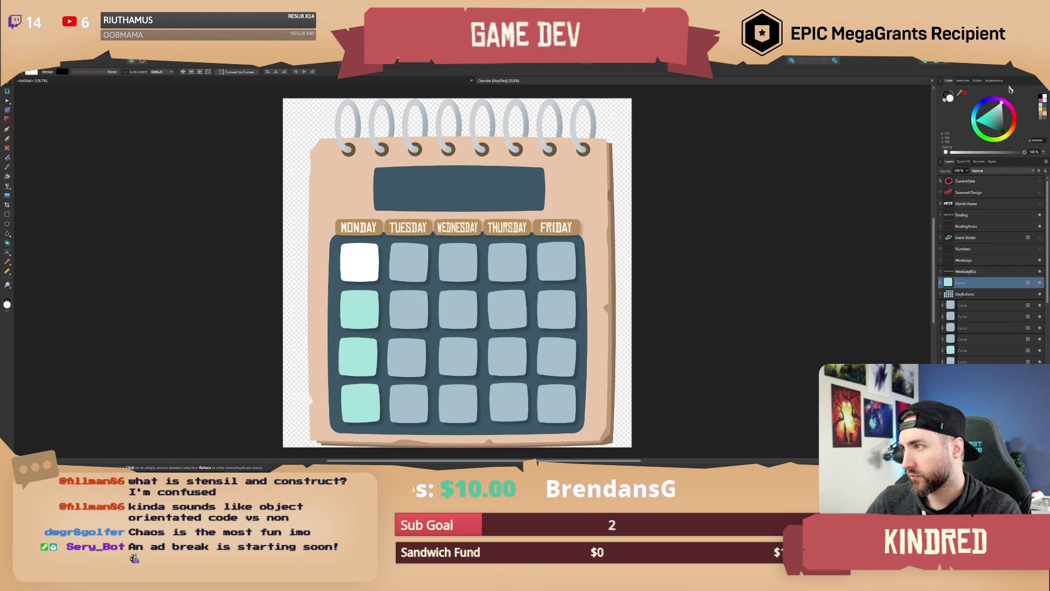
Step: Hide the peach and brown backing layers and the dark blue DayBG grid panel
{"action": "scroll", "coordinate": [478, 259], "scroll_direction": "up", "scroll_amount": 2}
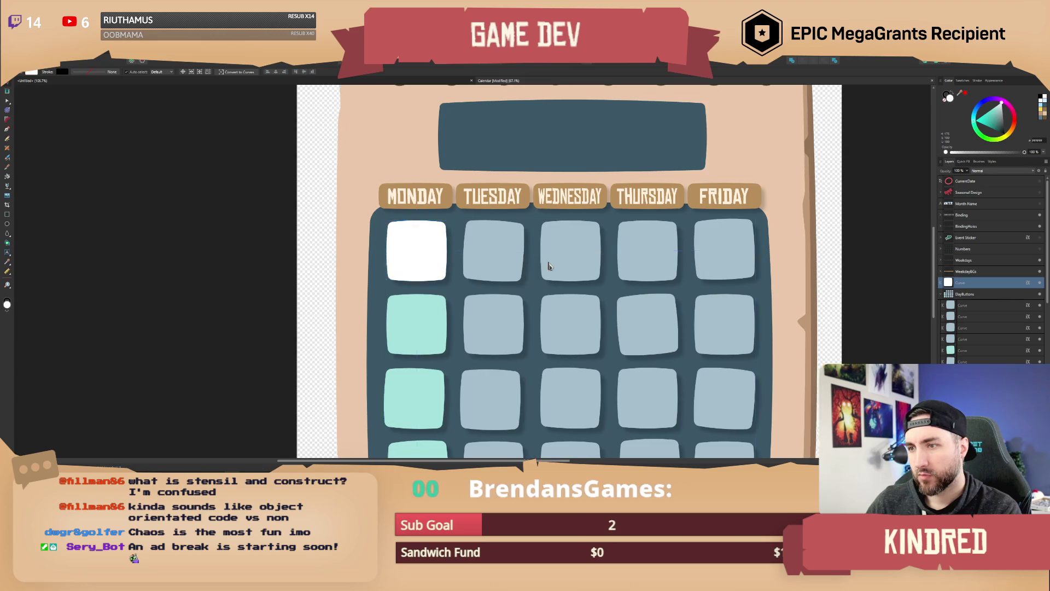
{"action": "scroll", "coordinate": [543, 264], "scroll_direction": "down", "scroll_amount": 2}
{"action": "scroll", "coordinate": [1008, 311], "scroll_direction": "down", "scroll_amount": 5}
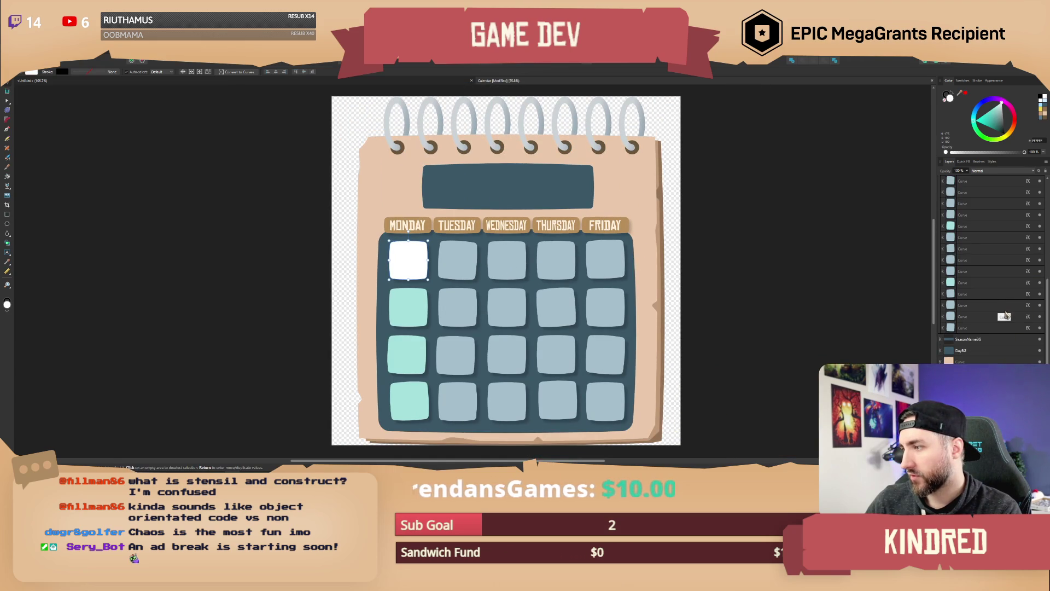
{"action": "left_click", "coordinate": [1039, 362]}
{"action": "left_click", "coordinate": [1039, 361]}
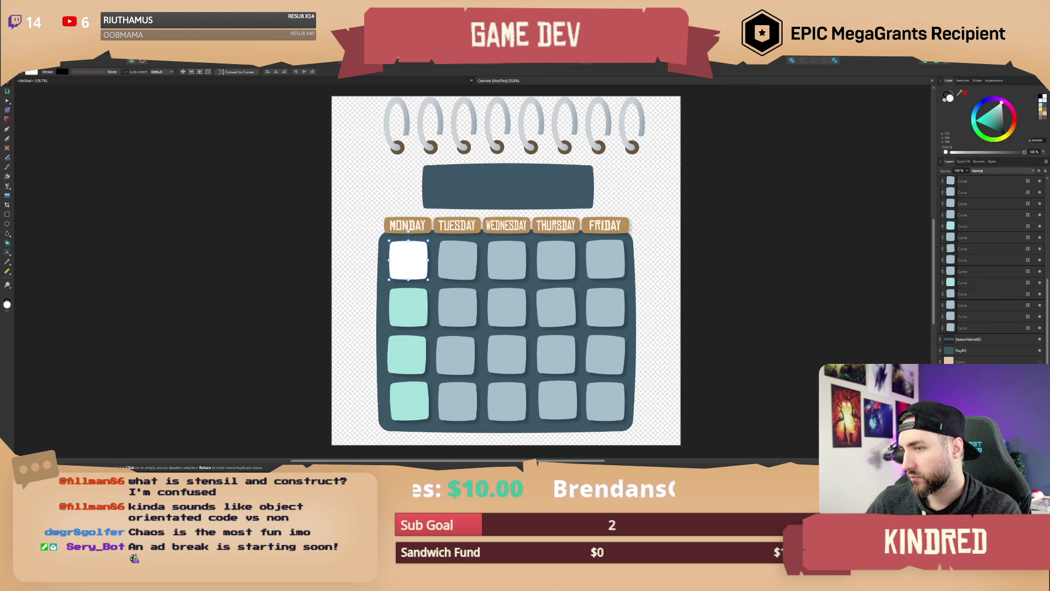
{"action": "left_click", "coordinate": [1040, 350]}
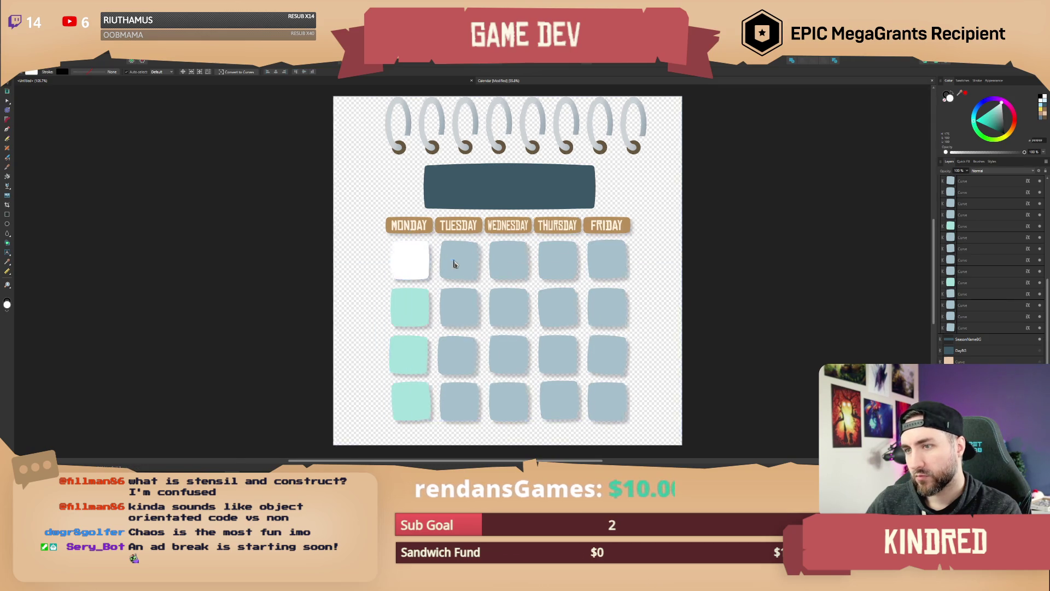
{"action": "scroll", "coordinate": [453, 263], "scroll_direction": "up", "scroll_amount": 3}
{"action": "key", "text": "alt+f"}
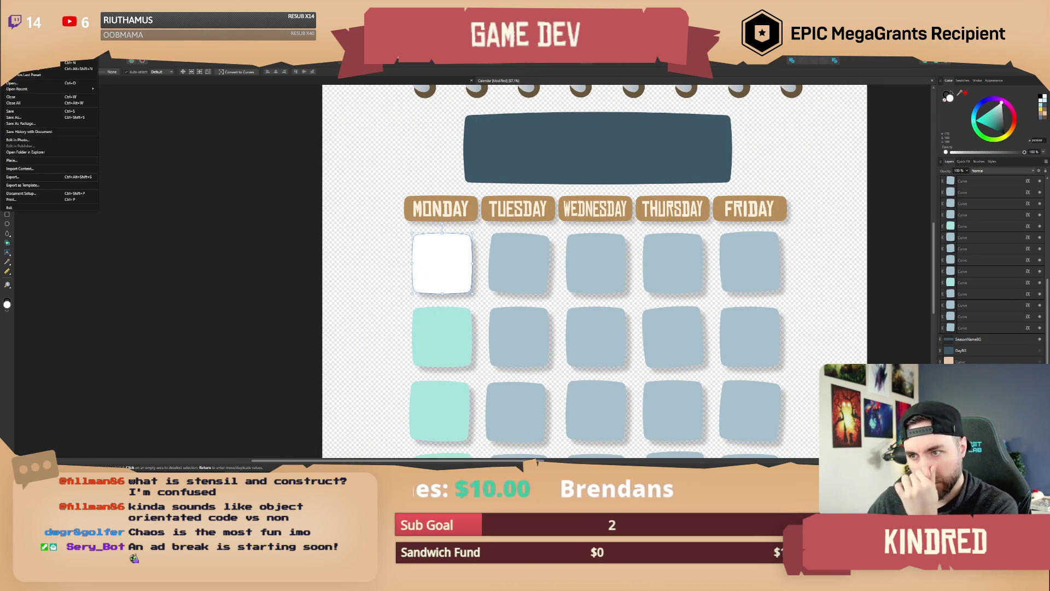
Step: Start an export limited to the Selection Area, then cancel it without exporting
{"action": "left_click", "coordinate": [33, 178]}
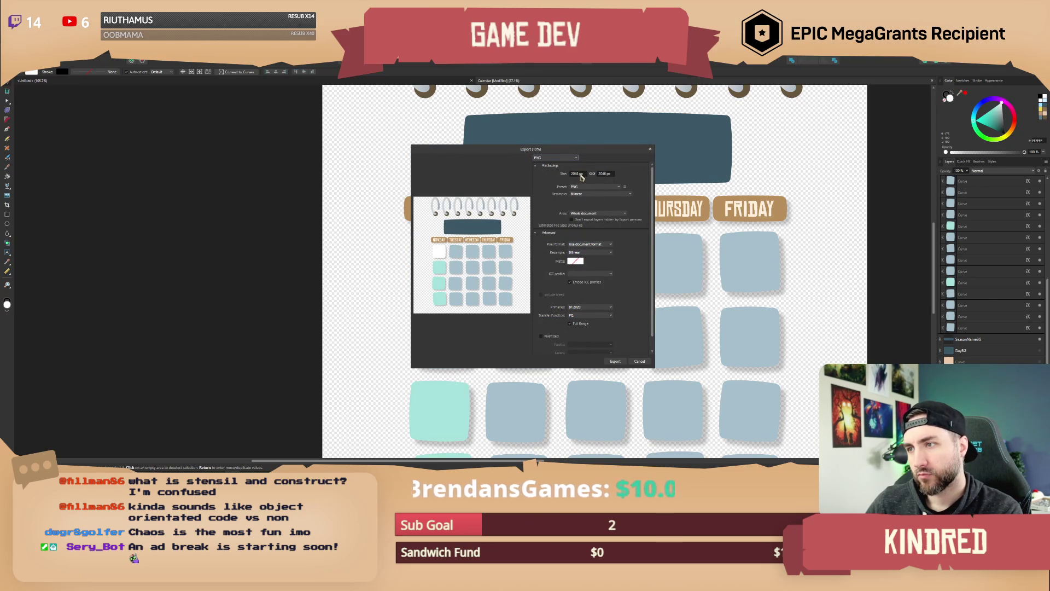
{"action": "left_click", "coordinate": [592, 212]}
{"action": "left_click", "coordinate": [591, 232]}
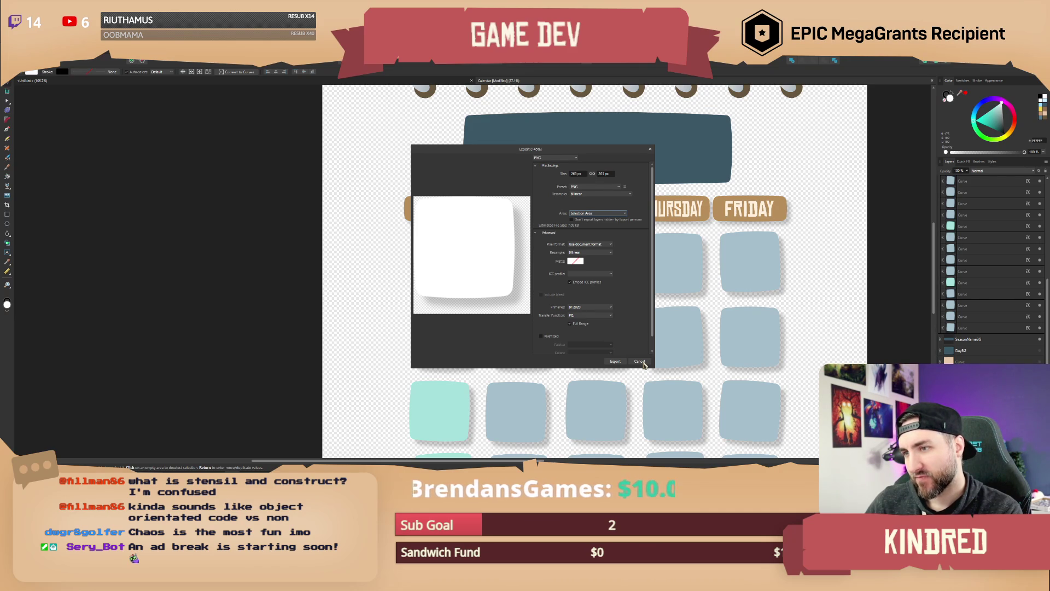
{"action": "left_click", "coordinate": [642, 362]}
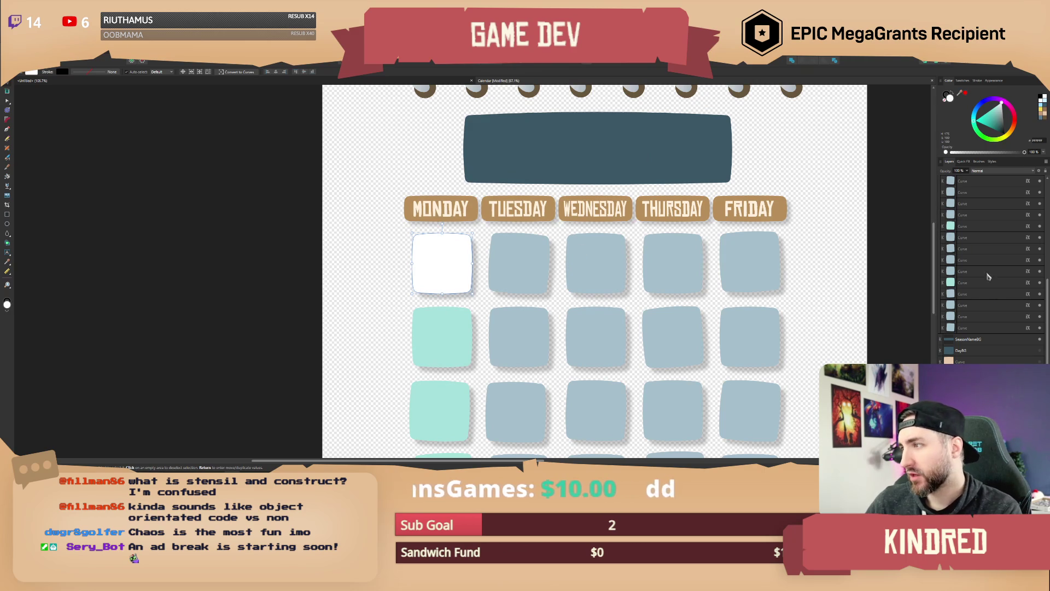
Step: Inspect the white Monday tile's Outer Shadow in Quick FX, then deselect the tile
{"action": "left_click", "coordinate": [964, 162]}
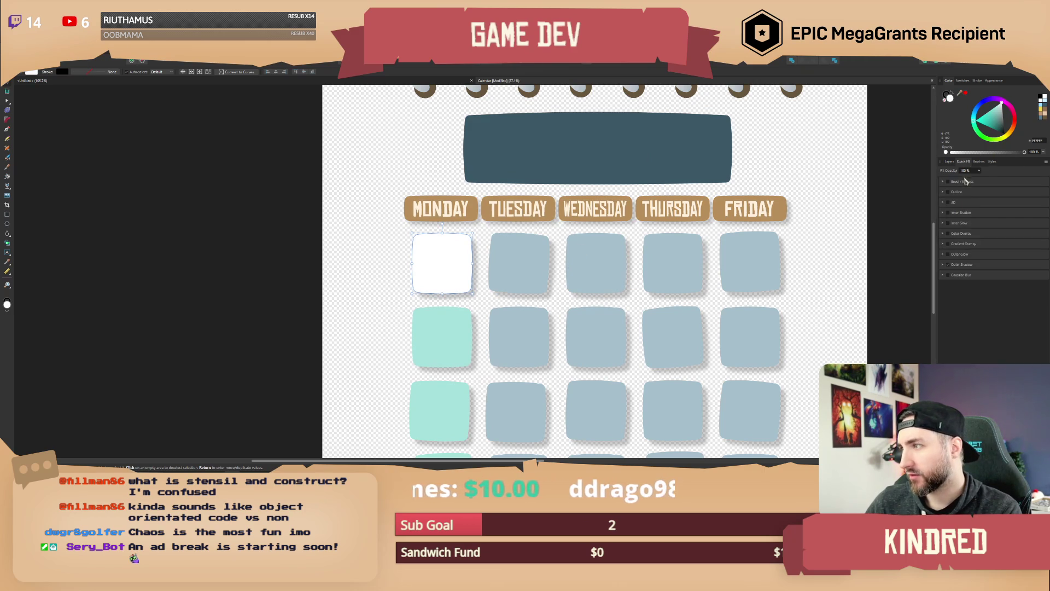
{"action": "left_click", "coordinate": [943, 265]}
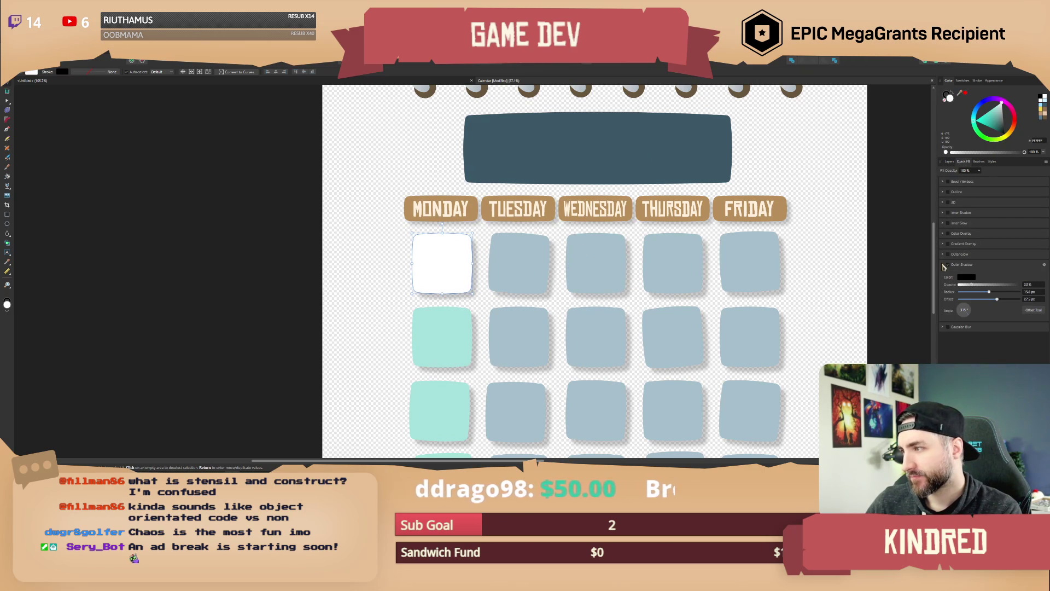
{"action": "left_click", "coordinate": [943, 266]}
{"action": "left_click", "coordinate": [369, 250]}
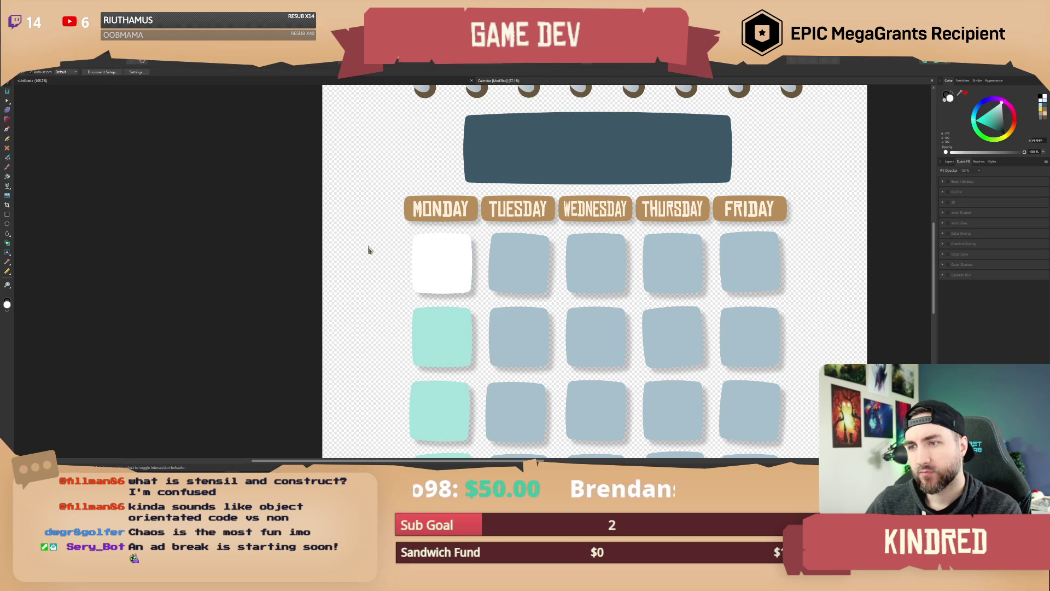
Step: Draw a borderless cyan rectangle over the Monday tile and move it beside the title banner
{"action": "key", "text": "m"}
{"action": "mouse_move", "coordinate": [389, 236]}
{"action": "left_mouse_down"}
{"action": "mouse_move", "coordinate": [465, 296]}
{"action": "mouse_move", "coordinate": [464, 309]}
{"action": "left_mouse_up"}
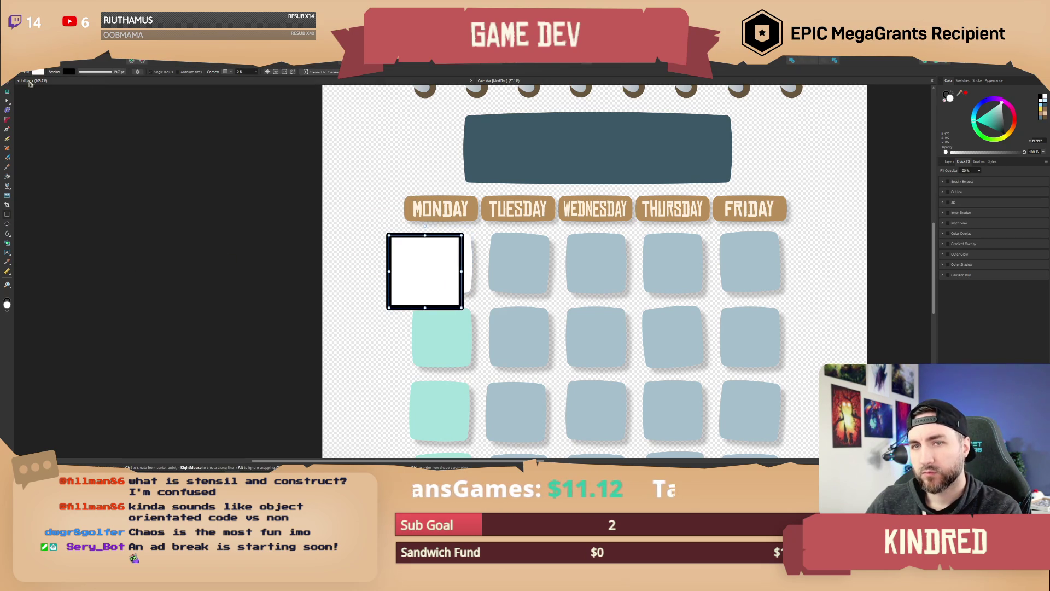
{"action": "left_click", "coordinate": [7, 90]}
{"action": "left_click", "coordinate": [950, 99]}
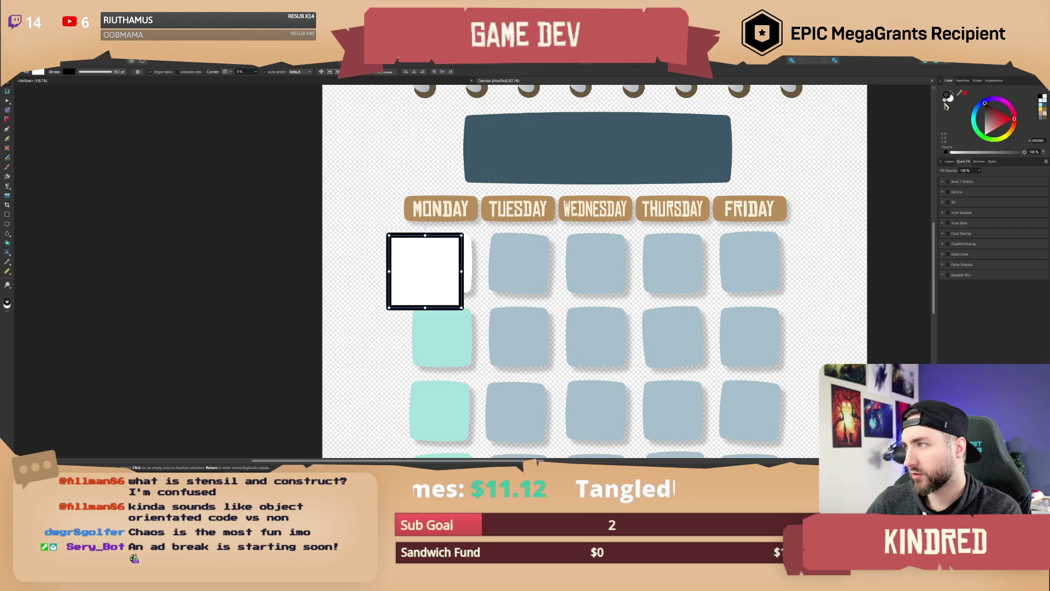
{"action": "left_click", "coordinate": [946, 107]}
{"action": "left_click", "coordinate": [946, 96]}
{"action": "left_click", "coordinate": [980, 117]}
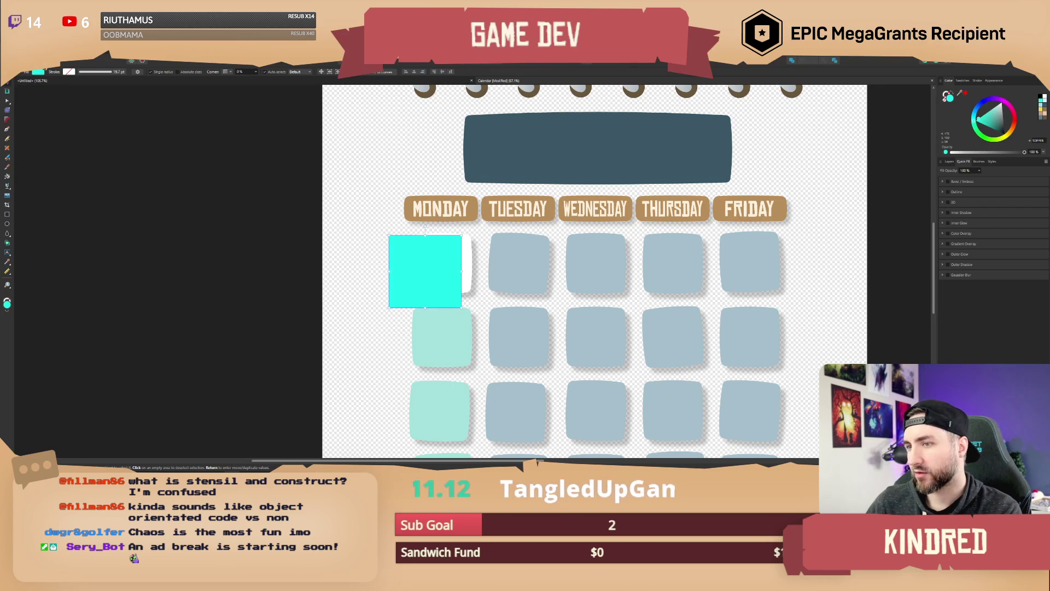
{"action": "left_click_drag", "start_coordinate": [424, 272], "coordinate": [390, 142]}
Step: Enlarge the cyan square slightly and centre it horizontally and vertically on the white tile
{"action": "left_click", "coordinate": [447, 254]}
{"action": "scroll", "coordinate": [470, 284], "scroll_direction": "up", "scroll_amount": 3}
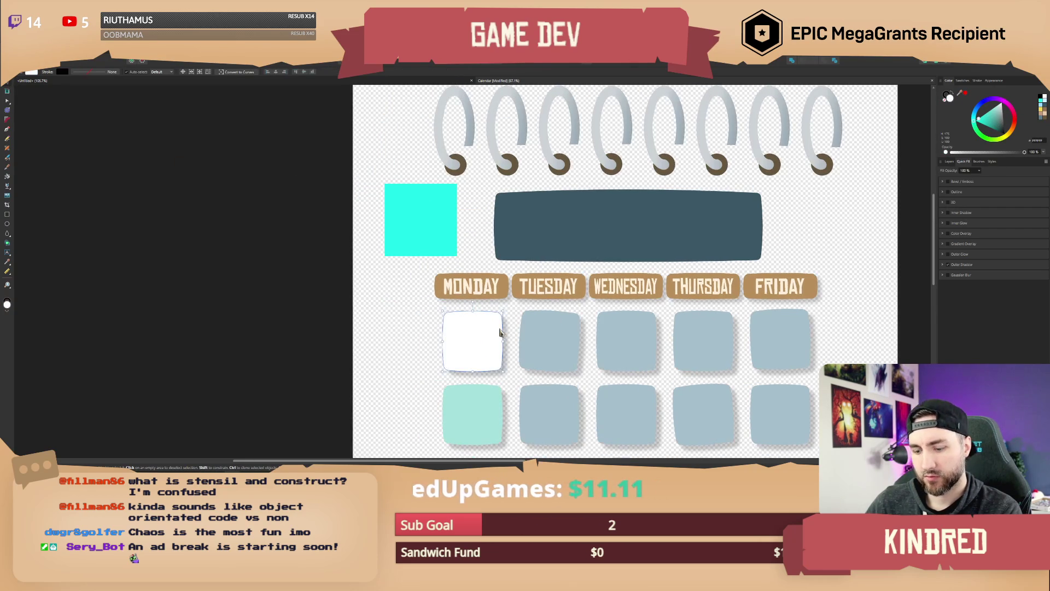
{"action": "left_click", "coordinate": [441, 228]}
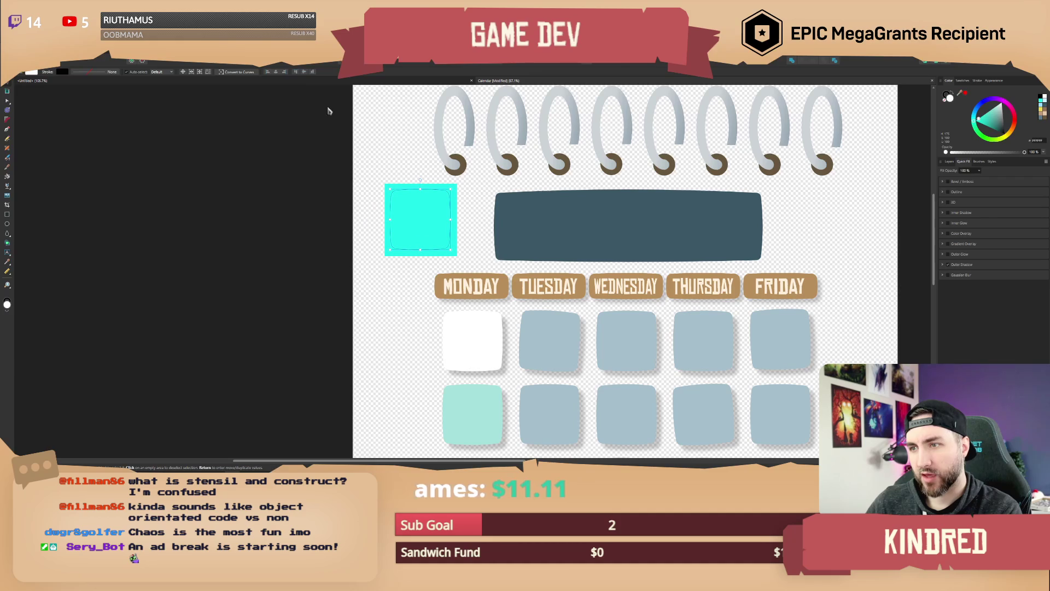
{"action": "scroll", "coordinate": [424, 200], "scroll_direction": "up", "scroll_amount": 4}
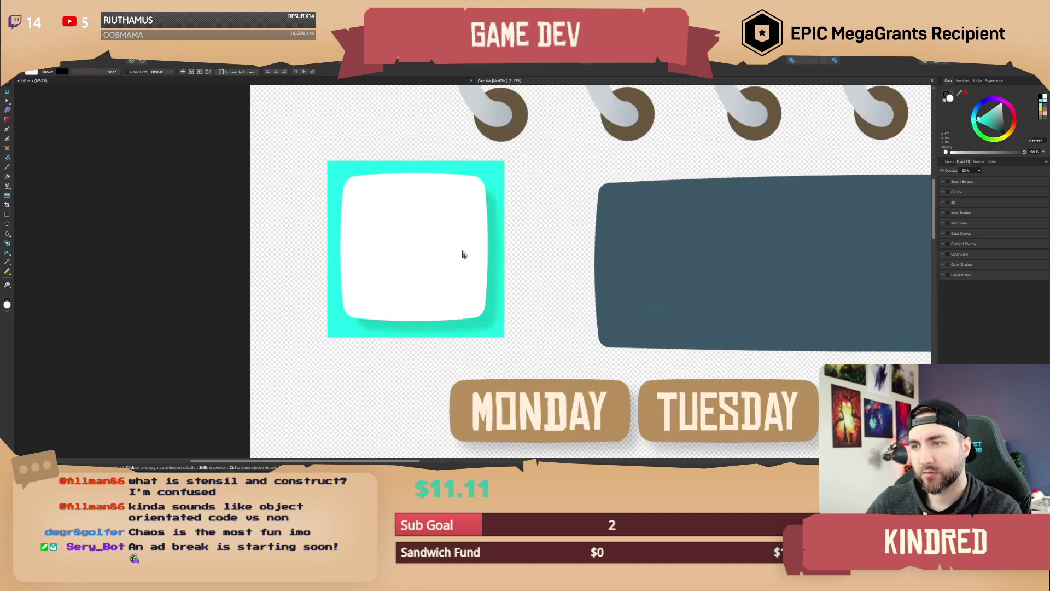
{"action": "left_click", "coordinate": [504, 168]}
{"action": "left_click_drag", "start_coordinate": [504, 336], "coordinate": [514, 345]}
{"action": "left_click", "coordinate": [445, 281]}
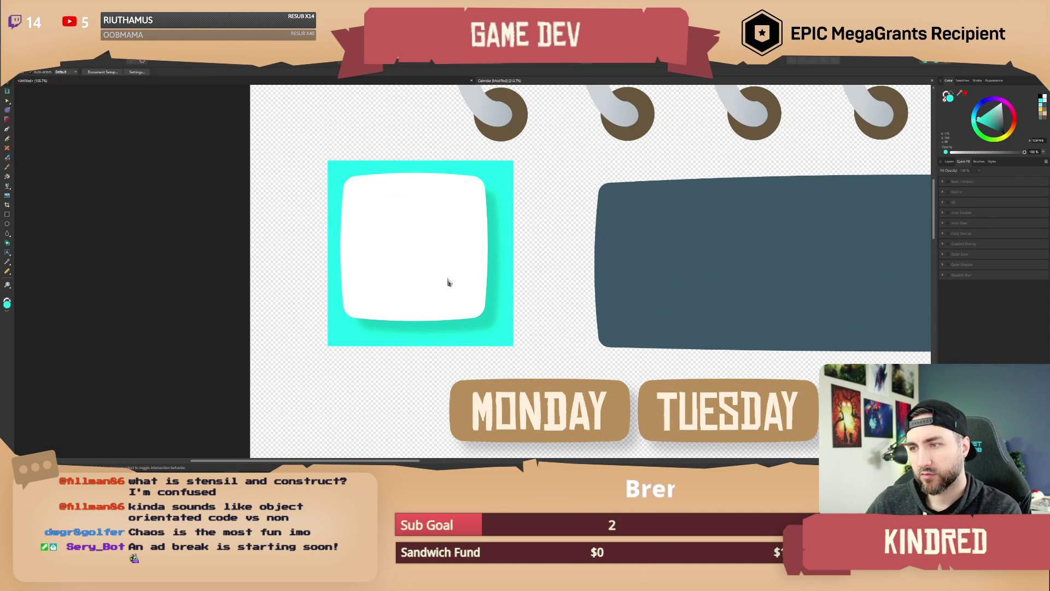
{"action": "left_click", "coordinate": [512, 167]}
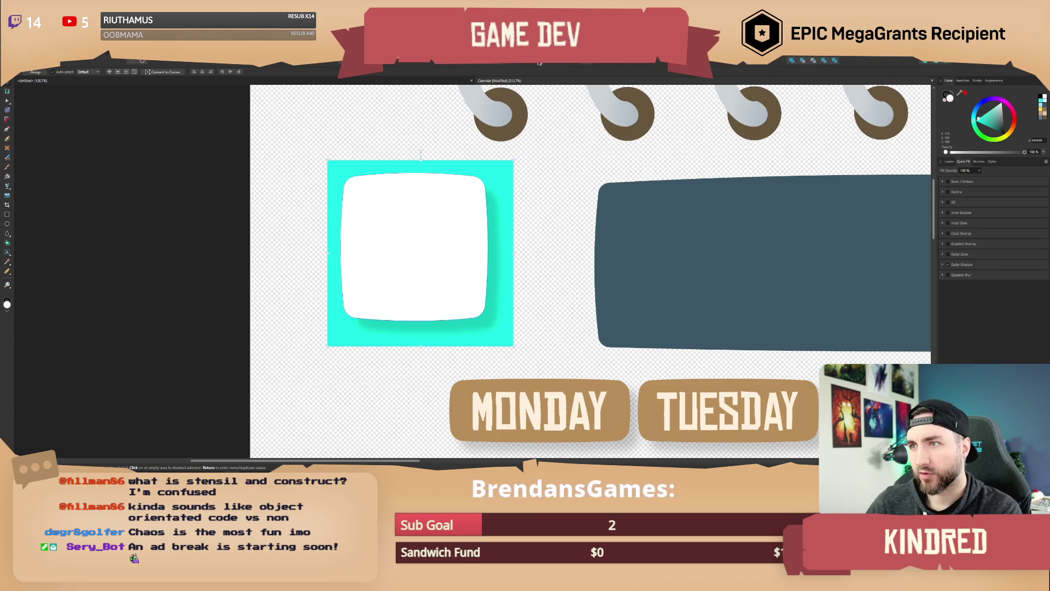
{"action": "left_click", "coordinate": [591, 68]}
{"action": "left_click", "coordinate": [601, 81]}
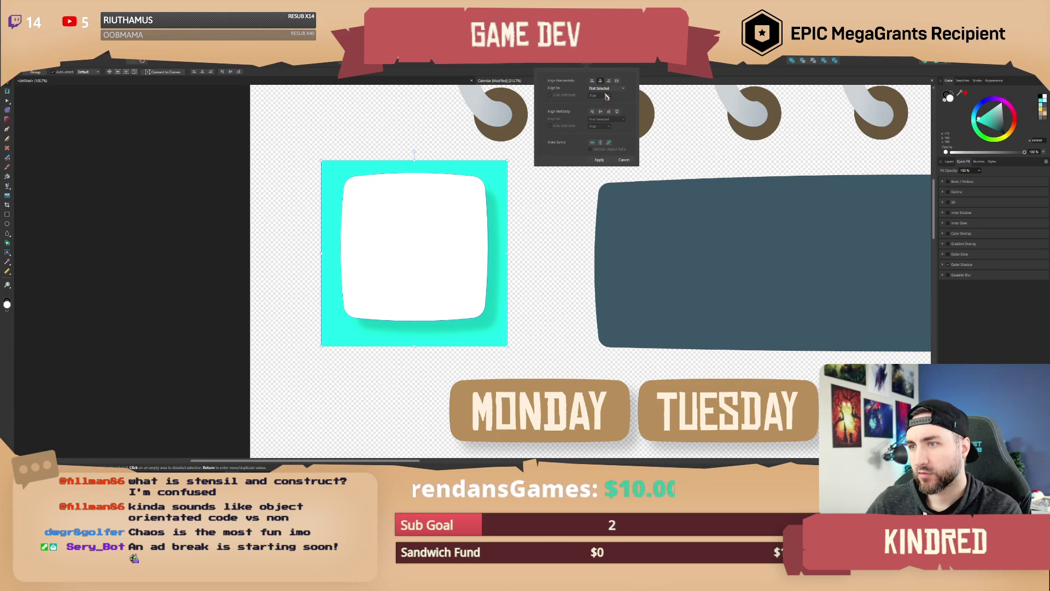
{"action": "left_click", "coordinate": [600, 112]}
{"action": "left_click", "coordinate": [578, 224]}
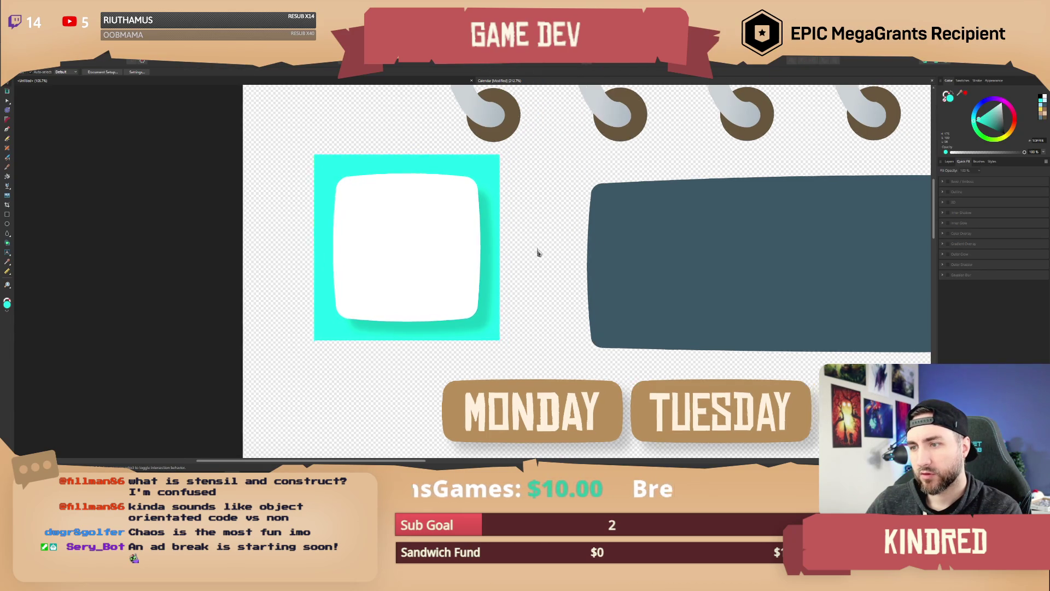
Step: Hide the cyan Rectangle layer in the Layers panel
{"action": "scroll", "coordinate": [537, 253], "scroll_direction": "down", "scroll_amount": 1}
{"action": "left_click", "coordinate": [471, 180]}
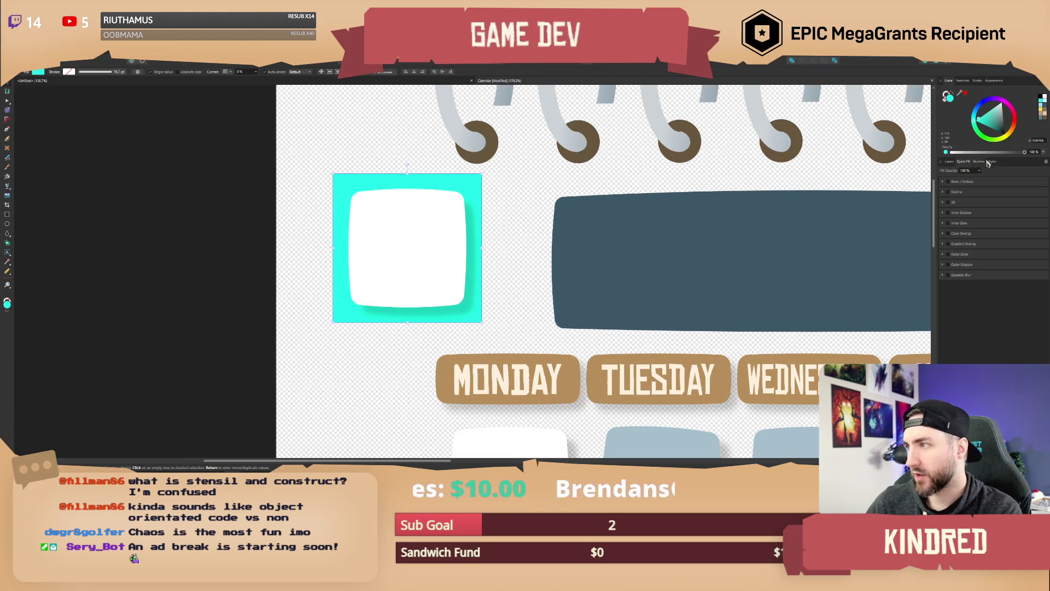
{"action": "left_click", "coordinate": [949, 161]}
{"action": "left_click", "coordinate": [489, 176]}
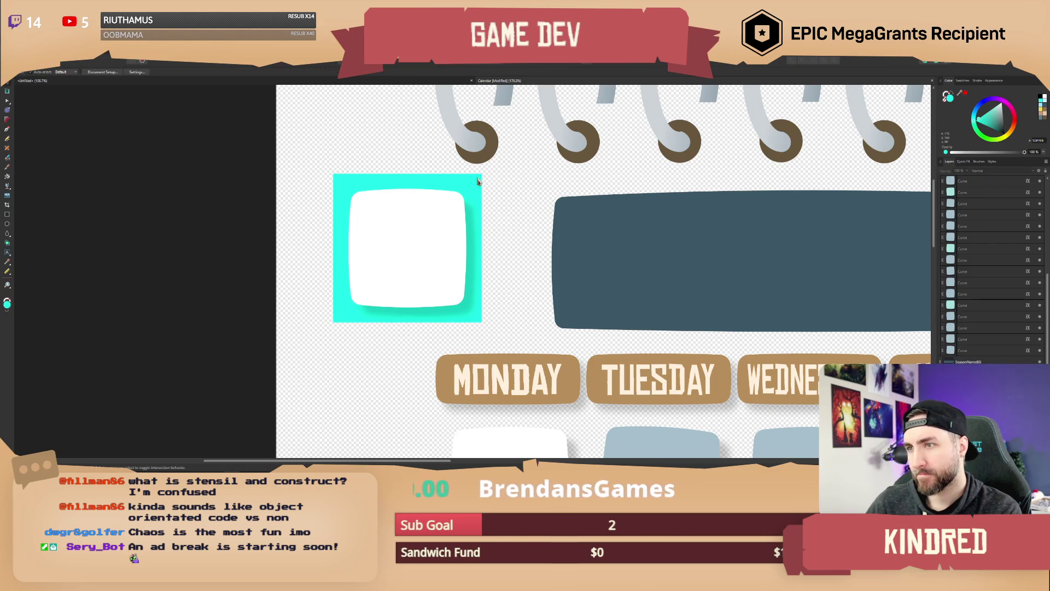
{"action": "left_click", "coordinate": [477, 181]}
{"action": "left_click", "coordinate": [1040, 183]}
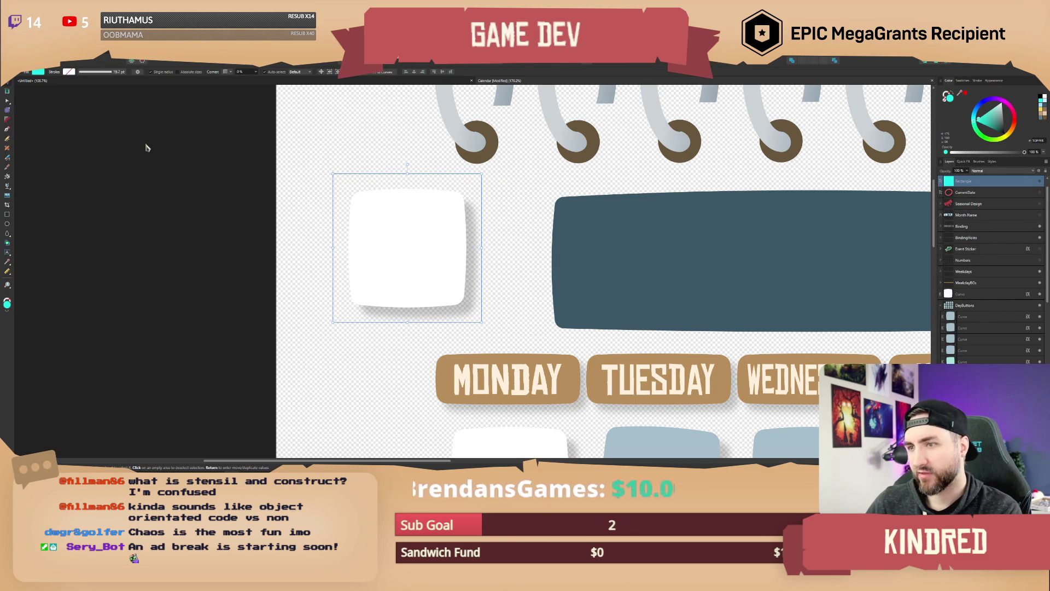
Step: Export the selected white Monday tile as a PNG, editing the export width
{"action": "left_click", "coordinate": [10, 55]}
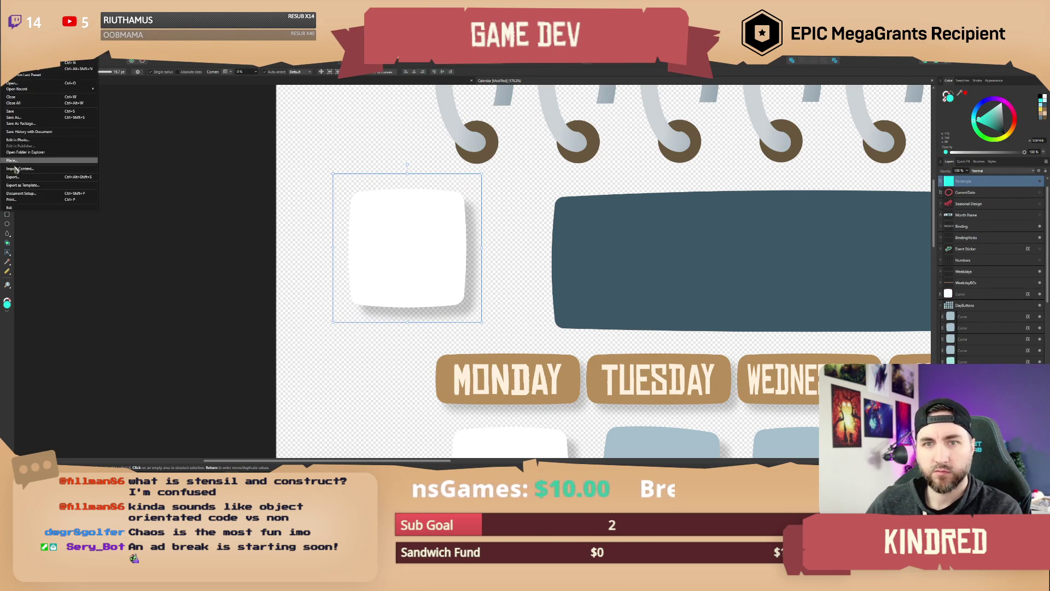
{"action": "left_click", "coordinate": [22, 181]}
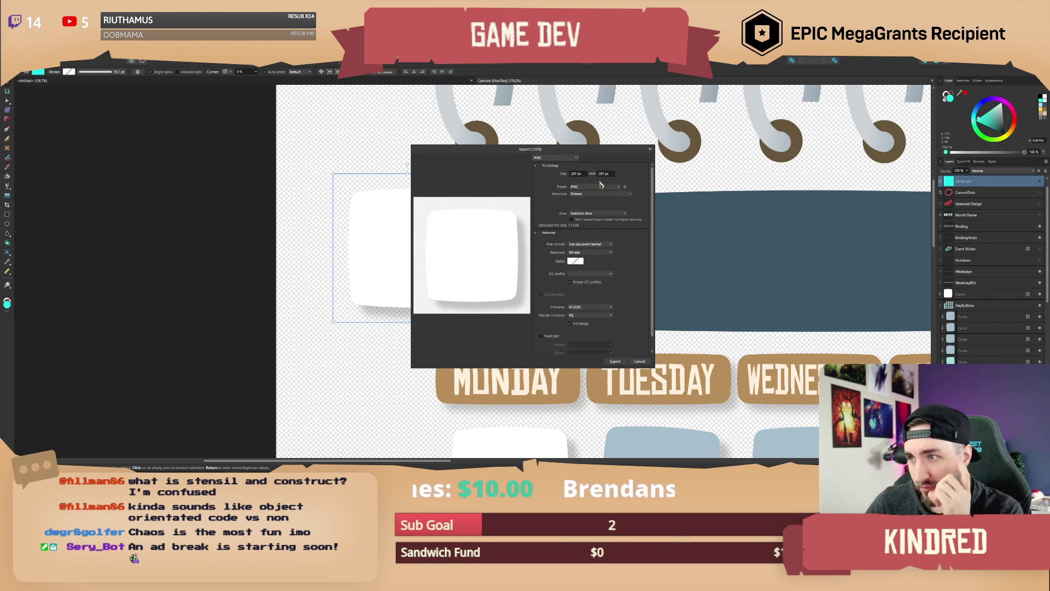
{"action": "left_click", "coordinate": [581, 174]}
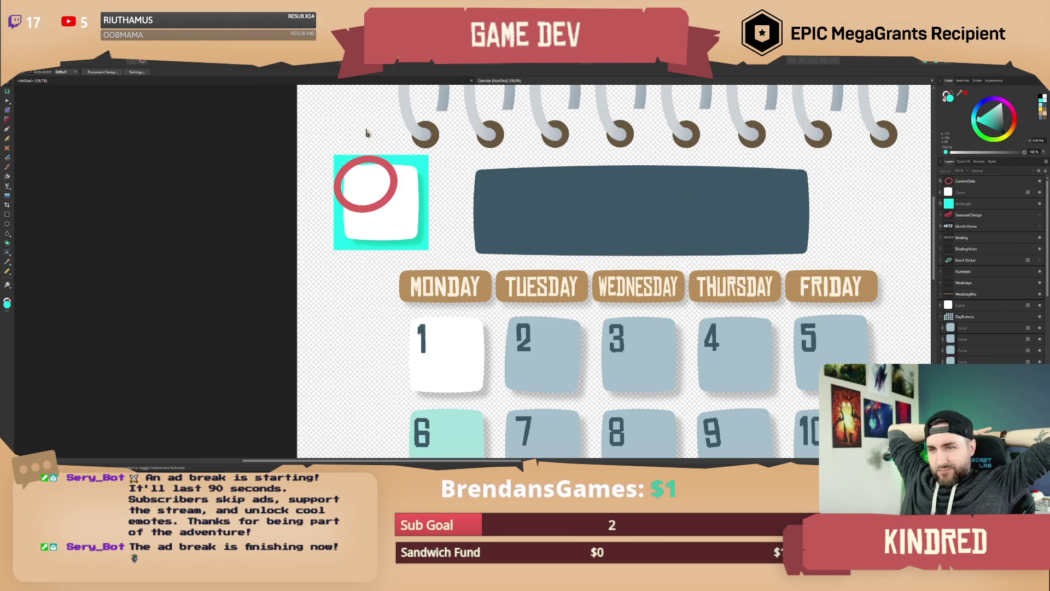
{"action": "scroll", "coordinate": [396, 182], "scroll_direction": "up", "scroll_amount": 6}
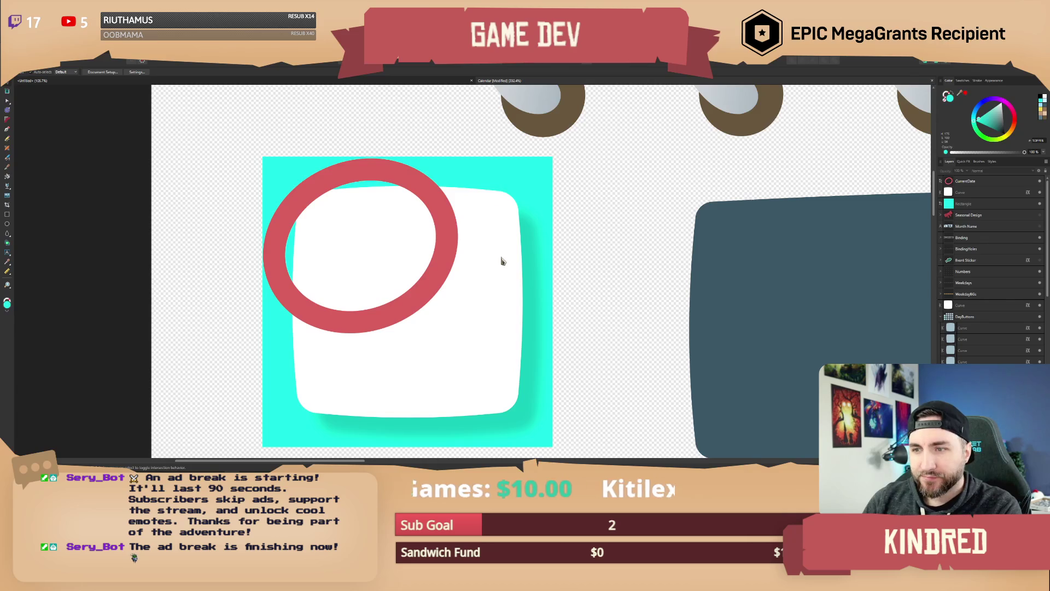
Step: Delete the white rounded tile shape and hide the cyan rectangle, leaving only the red ring
{"action": "left_click", "coordinate": [502, 256]}
{"action": "key", "text": "Delete"}
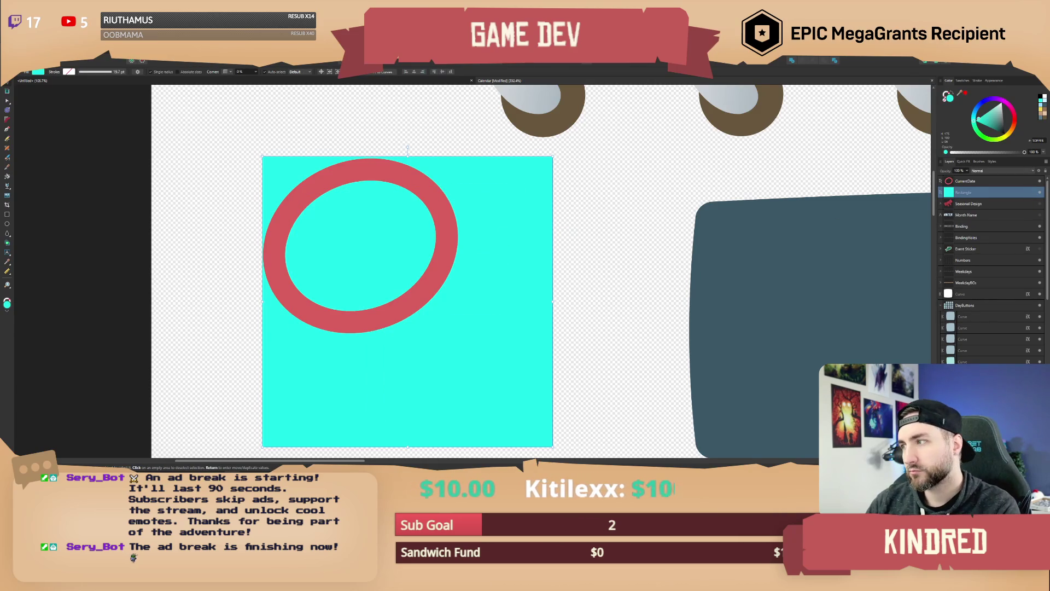
{"action": "left_click", "coordinate": [1039, 193]}
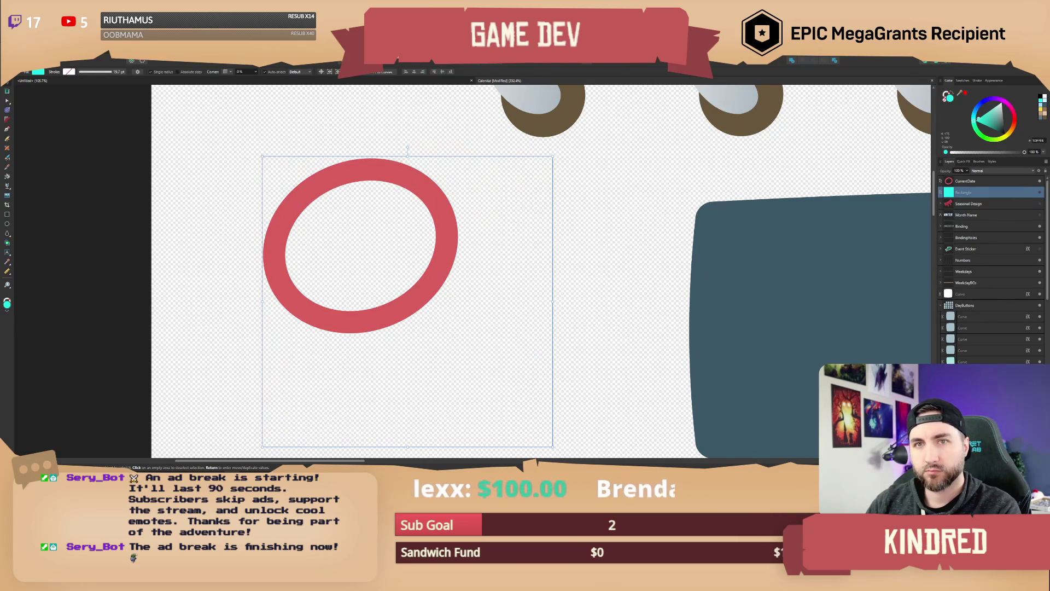
Step: Export the red date ring as a PNG at 512 px
{"action": "left_click", "coordinate": [8, 55]}
{"action": "left_click", "coordinate": [20, 183]}
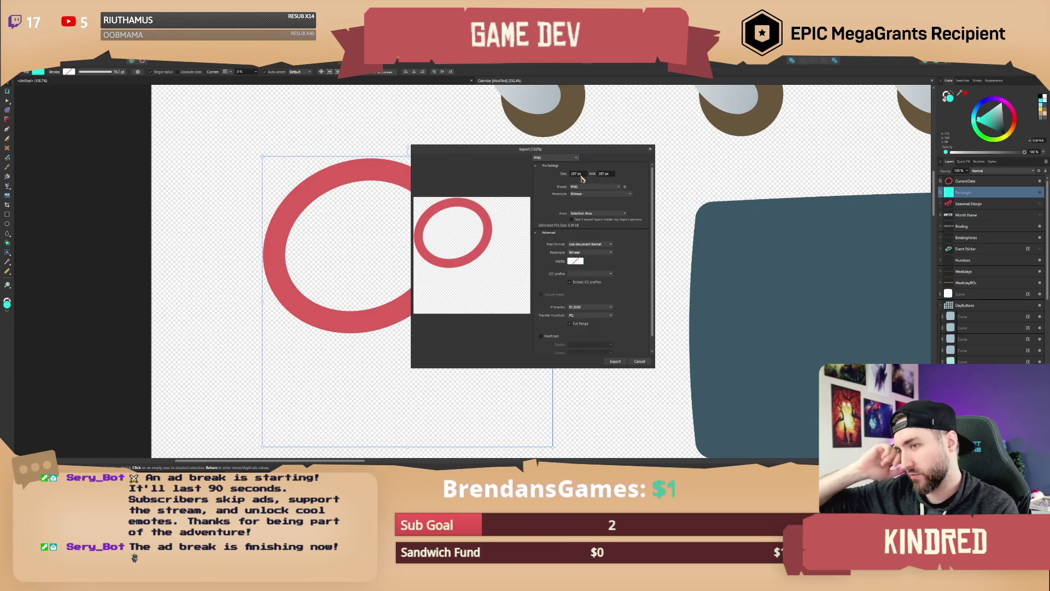
{"action": "type", "text": "512"}
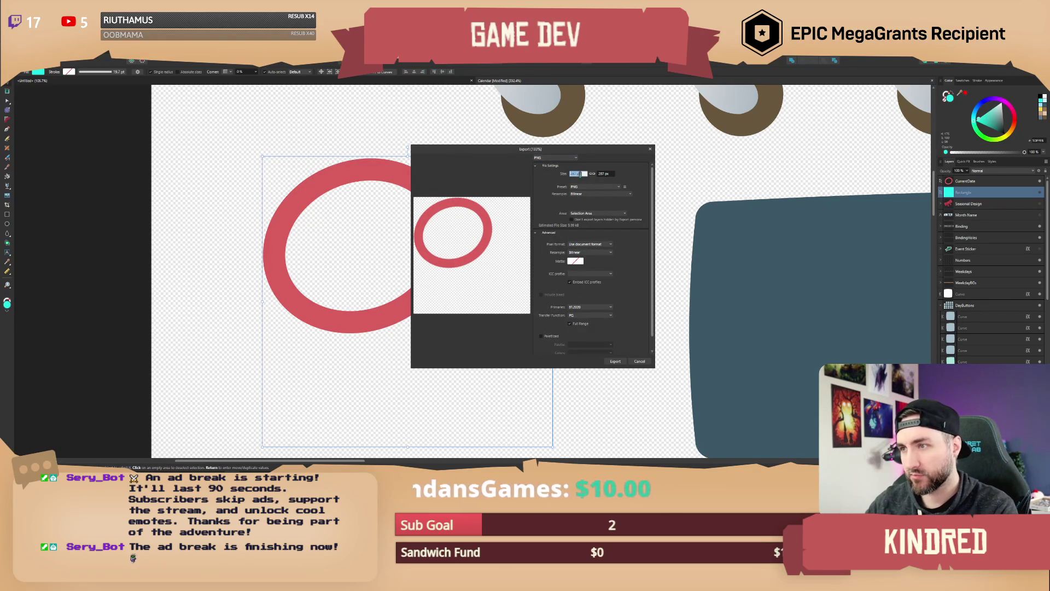
{"action": "key", "text": "Return"}
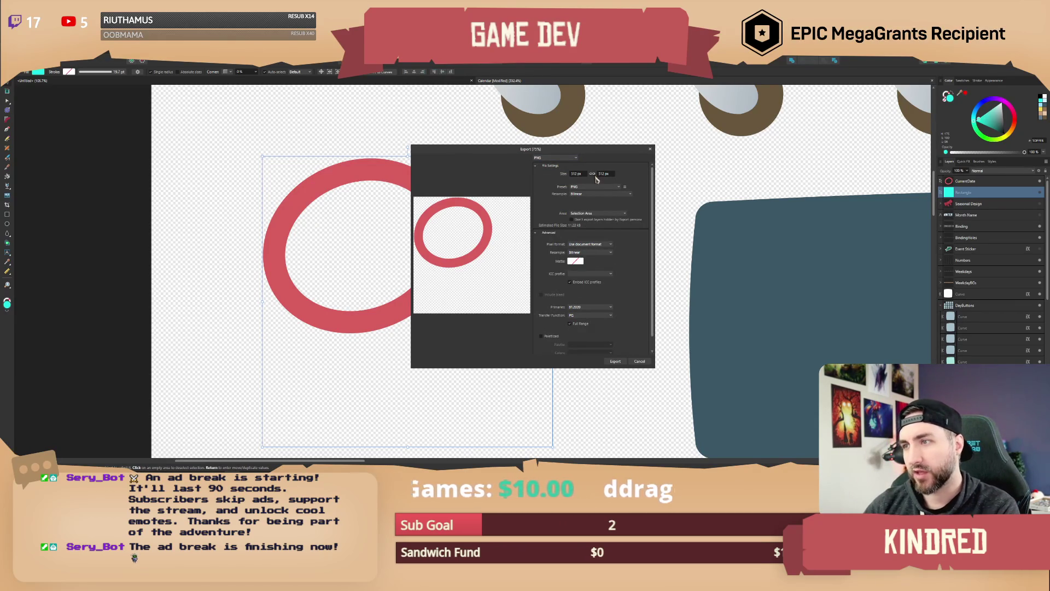
{"action": "left_click", "coordinate": [614, 362]}
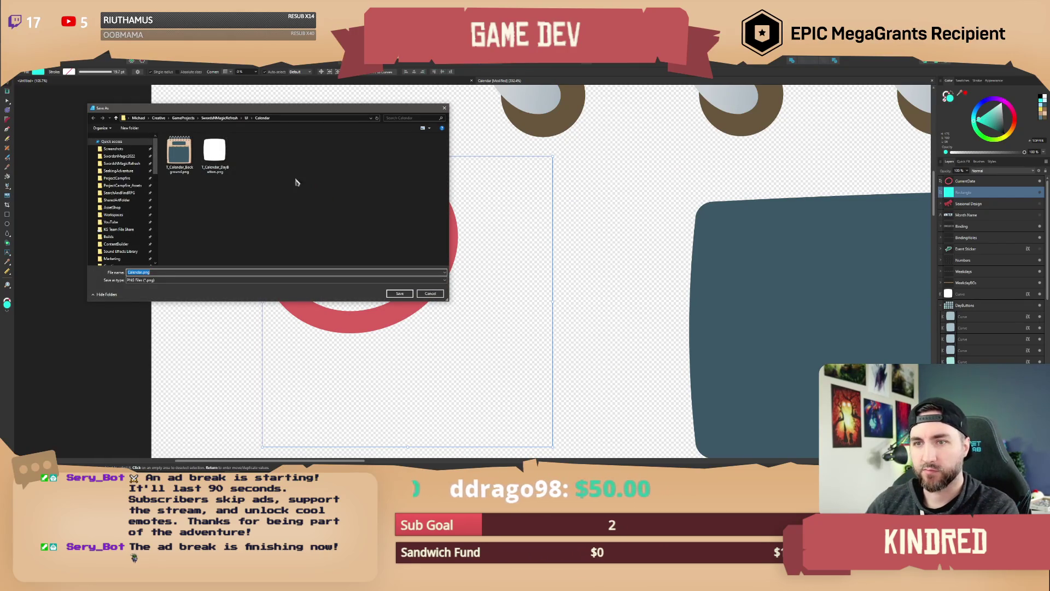
Step: Rename the file from T_Calendar_DayButton to a date-ring name and save it in the Calendar folder
{"action": "left_click", "coordinate": [215, 155]}
{"action": "left_click_drag", "start_coordinate": [147, 272], "coordinate": [161, 273]}
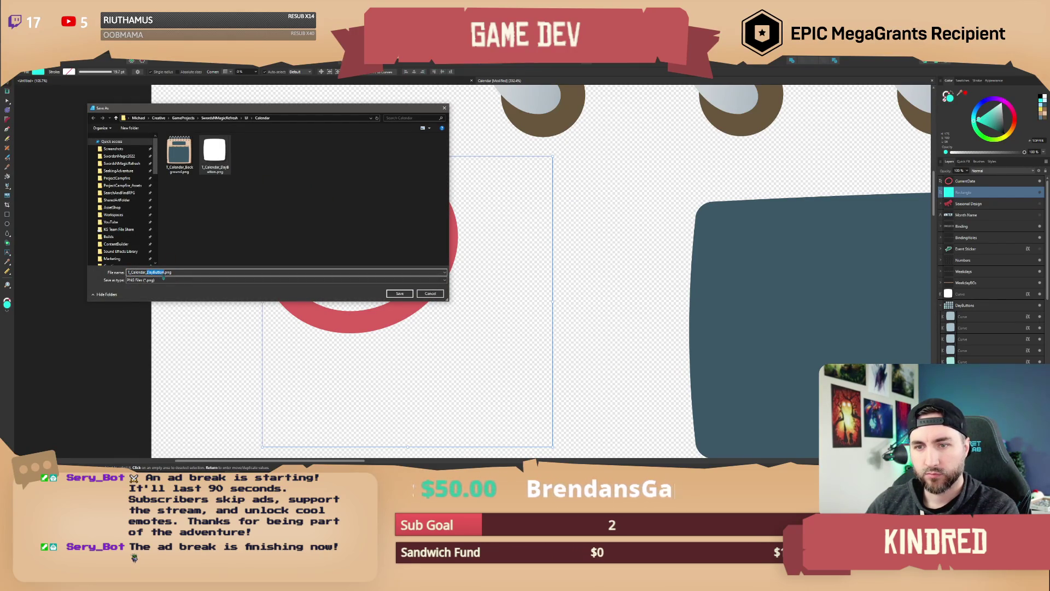
{"action": "key", "text": "BackSpace"}
{"action": "type", "text": "DayCirc"}
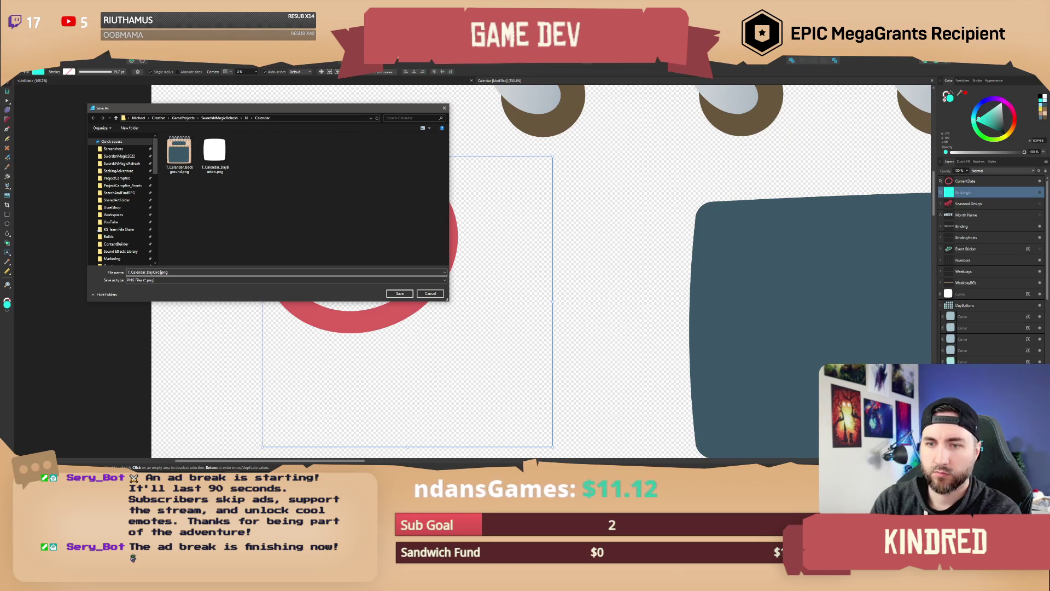
{"action": "key", "text": "BackSpace"}
{"action": "key", "text": "BackSpace"}
{"action": "key", "text": "BackSpace"}
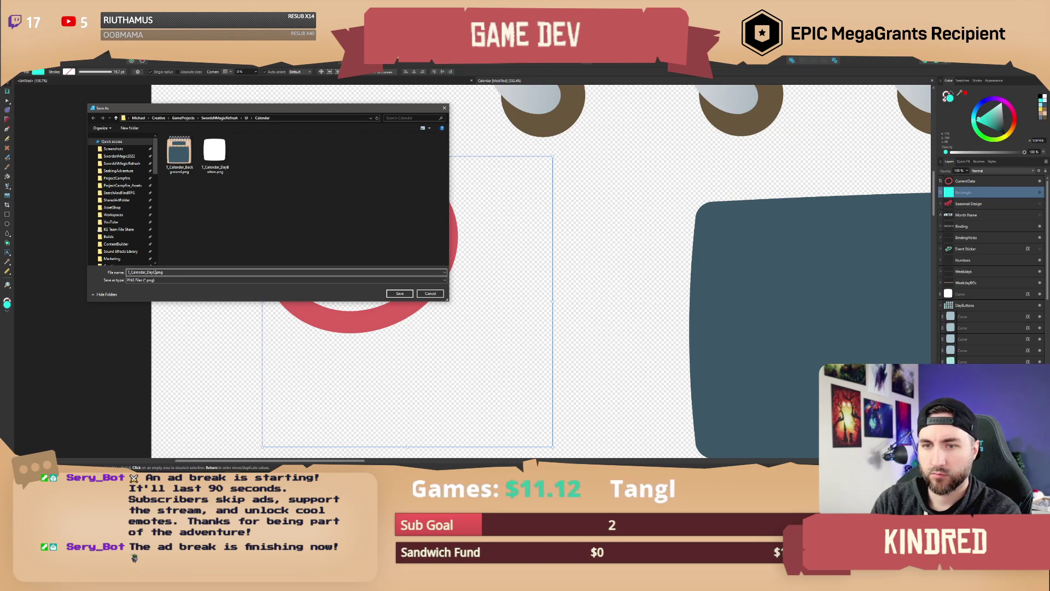
{"action": "type", "text": "Marker"}
{"action": "key", "text": "Return"}
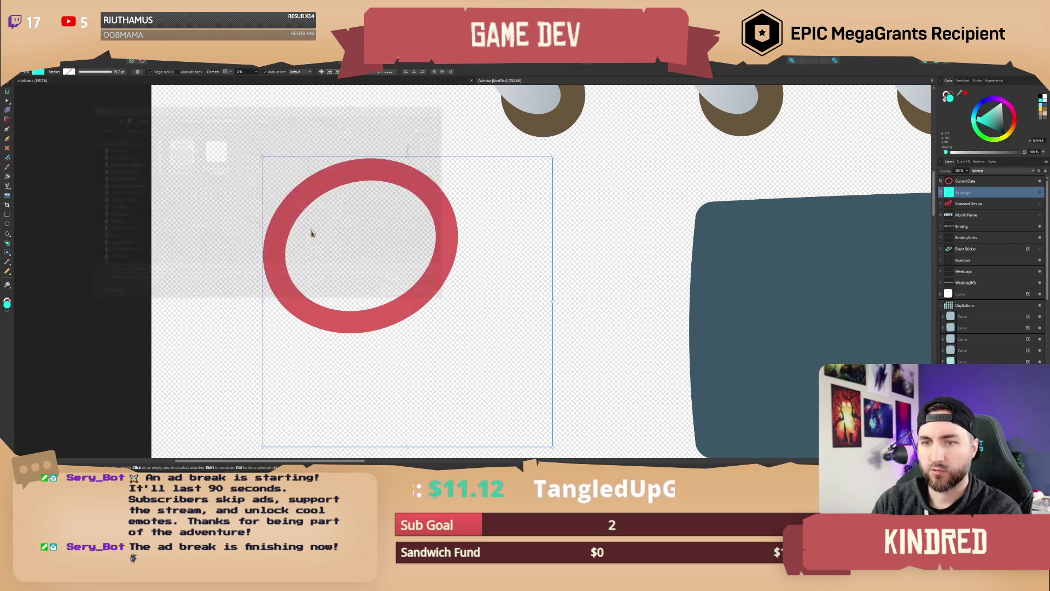
{"action": "scroll", "coordinate": [618, 281], "scroll_direction": "down", "scroll_amount": 5}
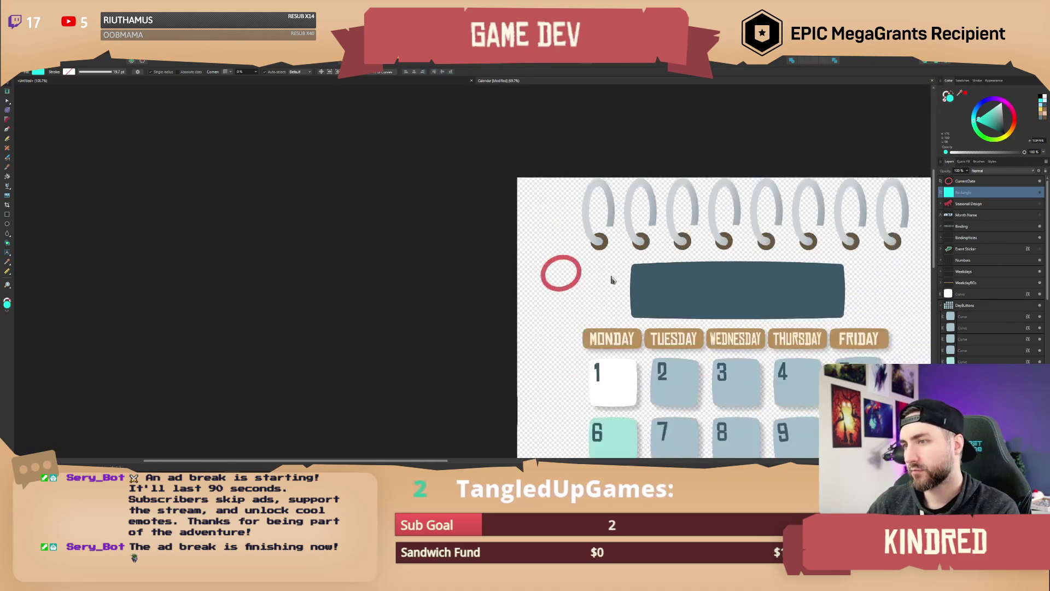
Step: Show the cyan rectangle again and move the red ring onto the day 3 tile under Wednesday
{"action": "left_click", "coordinate": [1040, 192]}
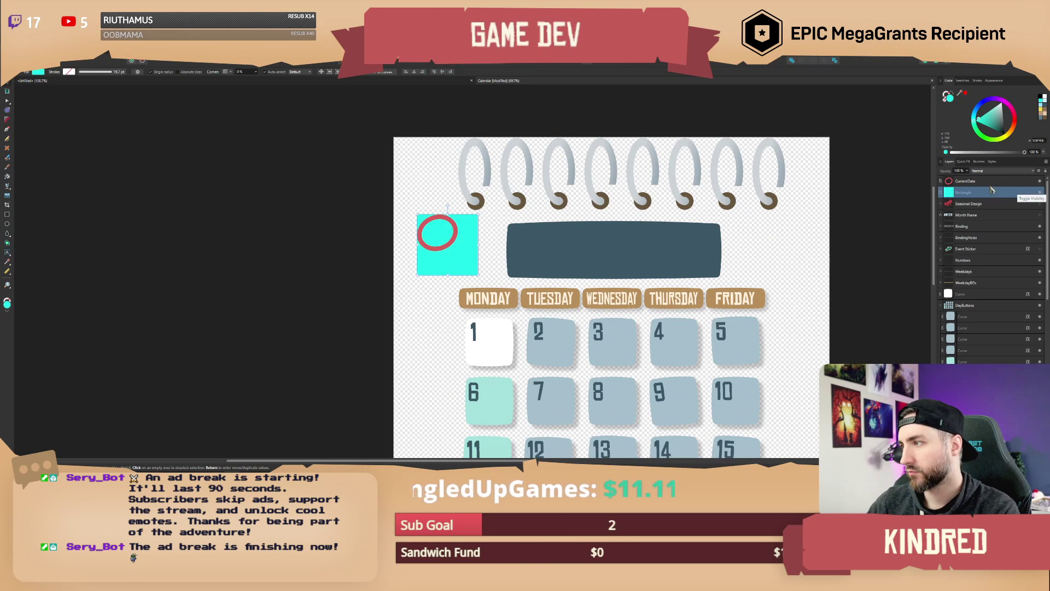
{"action": "left_click", "coordinate": [965, 181]}
{"action": "left_click_drag", "start_coordinate": [456, 244], "coordinate": [619, 341]}
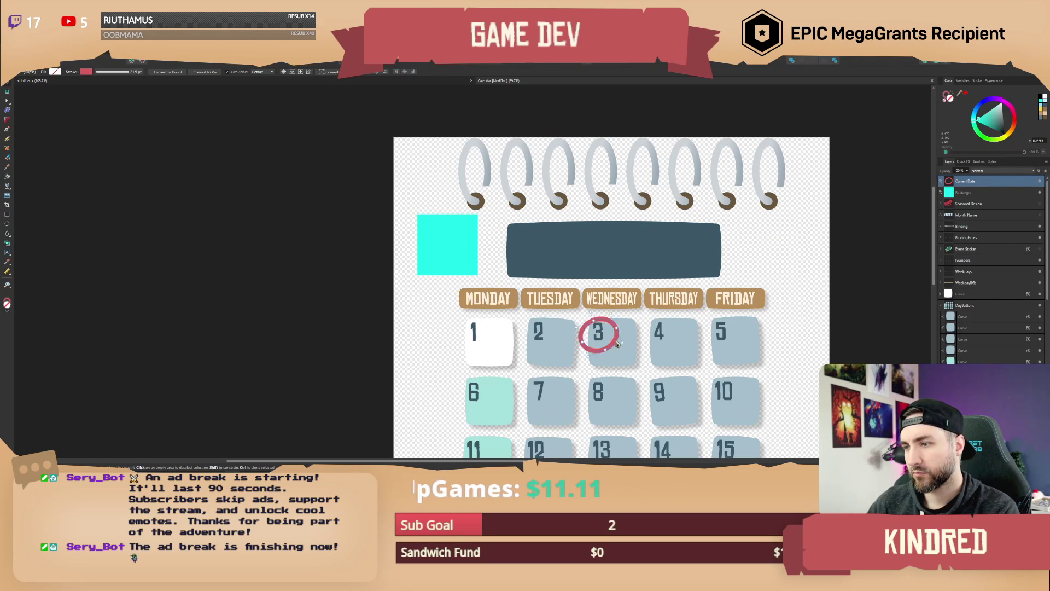
{"action": "left_click", "coordinate": [766, 338]}
{"action": "scroll", "coordinate": [766, 338], "scroll_direction": "down", "scroll_amount": 3}
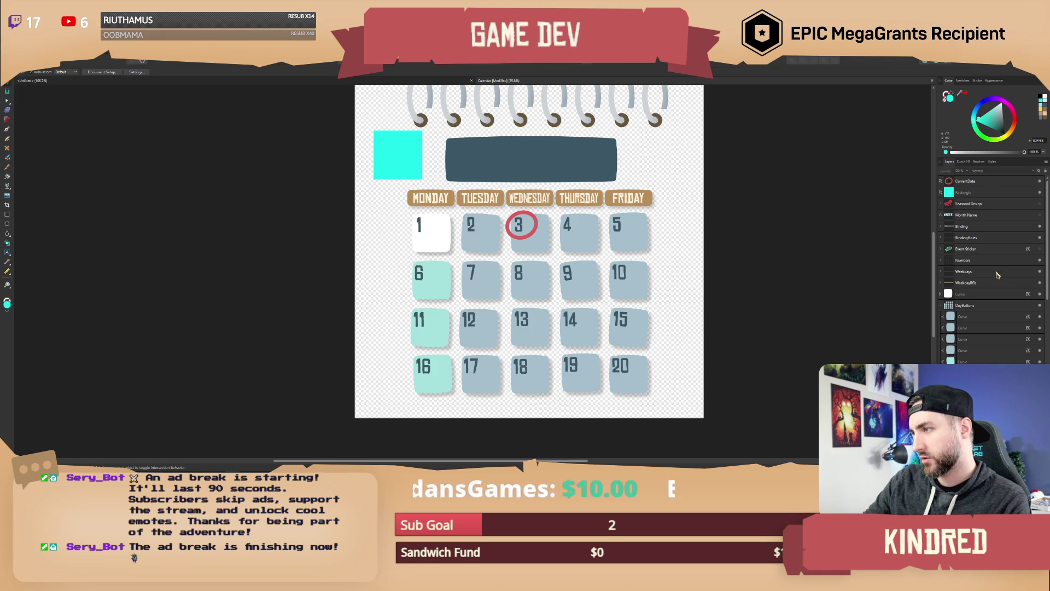
{"action": "left_click", "coordinate": [1036, 249]}
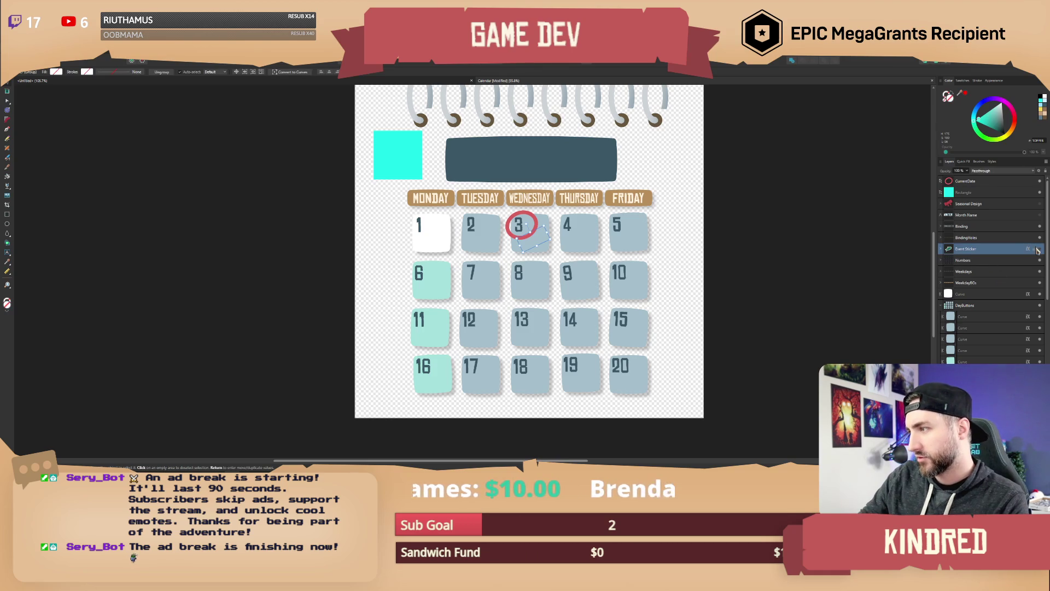
Step: Show the fish sticker over the cyan square and send the cyan rectangle to the back
{"action": "left_click", "coordinate": [1039, 249]}
{"action": "mouse_move", "coordinate": [522, 240]}
{"action": "left_mouse_down"}
{"action": "mouse_move", "coordinate": [625, 323]}
{"action": "mouse_move", "coordinate": [512, 252]}
{"action": "mouse_move", "coordinate": [516, 260]}
{"action": "left_mouse_up"}
{"action": "scroll", "coordinate": [516, 259], "scroll_direction": "up", "scroll_amount": 1}
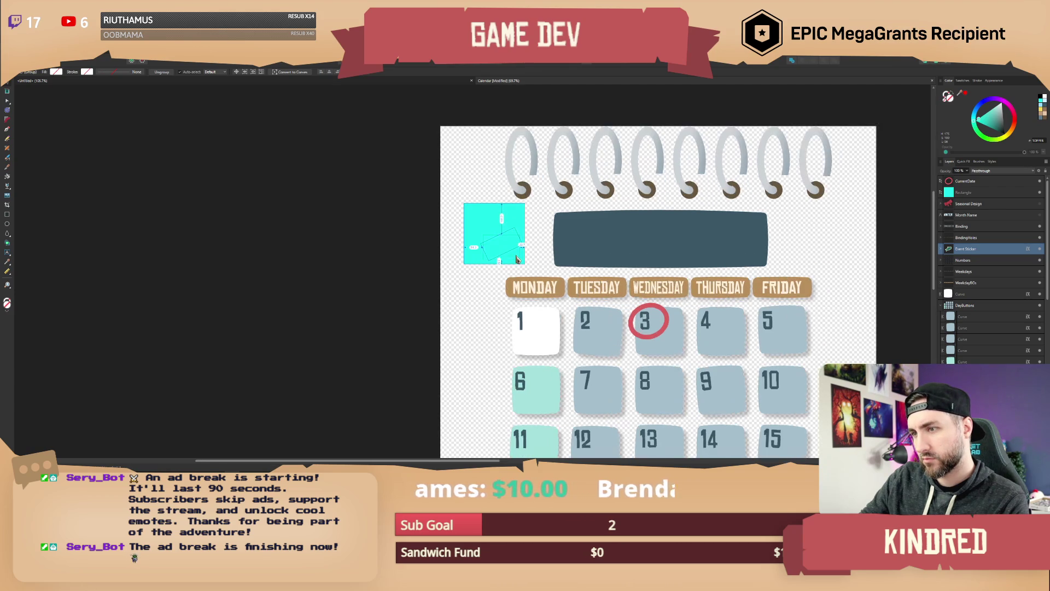
{"action": "scroll", "coordinate": [517, 260], "scroll_direction": "up", "scroll_amount": 2}
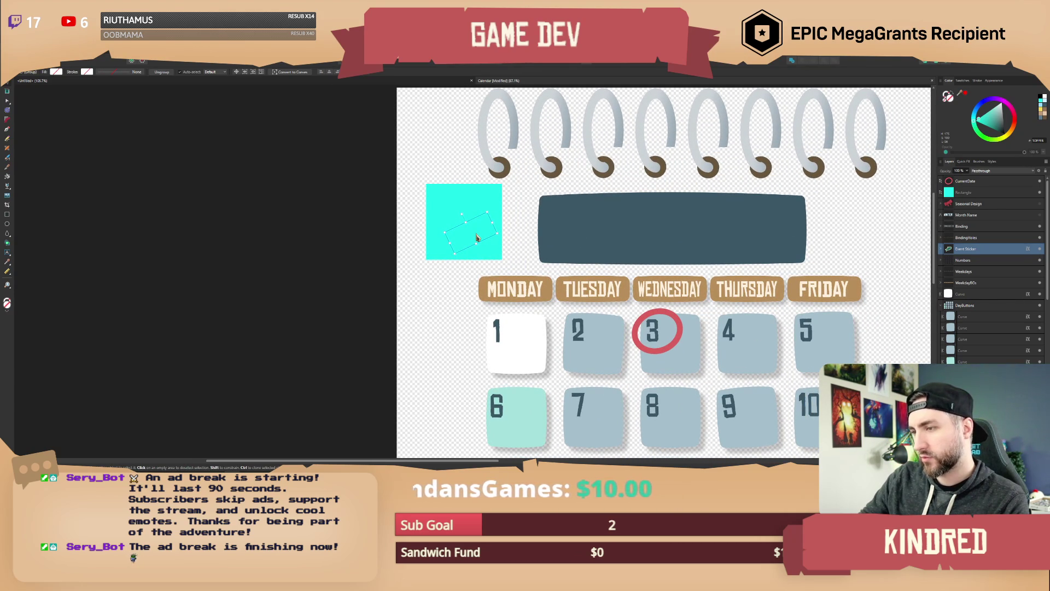
{"action": "left_click", "coordinate": [469, 198]}
{"action": "left_click", "coordinate": [473, 216]}
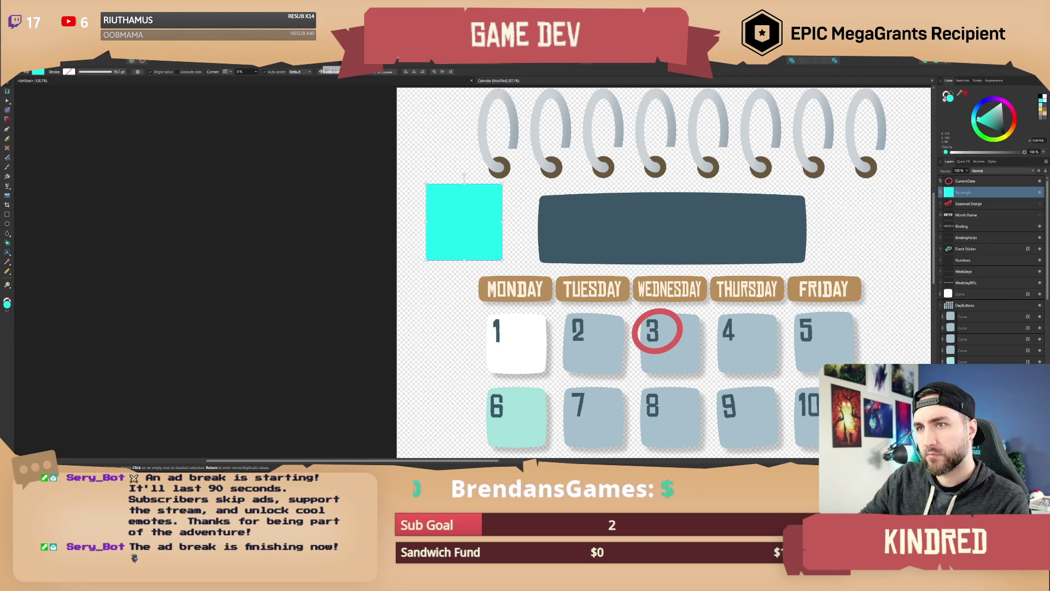
{"action": "key", "text": "ctrl+shift+bracketleft"}
Step: Centre the cyan square horizontally and vertically on the fish sticker
{"action": "left_click", "coordinate": [436, 143]}
{"action": "left_click", "coordinate": [479, 205]}
{"action": "left_click", "coordinate": [484, 195], "text": "shift"}
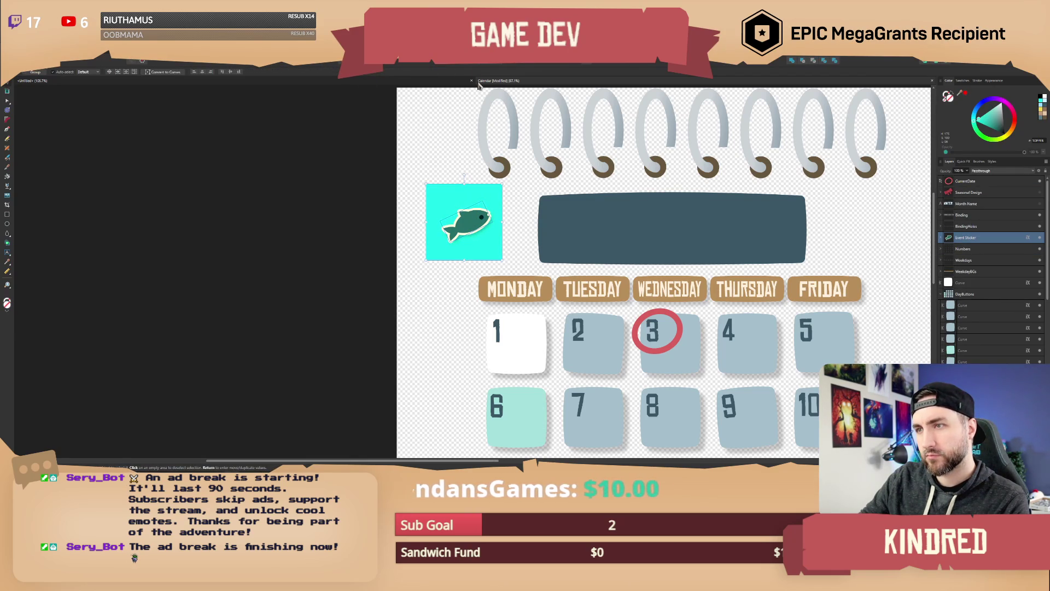
{"action": "left_click", "coordinate": [590, 65]}
{"action": "left_click", "coordinate": [600, 80]}
{"action": "left_click", "coordinate": [600, 111]}
{"action": "left_click", "coordinate": [452, 130]}
{"action": "scroll", "coordinate": [483, 213], "scroll_direction": "up", "scroll_amount": 2}
{"action": "left_click", "coordinate": [482, 222]}
{"action": "scroll", "coordinate": [470, 219], "scroll_direction": "up", "scroll_amount": 2}
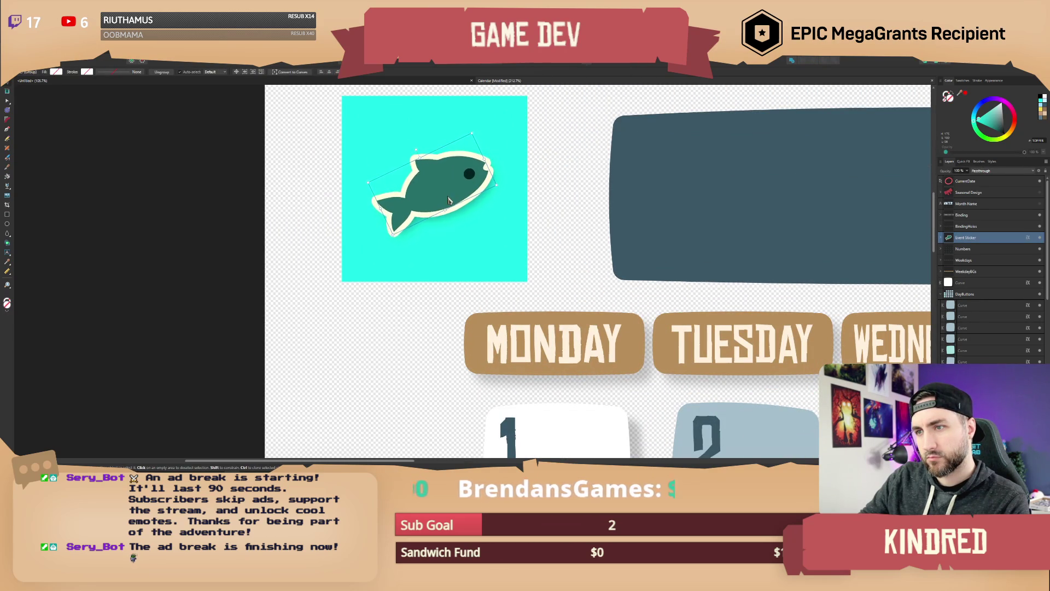
{"action": "scroll", "coordinate": [497, 174], "scroll_direction": "down", "scroll_amount": 1}
{"action": "left_click", "coordinate": [497, 174]}
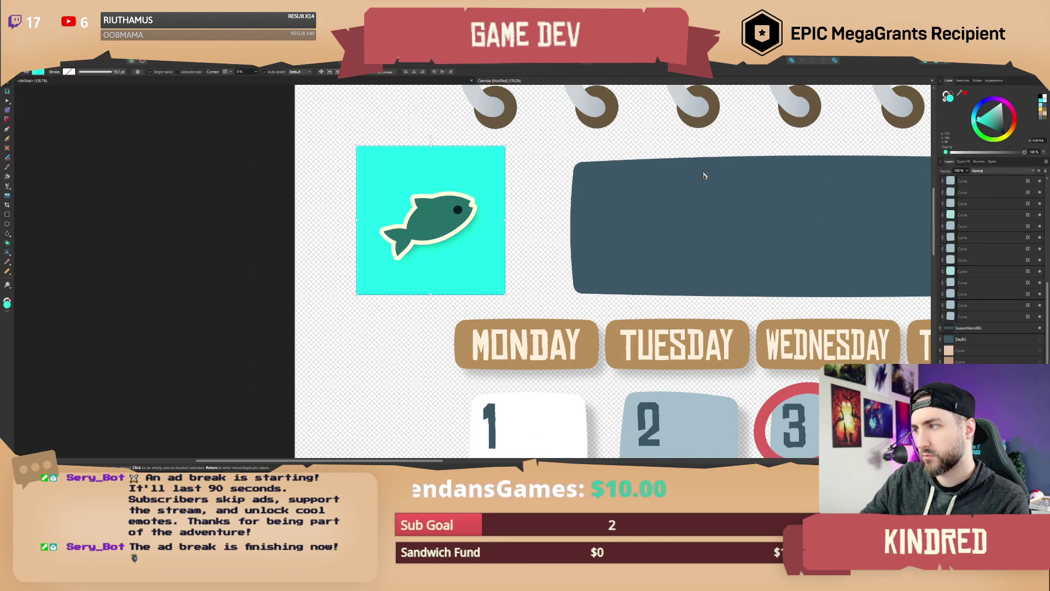
Step: Hide the cyan square and set the fish selection's PNG export size to 256×256 px
{"action": "left_click_drag", "start_coordinate": [504, 148], "coordinate": [495, 156]}
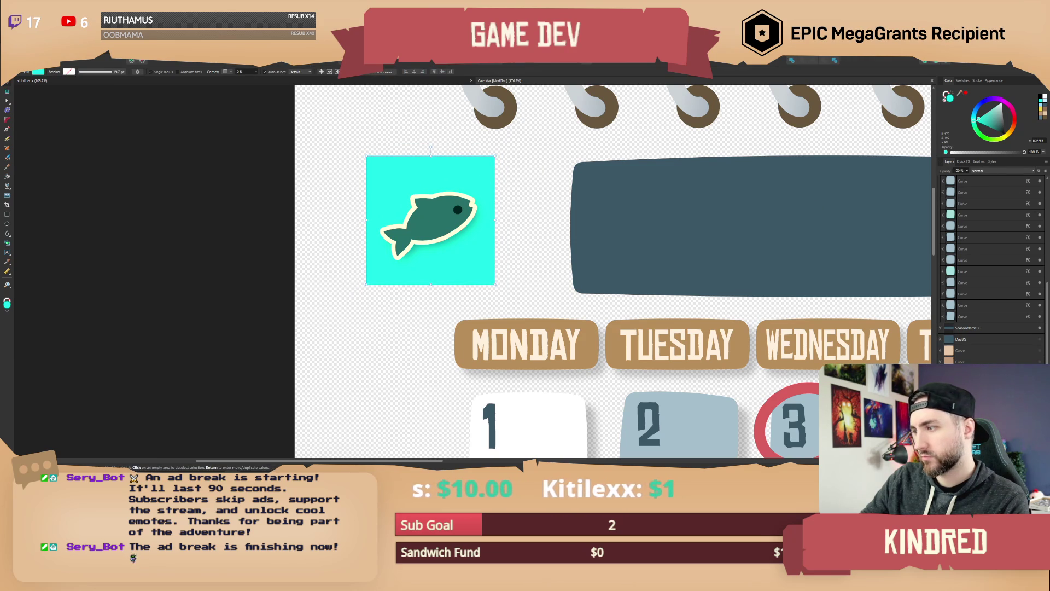
{"action": "key", "text": "ctrl+z"}
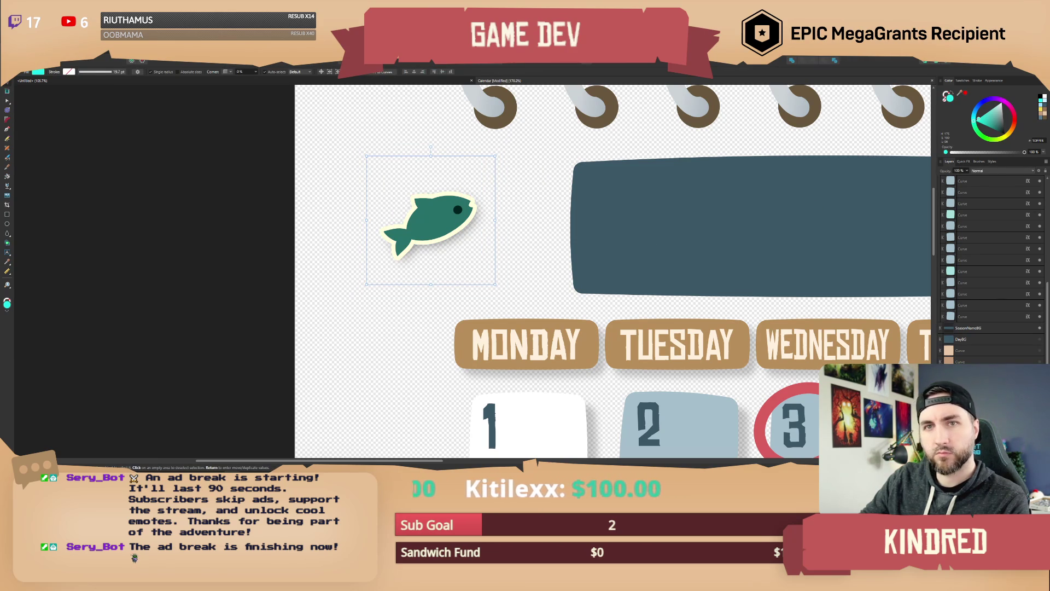
{"action": "left_click", "coordinate": [8, 54]}
{"action": "left_click", "coordinate": [25, 178]}
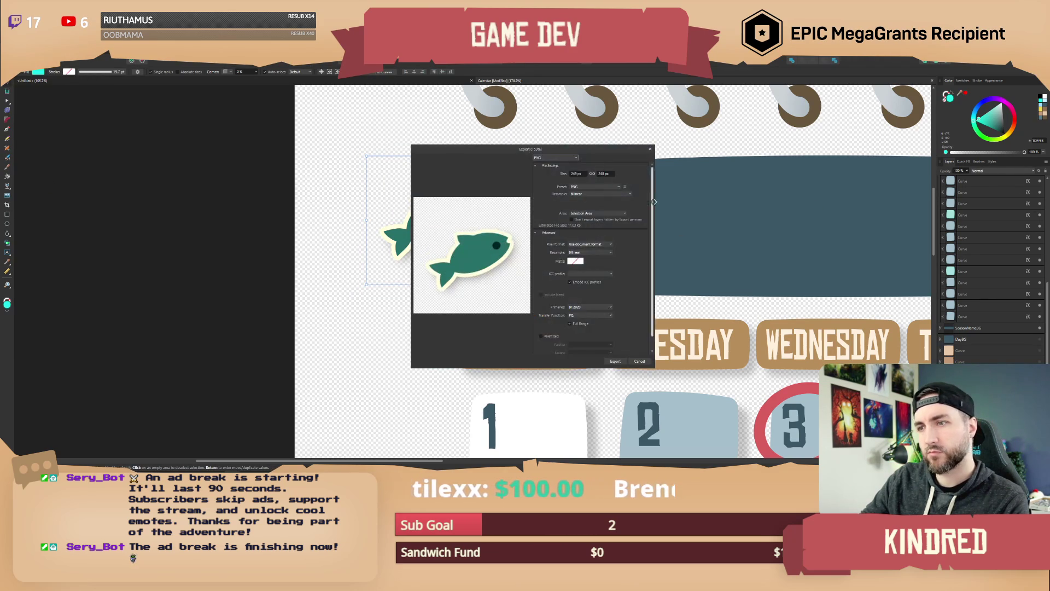
{"action": "left_click", "coordinate": [580, 174]}
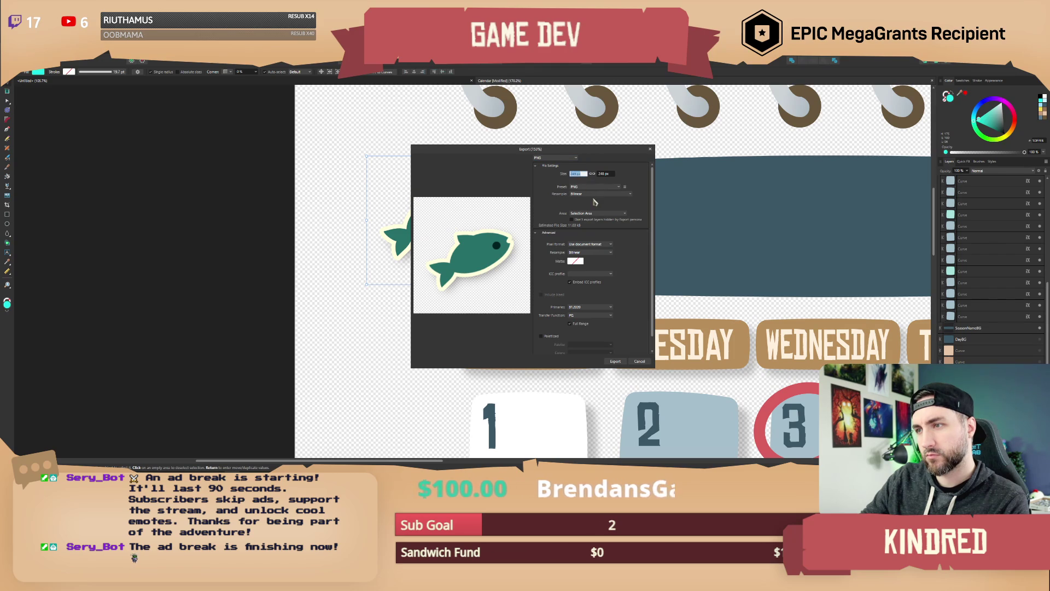
{"action": "type", "text": "256"}
{"action": "key", "text": "Tab"}
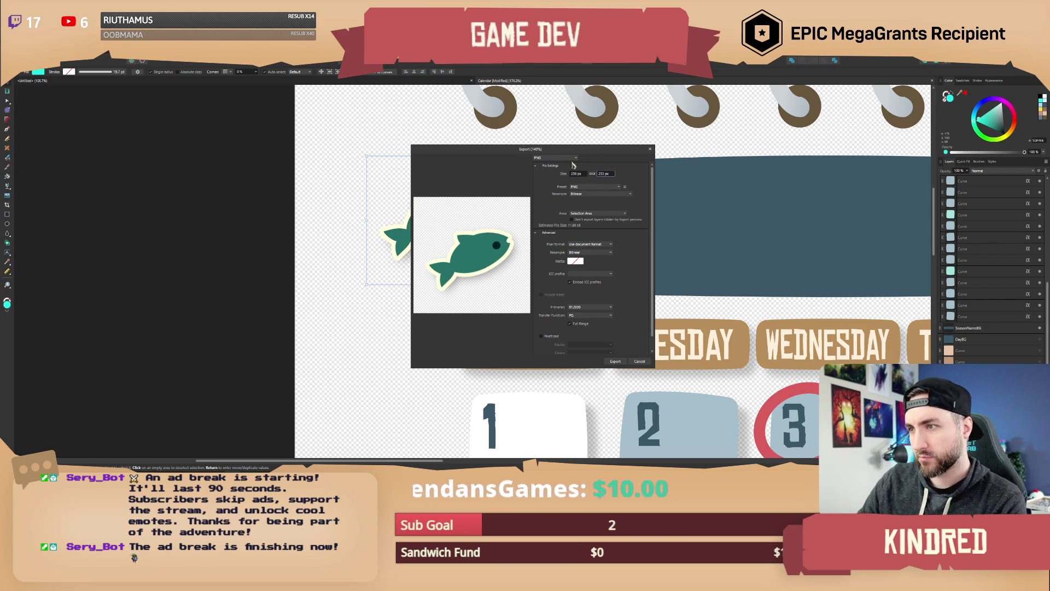
{"action": "key", "text": "Return"}
{"action": "left_click", "coordinate": [604, 175]}
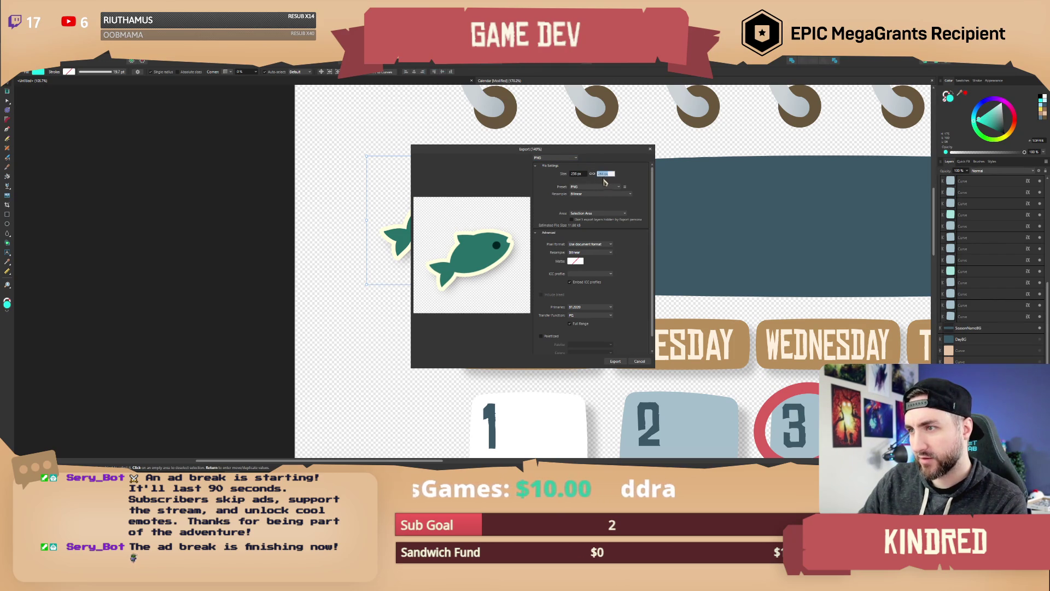
{"action": "type", "text": "256"}
{"action": "key", "text": "Return"}
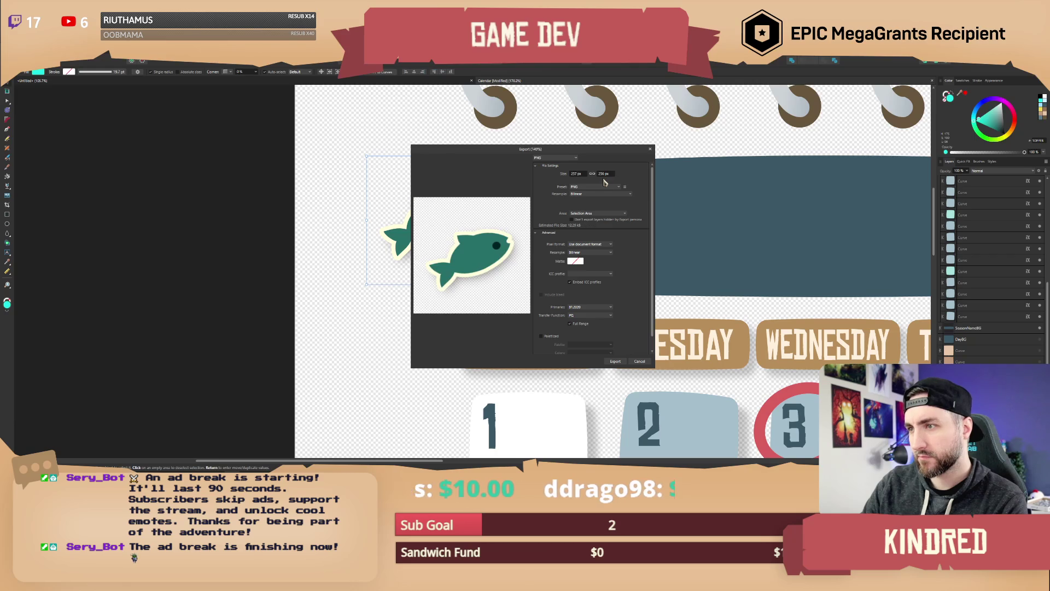
{"action": "left_click", "coordinate": [592, 173]}
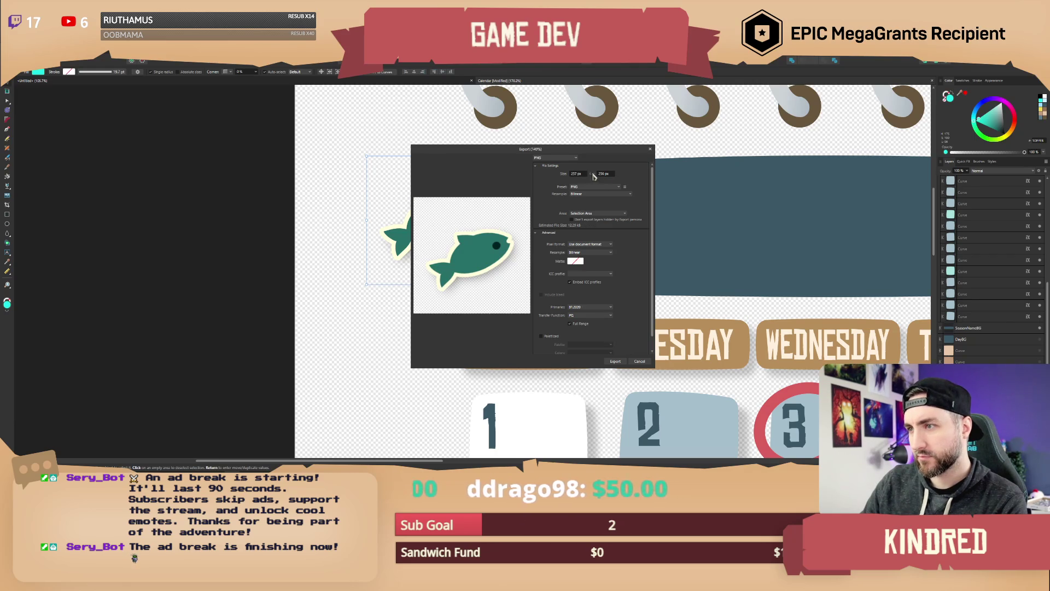
{"action": "left_click", "coordinate": [577, 173]}
{"action": "type", "text": "256"}
{"action": "key", "text": "Return"}
{"action": "key", "text": "Return"}
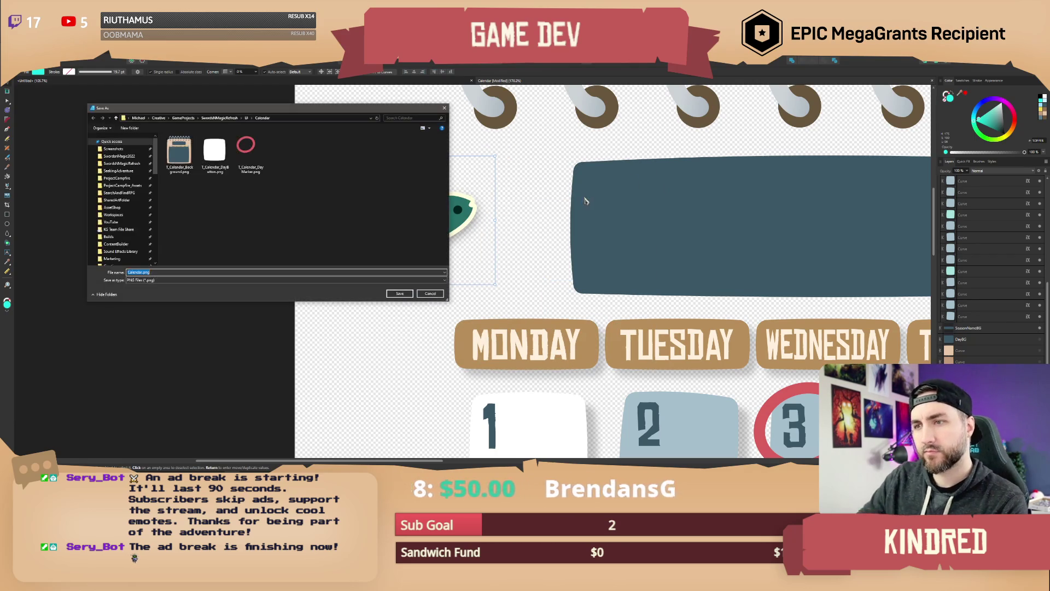
Step: Save the fish PNG in the Calendar folder, renamed with EventSticker_FishingTournaey
{"action": "left_click", "coordinate": [261, 172]}
{"action": "left_click_drag", "start_coordinate": [146, 272], "coordinate": [166, 272]}
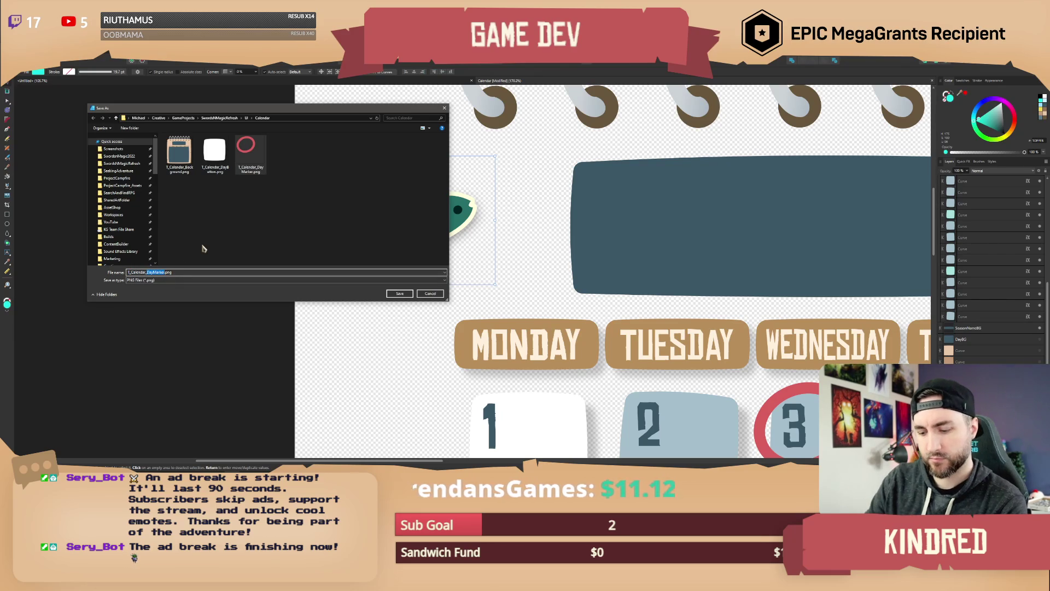
{"action": "type", "text": "EventSticker_"}
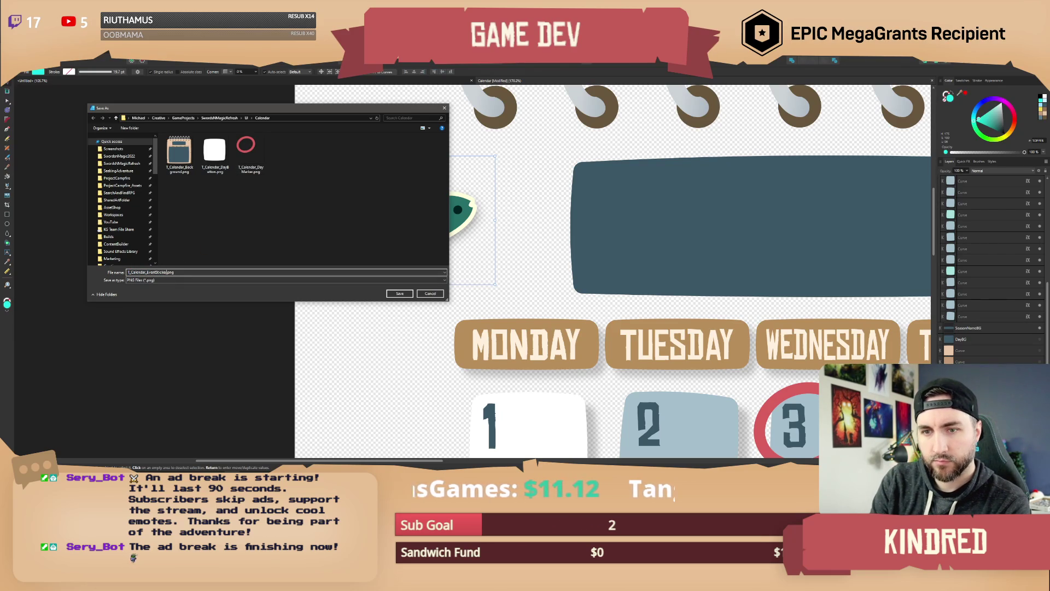
{"action": "key", "text": "BackSpace"}
{"action": "key", "text": "BackSpace"}
{"action": "key", "text": "BackSpace"}
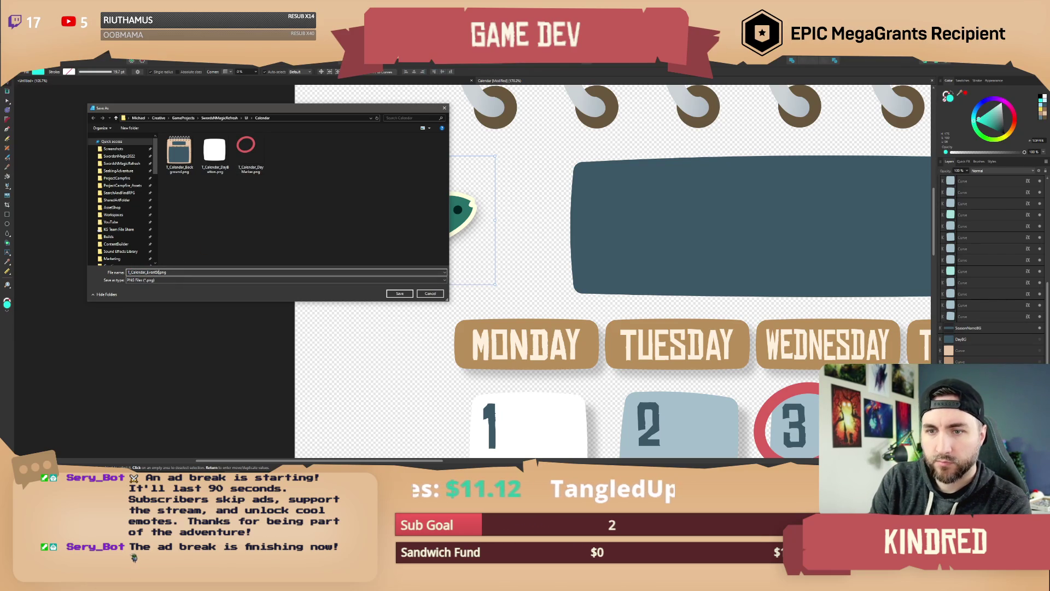
{"action": "key", "text": "BackSpace"}
{"action": "type", "text": "FishingTourna"}
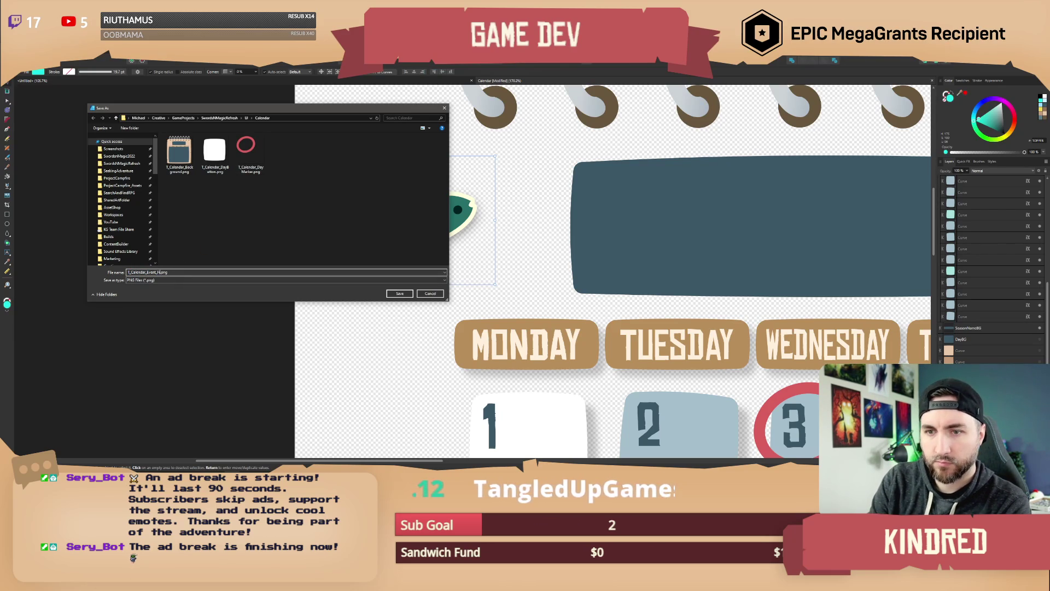
{"action": "type", "text": "ey"}
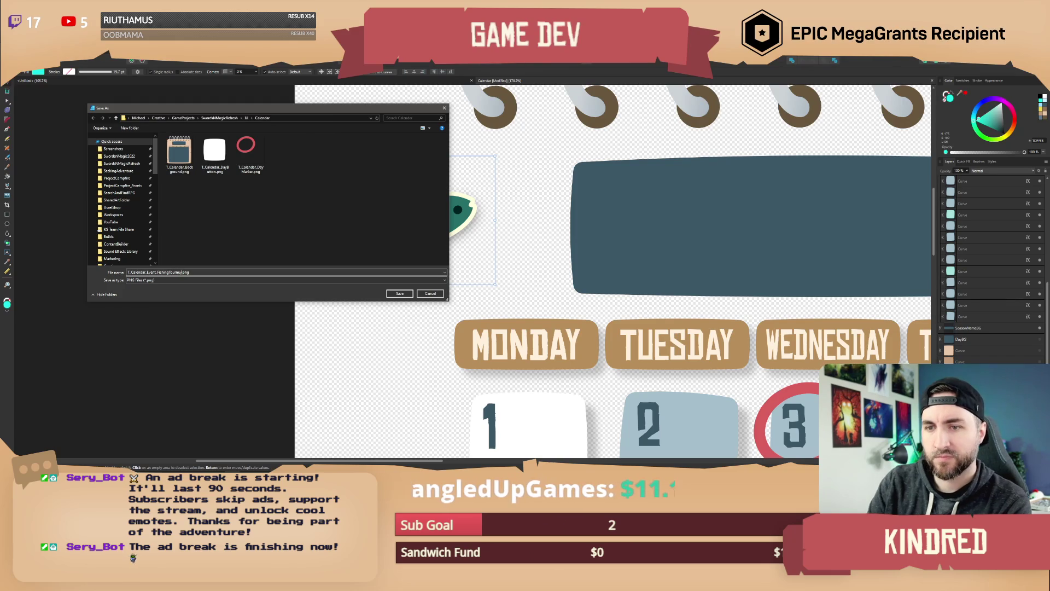
{"action": "left_click", "coordinate": [399, 293]}
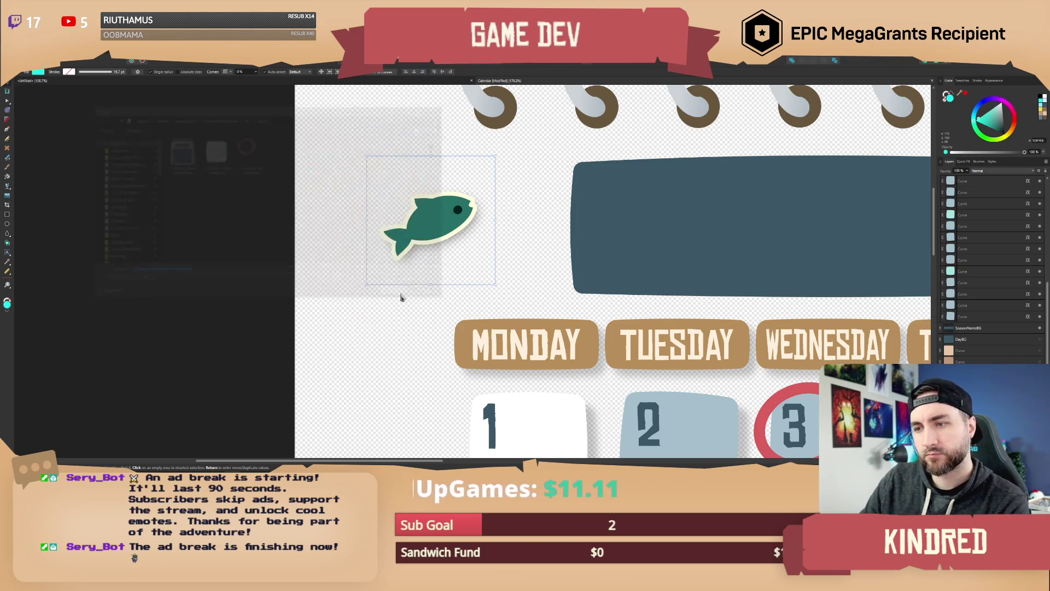
{"action": "scroll", "coordinate": [392, 251], "scroll_direction": "down", "scroll_amount": 5}
{"action": "scroll", "coordinate": [547, 229], "scroll_direction": "up", "scroll_amount": 3}
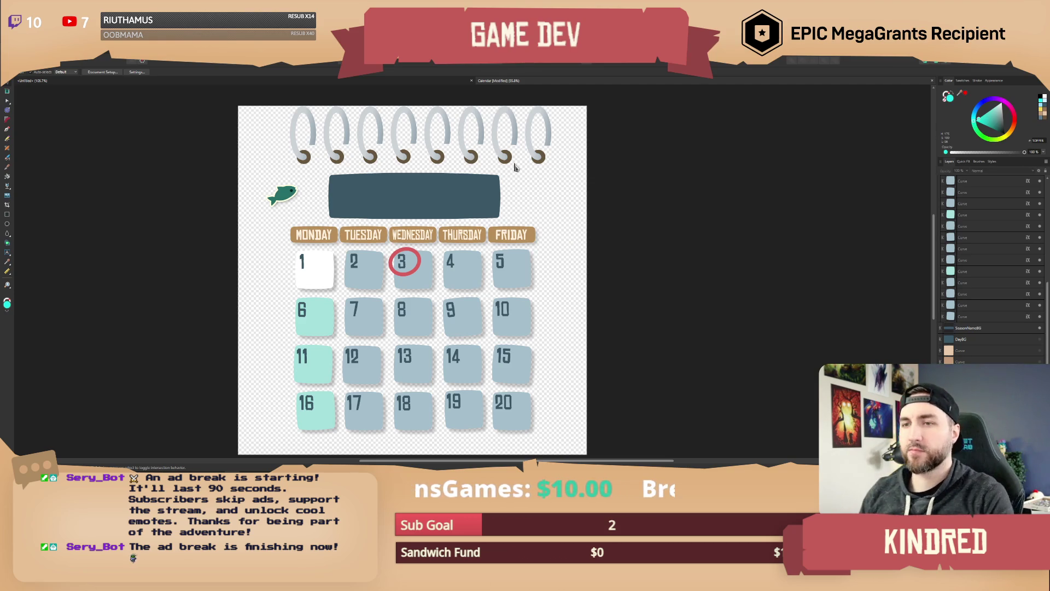
{"action": "scroll", "coordinate": [546, 189], "scroll_direction": "down", "scroll_amount": 2}
{"action": "mouse_move", "coordinate": [551, 198]}
{"action": "left_mouse_down"}
{"action": "mouse_move", "coordinate": [534, 216]}
{"action": "mouse_move", "coordinate": [553, 187]}
{"action": "left_mouse_up"}
{"action": "scroll", "coordinate": [537, 218], "scroll_direction": "up", "scroll_amount": 2}
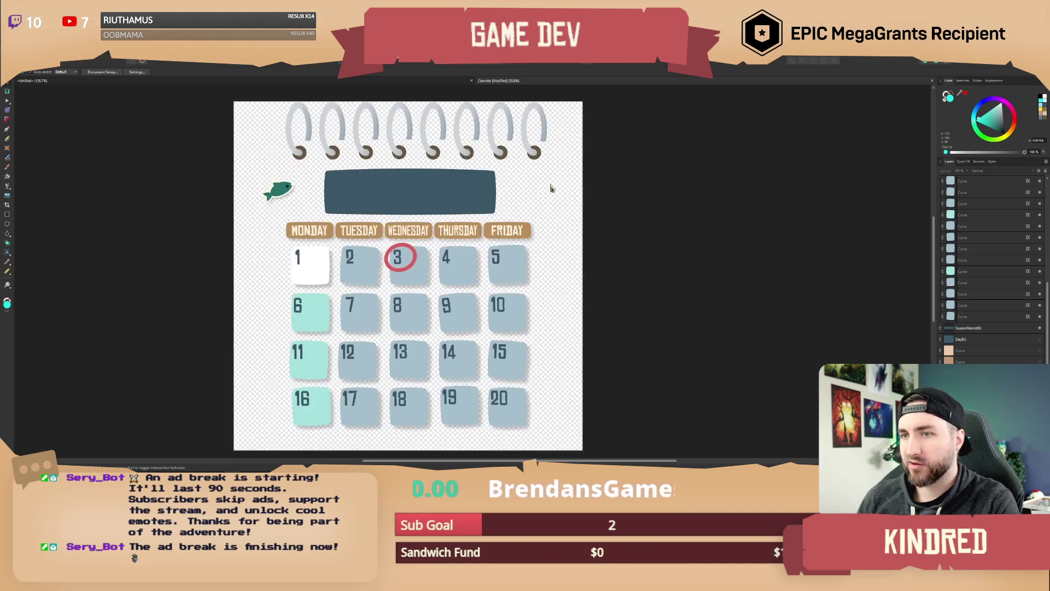
{"action": "scroll", "coordinate": [549, 195], "scroll_direction": "down", "scroll_amount": 1}
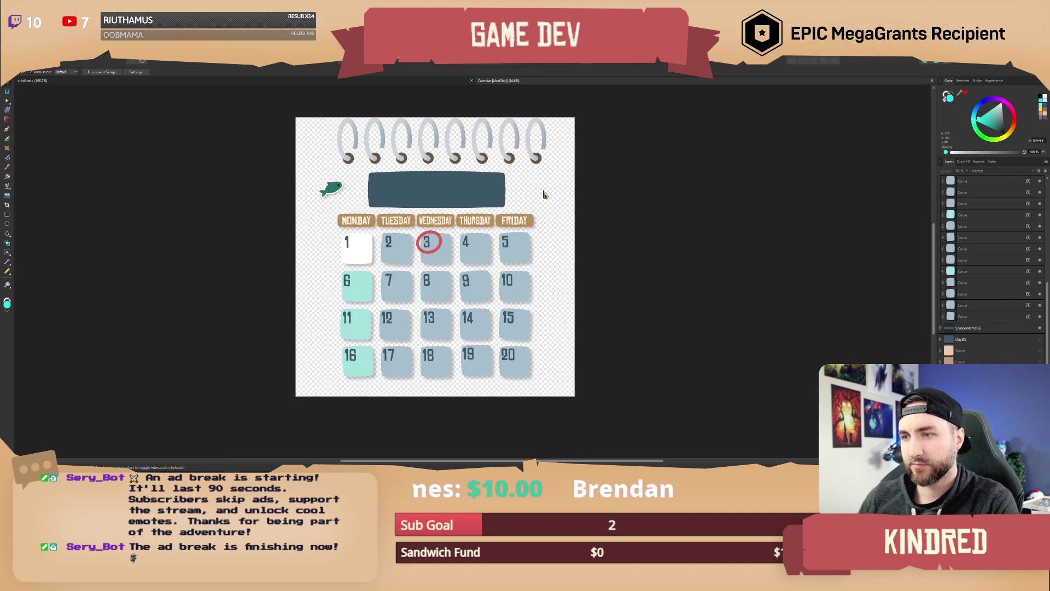
{"action": "left_click_drag", "start_coordinate": [544, 194], "coordinate": [550, 203]}
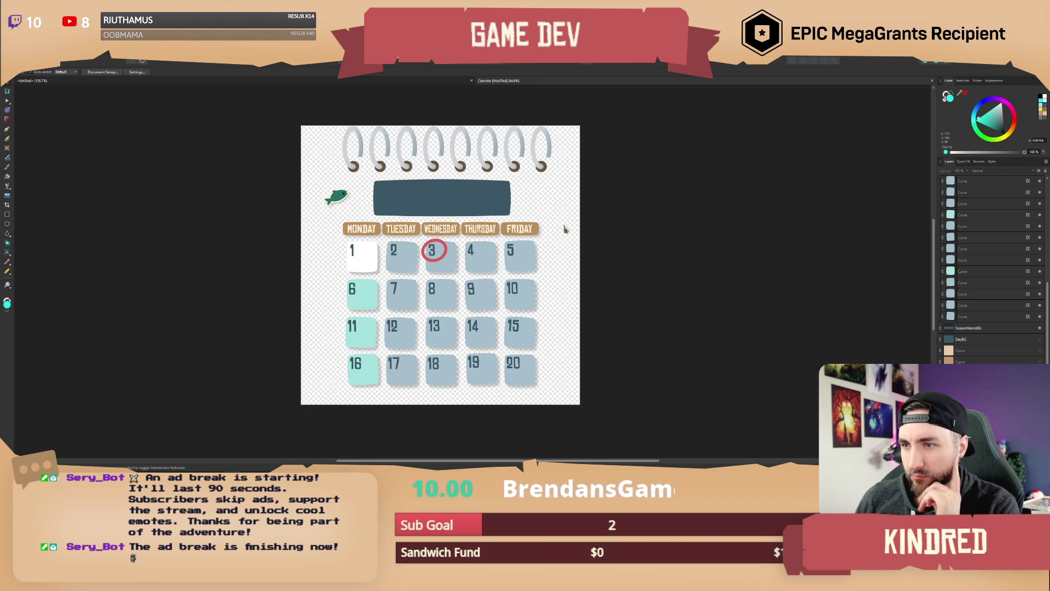
{"action": "left_click_drag", "start_coordinate": [530, 209], "coordinate": [474, 241]}
{"action": "scroll", "coordinate": [474, 240], "scroll_direction": "up", "scroll_amount": 2}
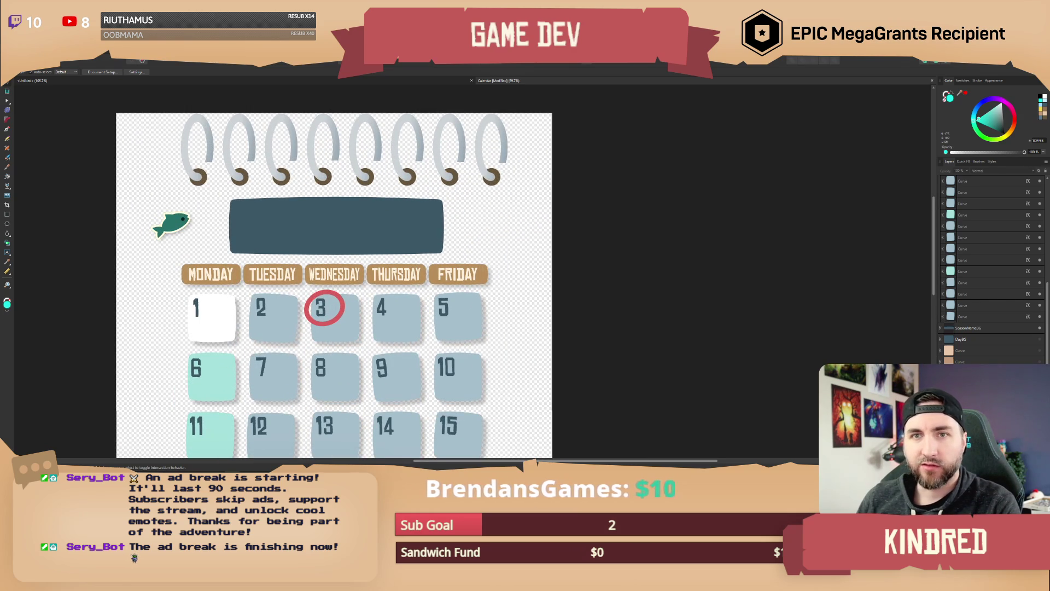
Step: Bring up the Open browser and navigate from the UI folder into the Icons folder
{"action": "left_click", "coordinate": [10, 55]}
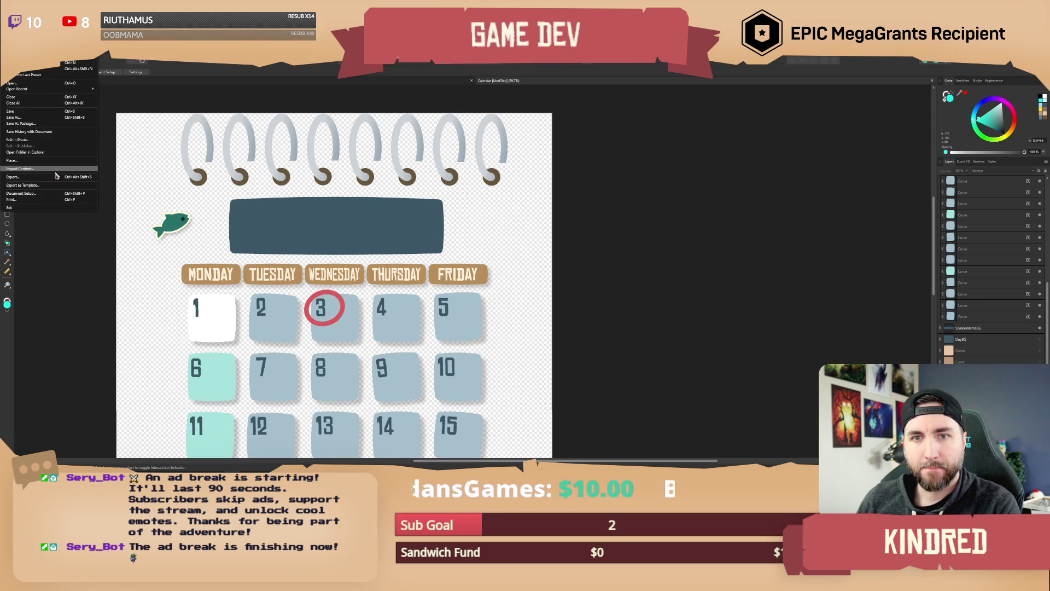
{"action": "mouse_move", "coordinate": [71, 90]}
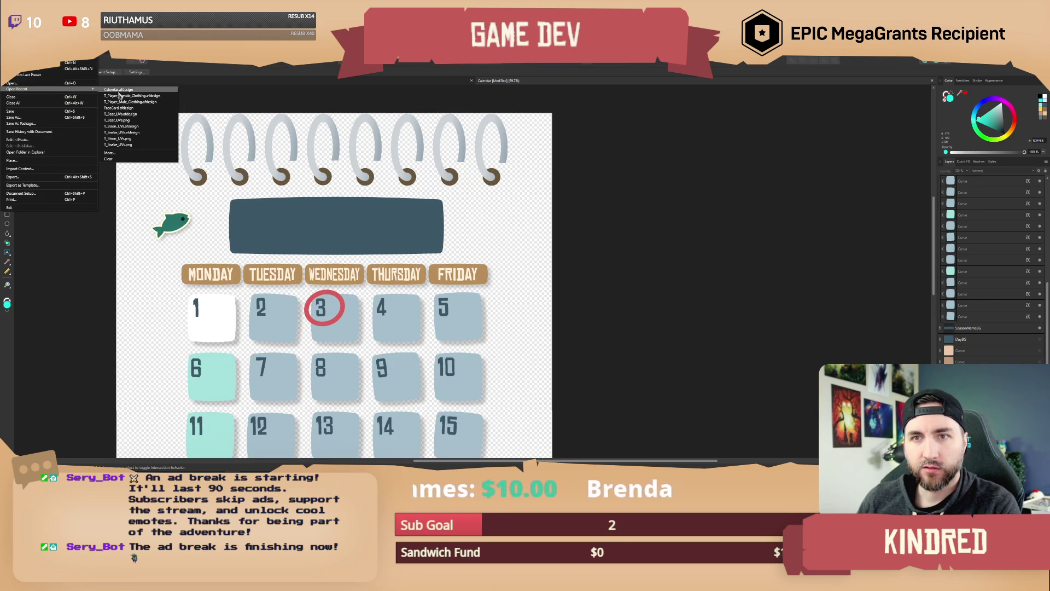
{"action": "key", "text": "Escape"}
{"action": "key", "text": "ctrl+o"}
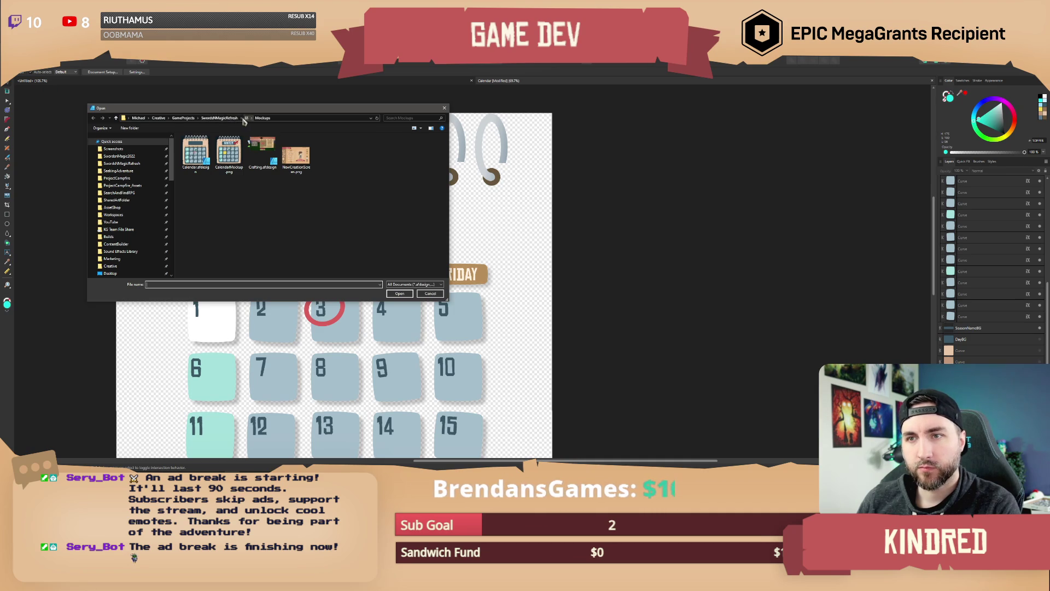
{"action": "left_click", "coordinate": [246, 119]}
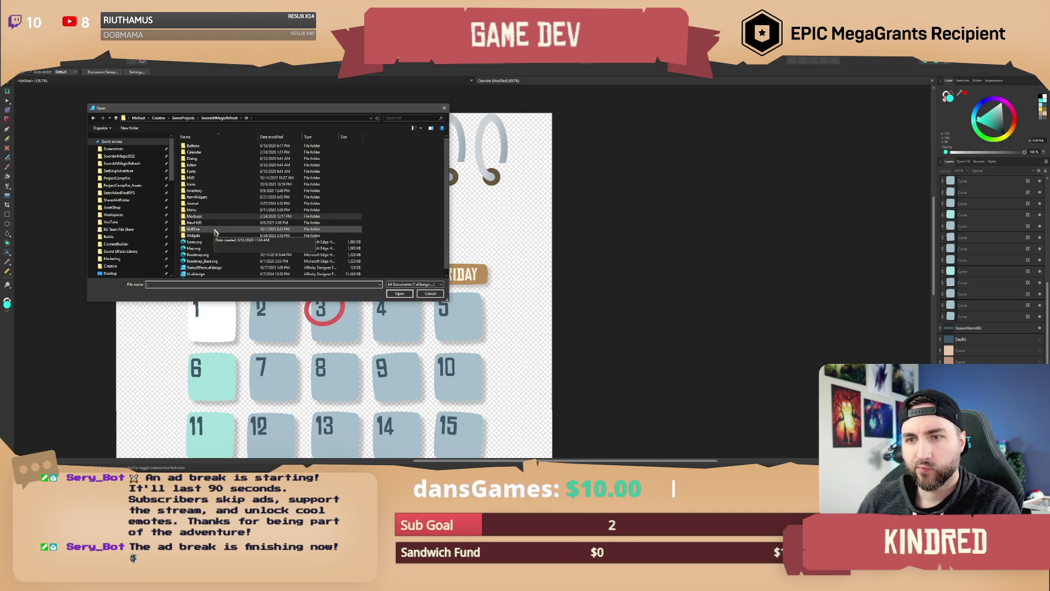
{"action": "scroll", "coordinate": [215, 232], "scroll_direction": "down", "scroll_amount": 1}
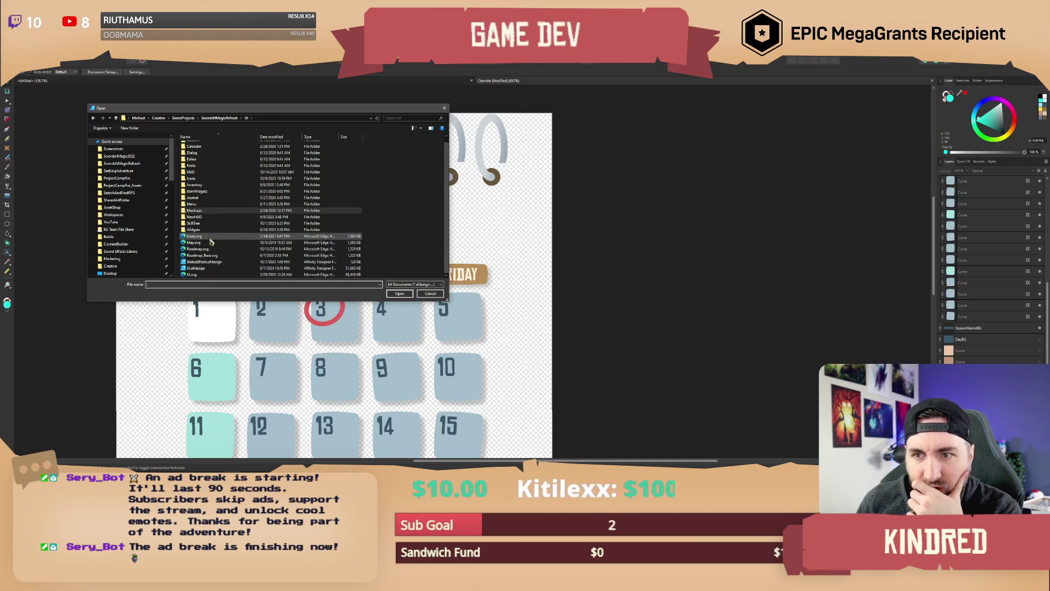
{"action": "scroll", "coordinate": [216, 229], "scroll_direction": "up", "scroll_amount": 1}
{"action": "double_click", "coordinate": [217, 188]}
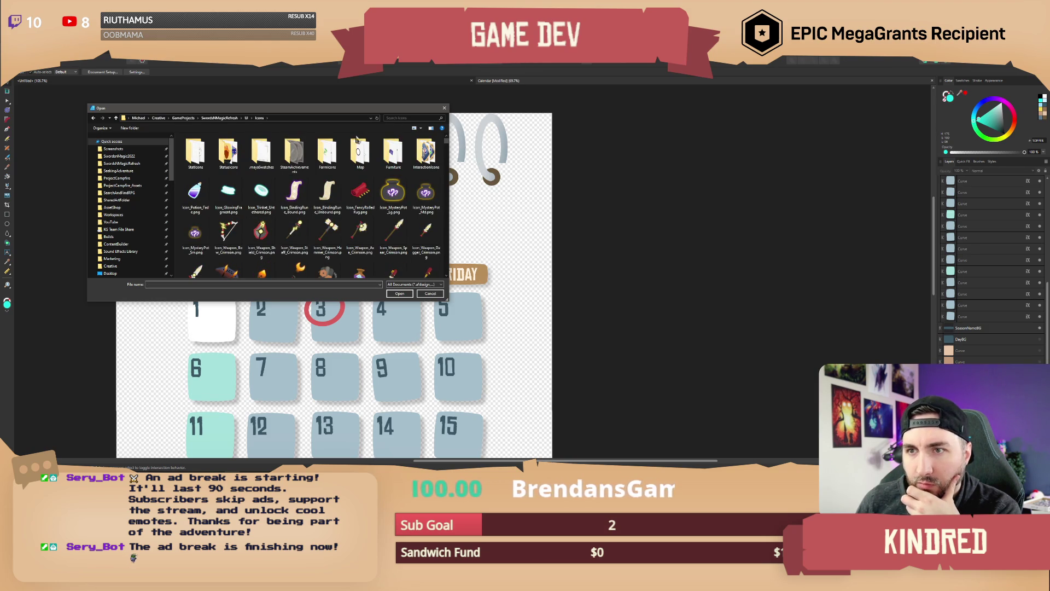
Step: Find and open IconsUpdated.afdesign from the Icons folder
{"action": "scroll", "coordinate": [428, 158], "scroll_direction": "down", "scroll_amount": 5}
{"action": "left_click_drag", "start_coordinate": [448, 153], "coordinate": [447, 269]}
{"action": "scroll", "coordinate": [391, 257], "scroll_direction": "up", "scroll_amount": 10}
{"action": "scroll", "coordinate": [357, 224], "scroll_direction": "up", "scroll_amount": 8}
{"action": "scroll", "coordinate": [357, 224], "scroll_direction": "up", "scroll_amount": 8}
{"action": "scroll", "coordinate": [357, 225], "scroll_direction": "up", "scroll_amount": 5}
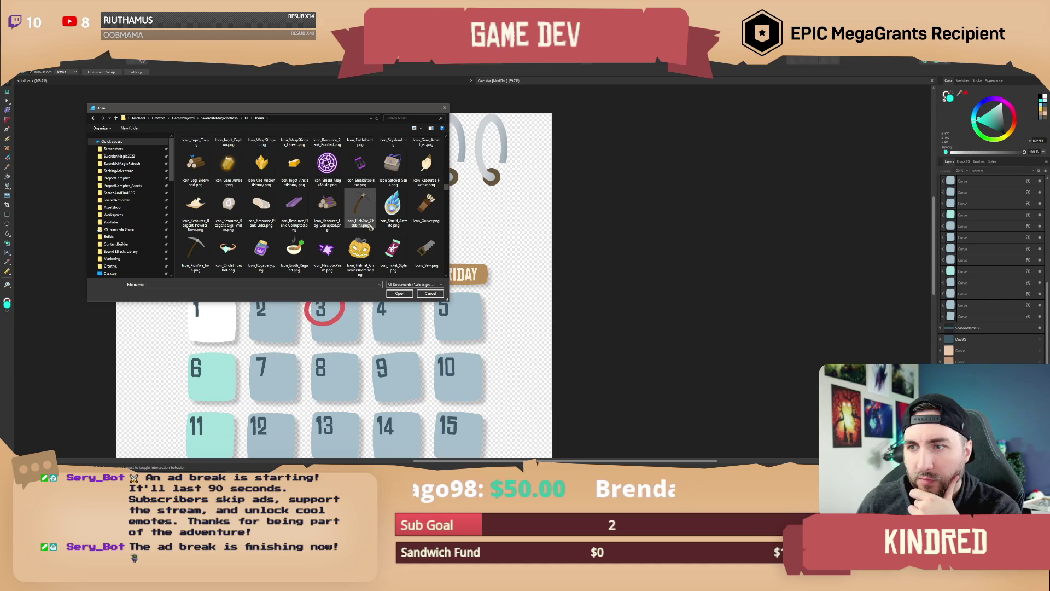
{"action": "scroll", "coordinate": [371, 226], "scroll_direction": "up", "scroll_amount": 3}
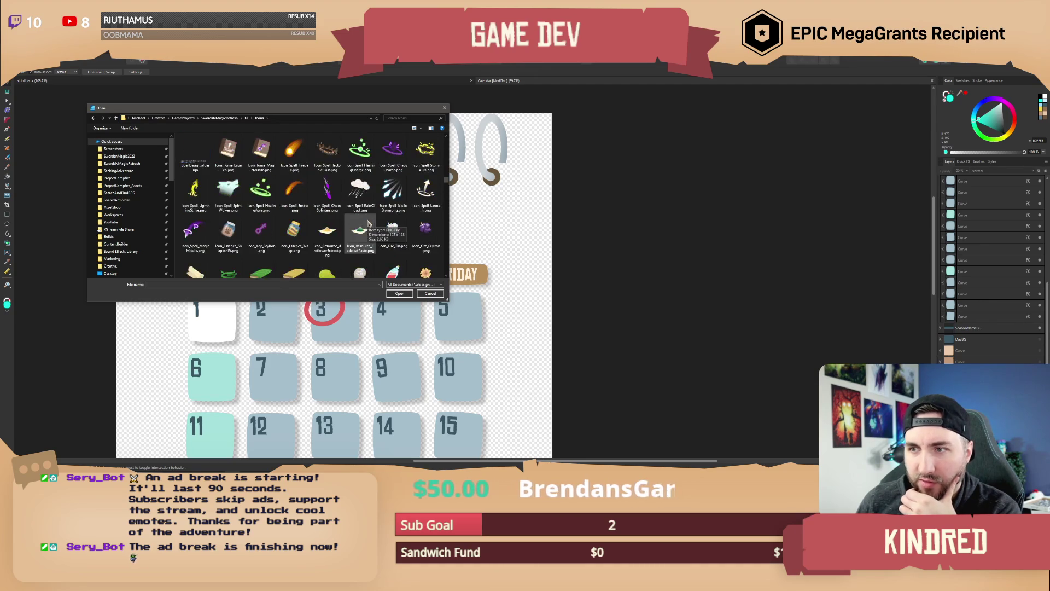
{"action": "scroll", "coordinate": [367, 222], "scroll_direction": "up", "scroll_amount": 5}
{"action": "scroll", "coordinate": [368, 222], "scroll_direction": "up", "scroll_amount": 4}
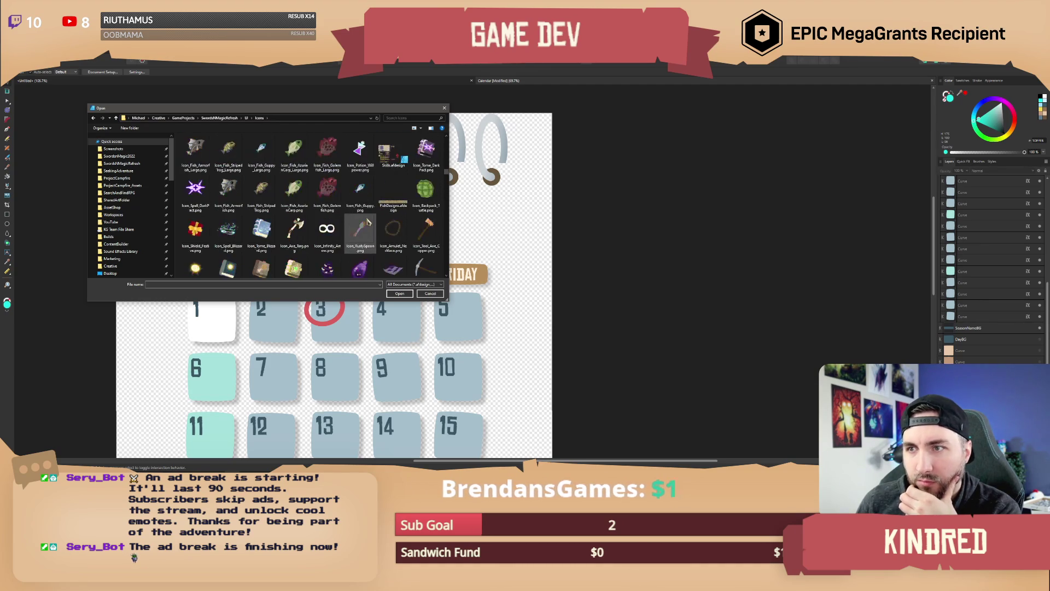
{"action": "scroll", "coordinate": [368, 222], "scroll_direction": "up", "scroll_amount": 4}
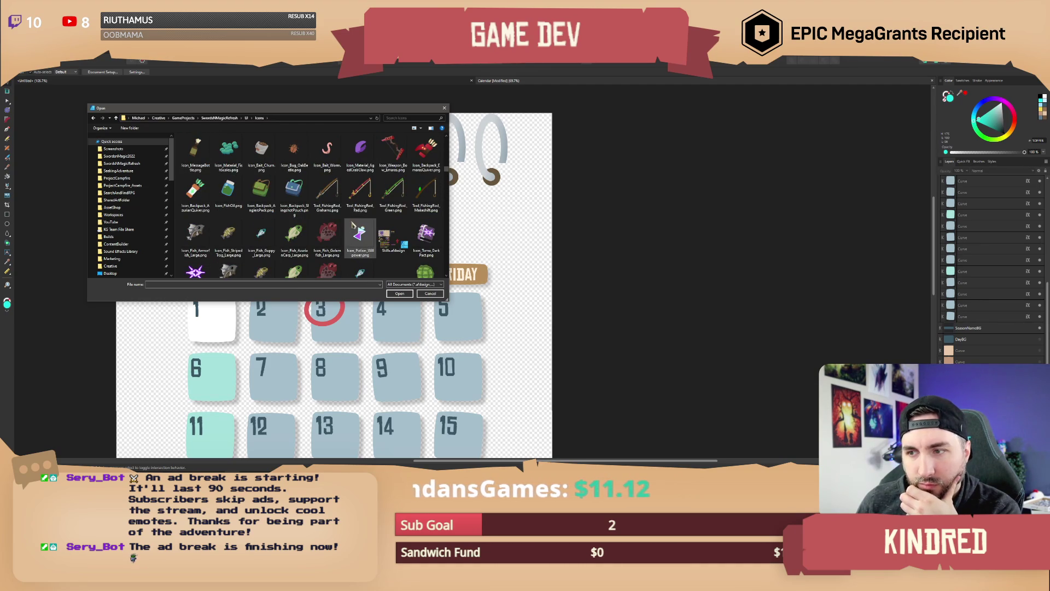
{"action": "scroll", "coordinate": [328, 240], "scroll_direction": "up", "scroll_amount": 10}
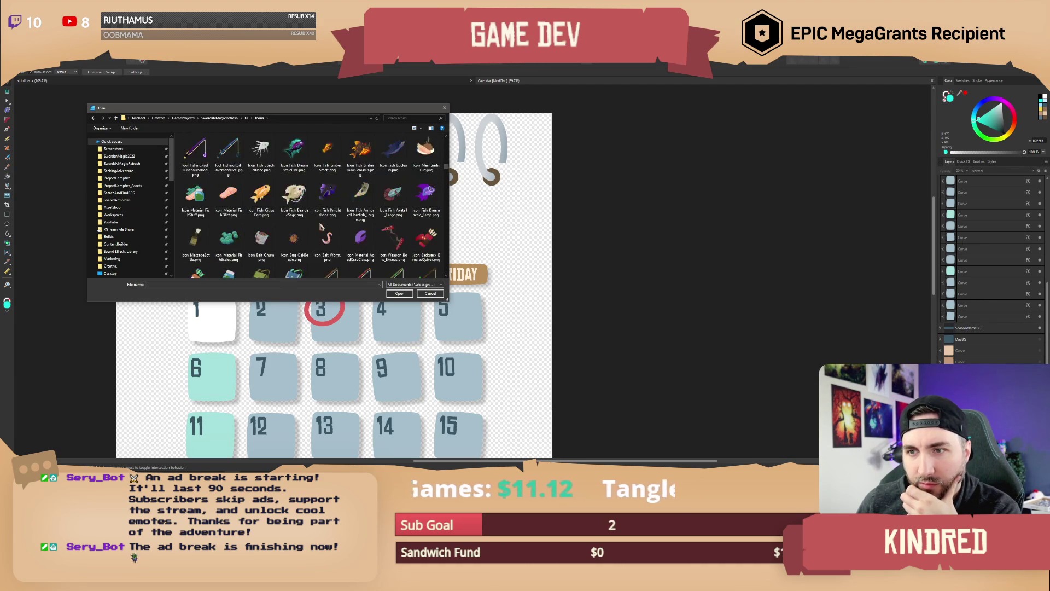
{"action": "scroll", "coordinate": [328, 240], "scroll_direction": "down", "scroll_amount": 5}
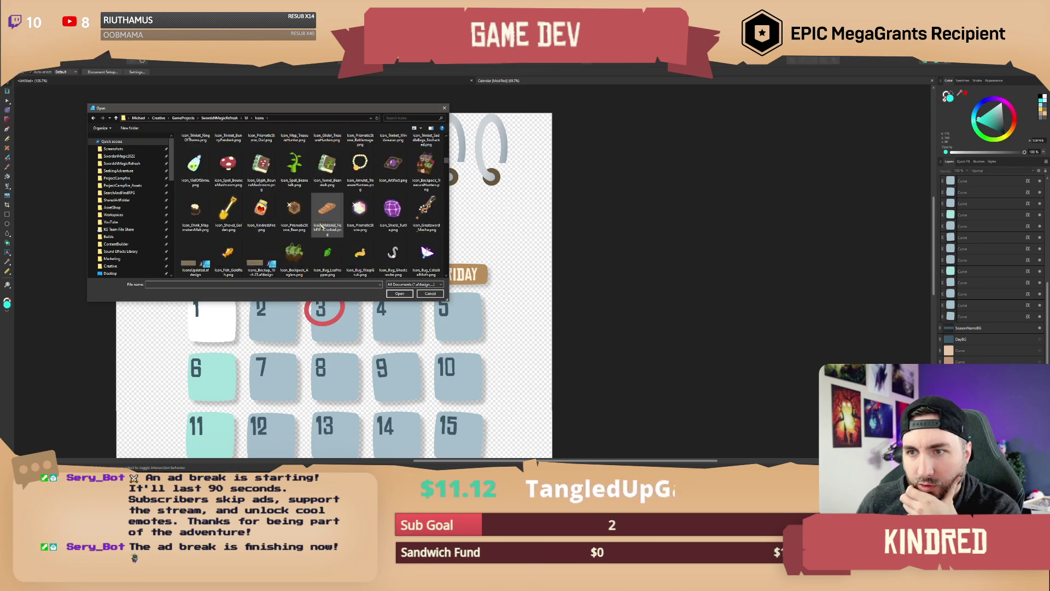
{"action": "double_click", "coordinate": [195, 172]}
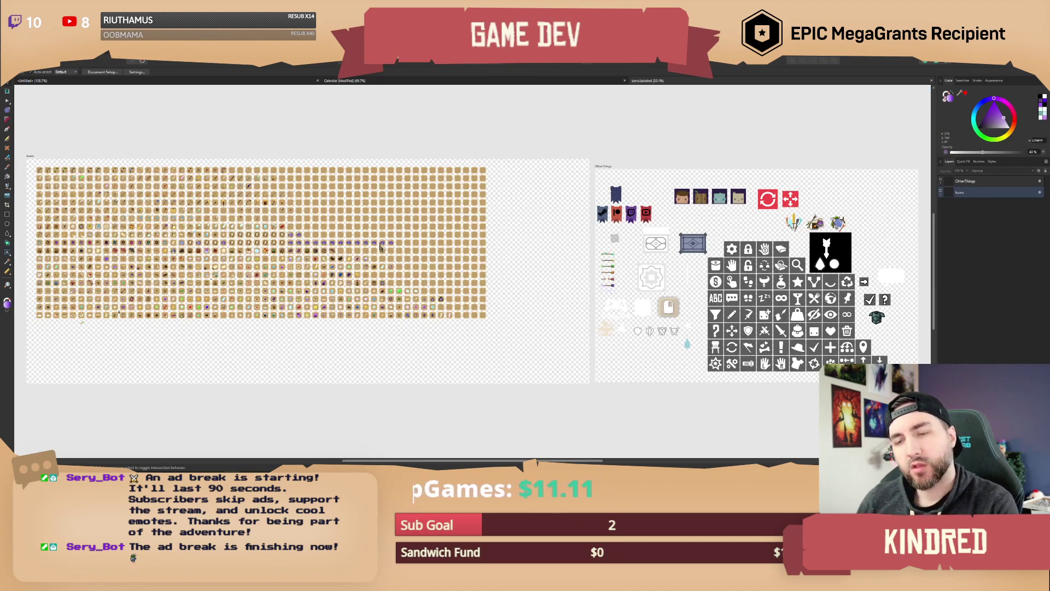
Step: Select the pumpkin staff icon on the icon sheet, then return to the Calendar document
{"action": "scroll", "coordinate": [324, 268], "scroll_direction": "up", "scroll_amount": 5}
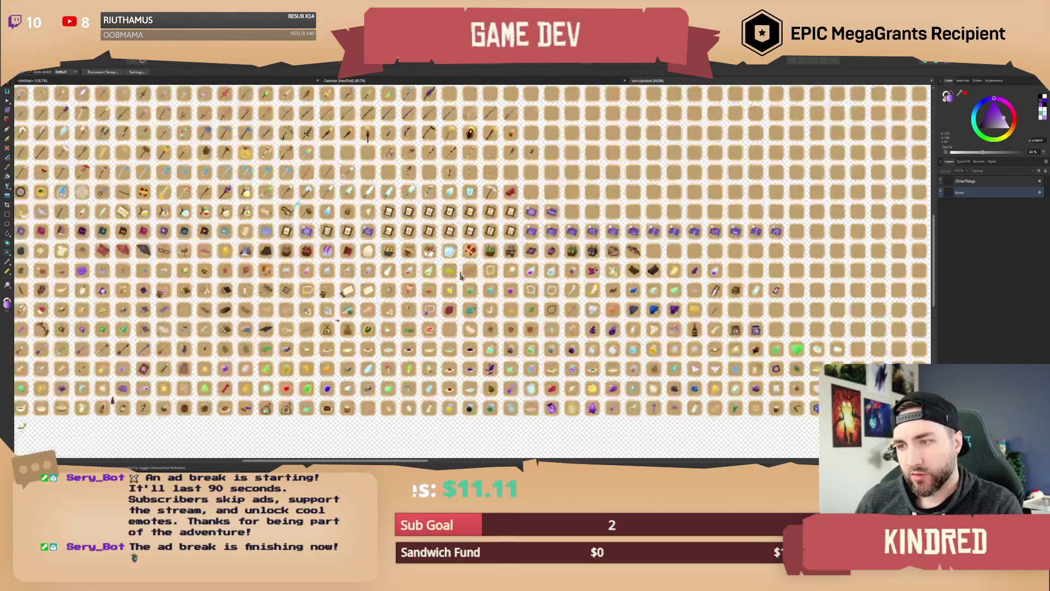
{"action": "scroll", "coordinate": [350, 269], "scroll_direction": "up", "scroll_amount": 2}
{"action": "scroll", "coordinate": [350, 269], "scroll_direction": "left", "scroll_amount": 3}
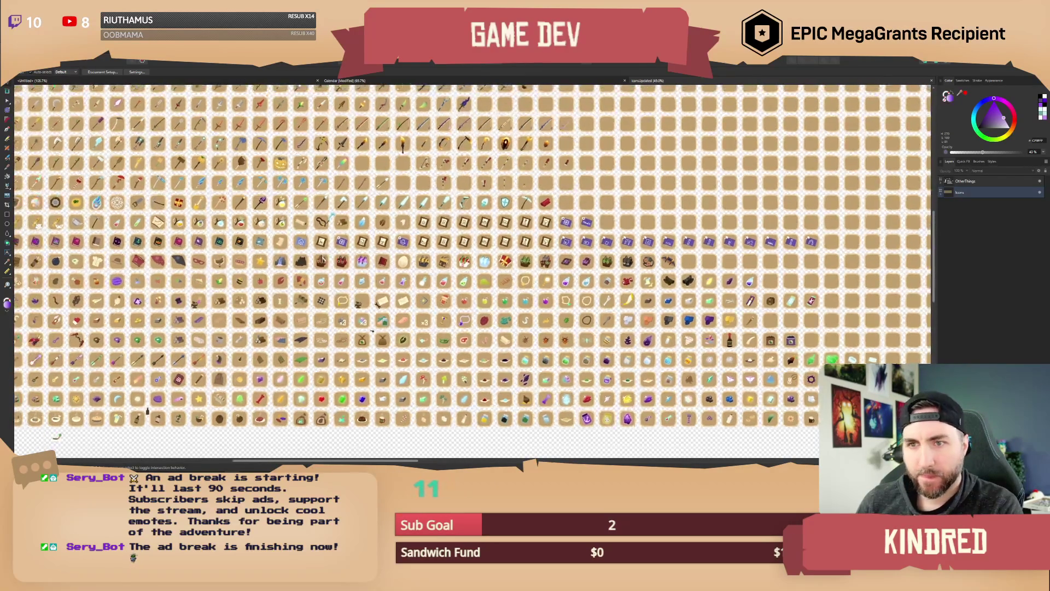
{"action": "scroll", "coordinate": [346, 266], "scroll_direction": "up", "scroll_amount": 2}
{"action": "scroll", "coordinate": [352, 236], "scroll_direction": "left", "scroll_amount": 3}
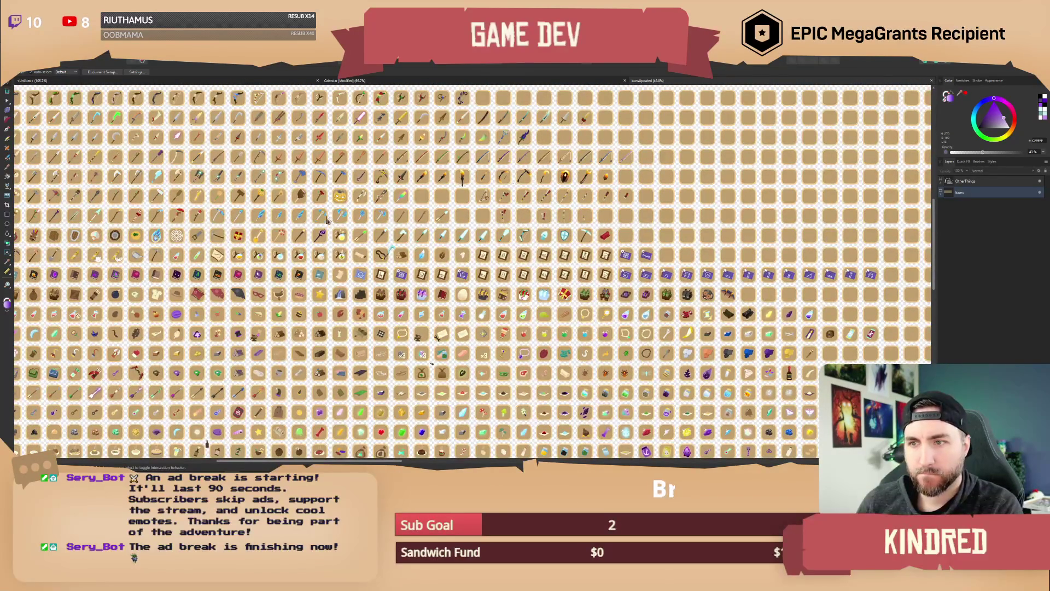
{"action": "scroll", "coordinate": [339, 207], "scroll_direction": "up", "scroll_amount": 3}
{"action": "scroll", "coordinate": [351, 239], "scroll_direction": "up", "scroll_amount": 1}
{"action": "scroll", "coordinate": [351, 239], "scroll_direction": "up", "scroll_amount": 5}
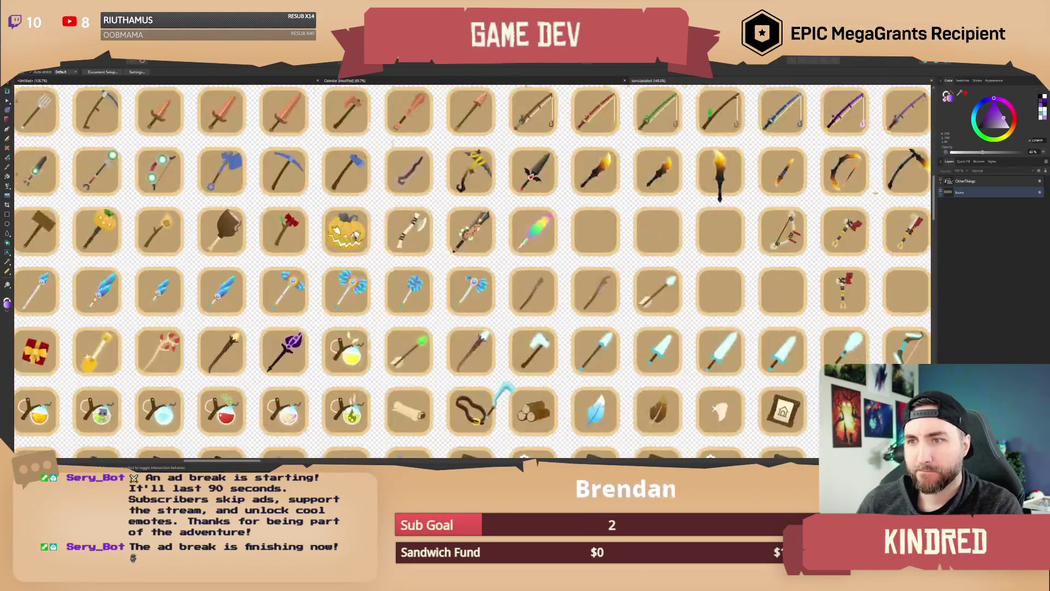
{"action": "scroll", "coordinate": [383, 236], "scroll_direction": "up", "scroll_amount": 1}
{"action": "scroll", "coordinate": [383, 235], "scroll_direction": "left", "scroll_amount": 1}
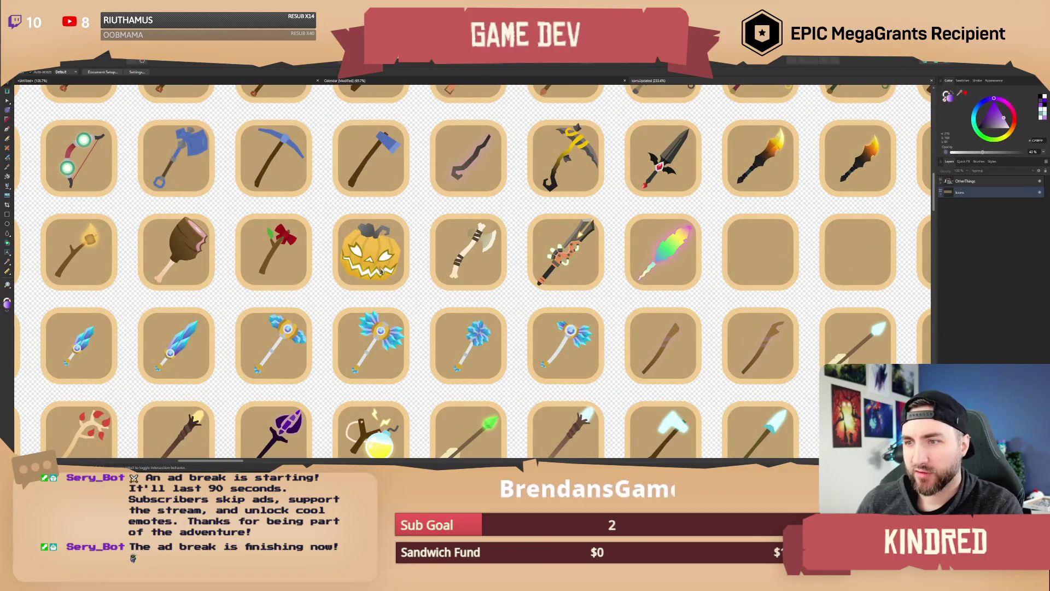
{"action": "scroll", "coordinate": [366, 271], "scroll_direction": "down", "scroll_amount": 4}
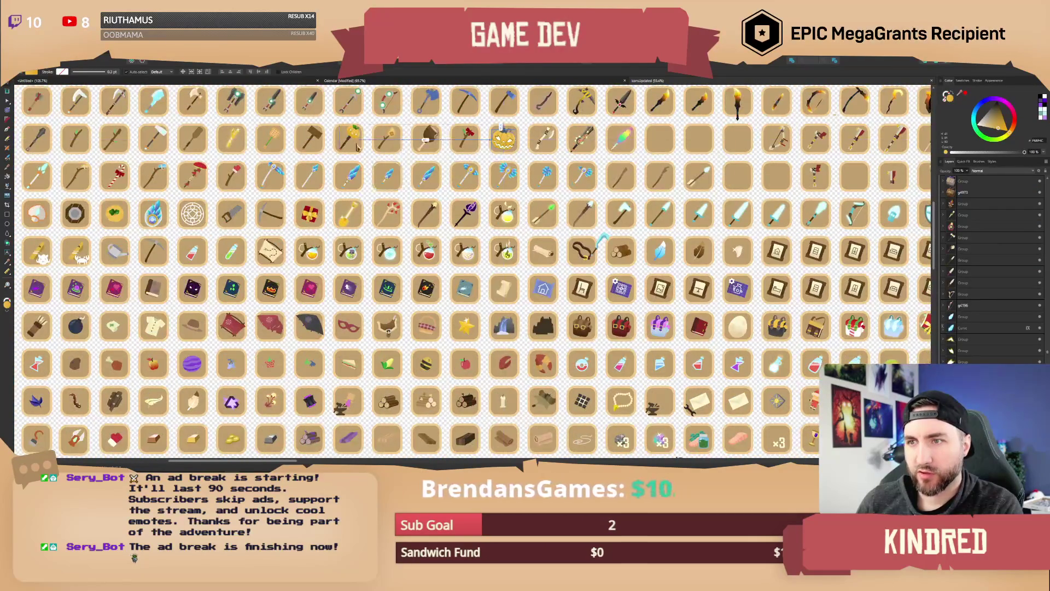
{"action": "scroll", "coordinate": [376, 233], "scroll_direction": "up", "scroll_amount": 4}
{"action": "left_click", "coordinate": [381, 222]}
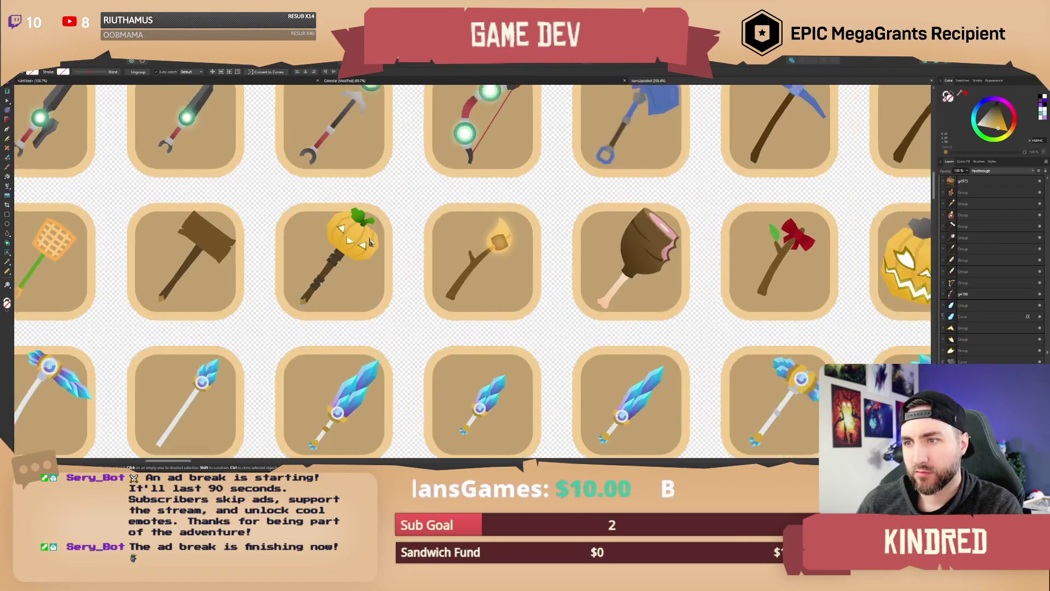
{"action": "scroll", "coordinate": [389, 229], "scroll_direction": "up", "scroll_amount": 2}
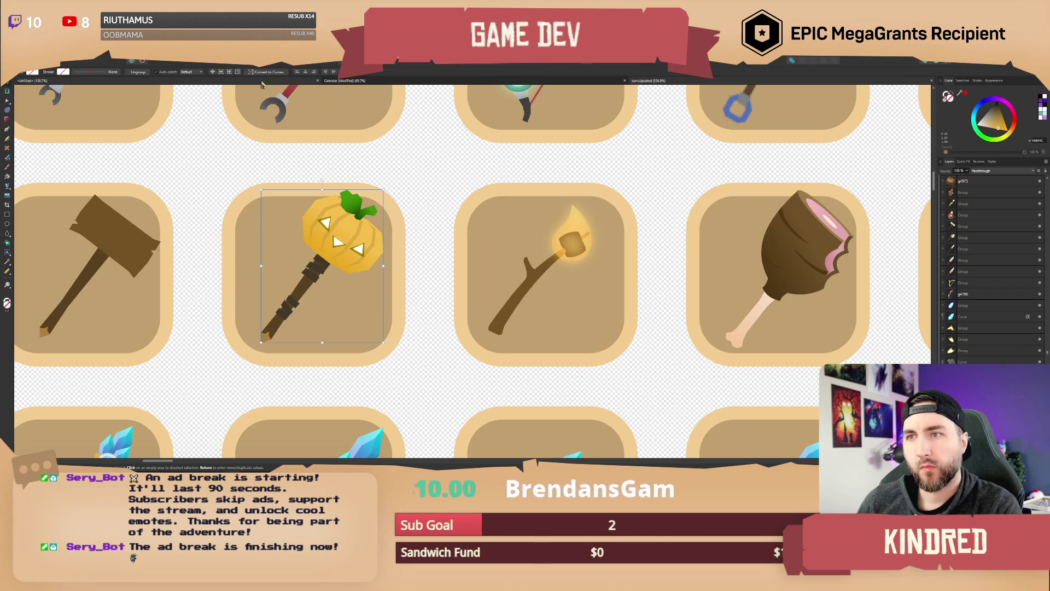
{"action": "left_click", "coordinate": [348, 85]}
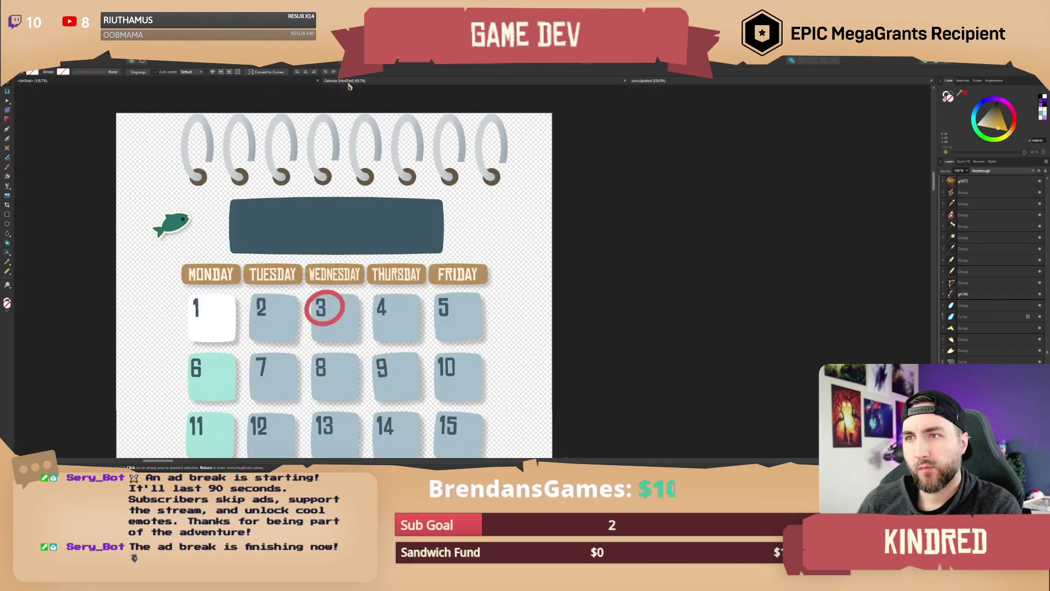
Step: Paste the pumpkin staff into the calendar and rotate it about 45 degrees beside the header
{"action": "scroll", "coordinate": [421, 235], "scroll_direction": "down", "scroll_amount": 1}
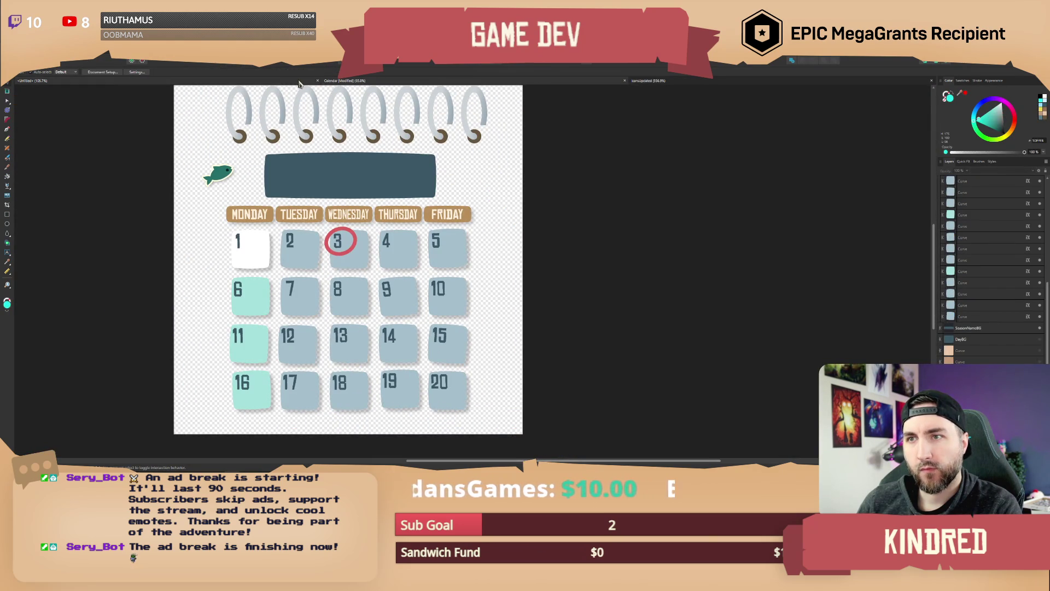
{"action": "left_click", "coordinate": [315, 84]}
{"action": "left_click", "coordinate": [337, 84]}
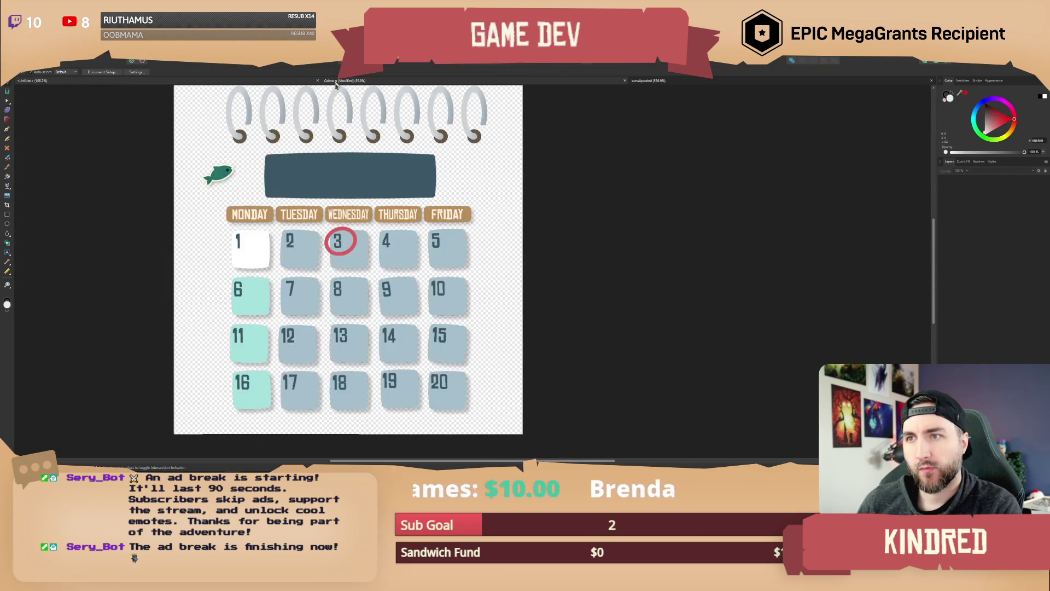
{"action": "scroll", "coordinate": [388, 228], "scroll_direction": "down", "scroll_amount": 1}
{"action": "key", "text": "ctrl+v"}
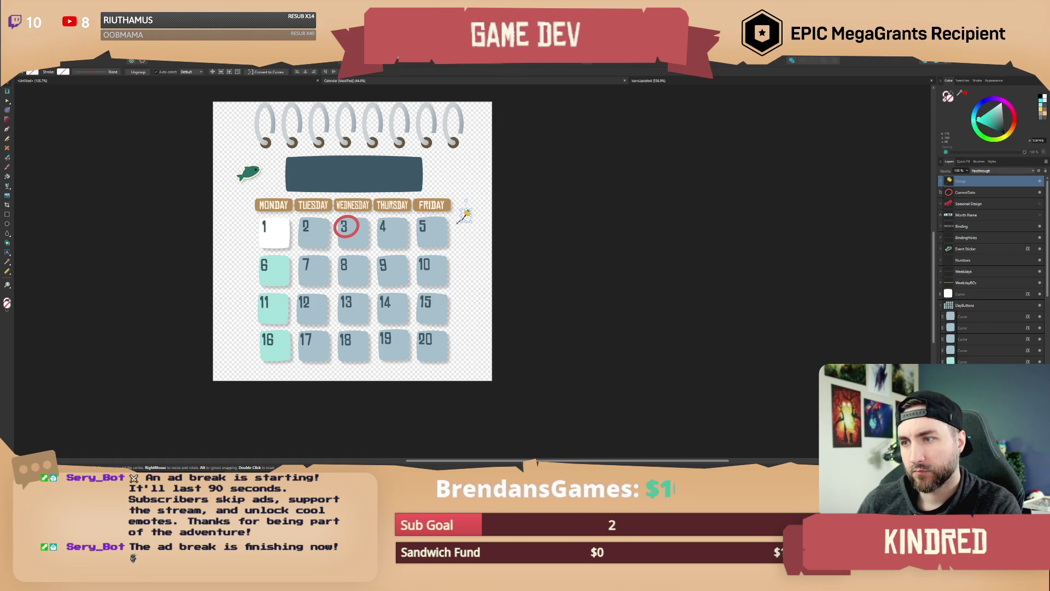
{"action": "left_click_drag", "start_coordinate": [464, 224], "coordinate": [227, 180]}
{"action": "scroll", "coordinate": [230, 164], "scroll_direction": "up", "scroll_amount": 3}
{"action": "mouse_move", "coordinate": [277, 150]}
{"action": "left_mouse_down"}
{"action": "mouse_move", "coordinate": [243, 164]}
{"action": "mouse_move", "coordinate": [265, 185]}
{"action": "mouse_move", "coordinate": [276, 179]}
{"action": "left_mouse_up"}
{"action": "left_click_drag", "start_coordinate": [335, 208], "coordinate": [338, 213]}
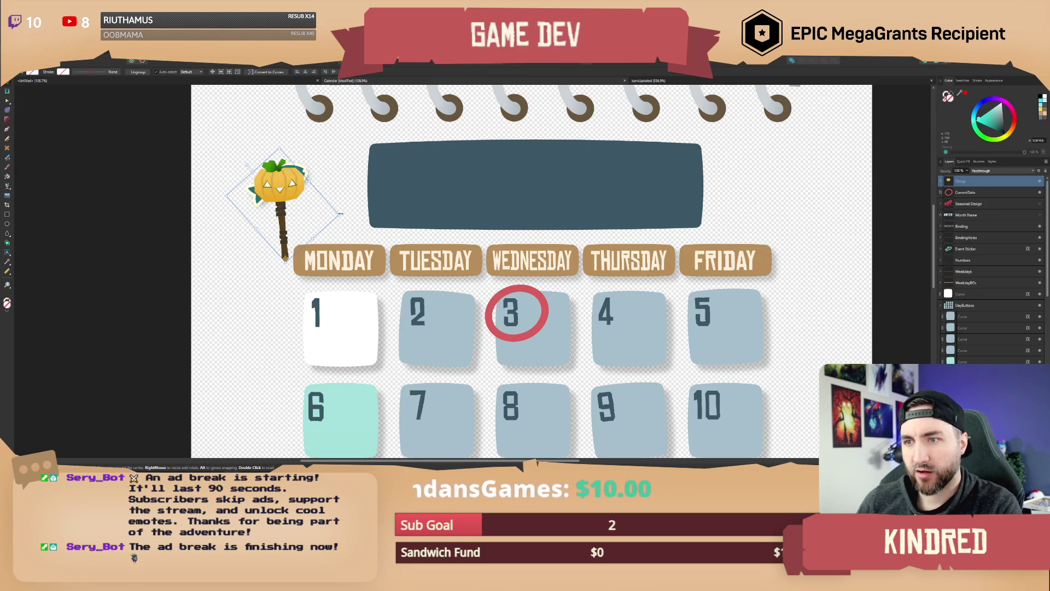
Step: Move the pumpkin sticker down-left so the fish sticker is uncovered
{"action": "key", "text": "ctrl+d"}
{"action": "scroll", "coordinate": [313, 222], "scroll_direction": "up", "scroll_amount": 1}
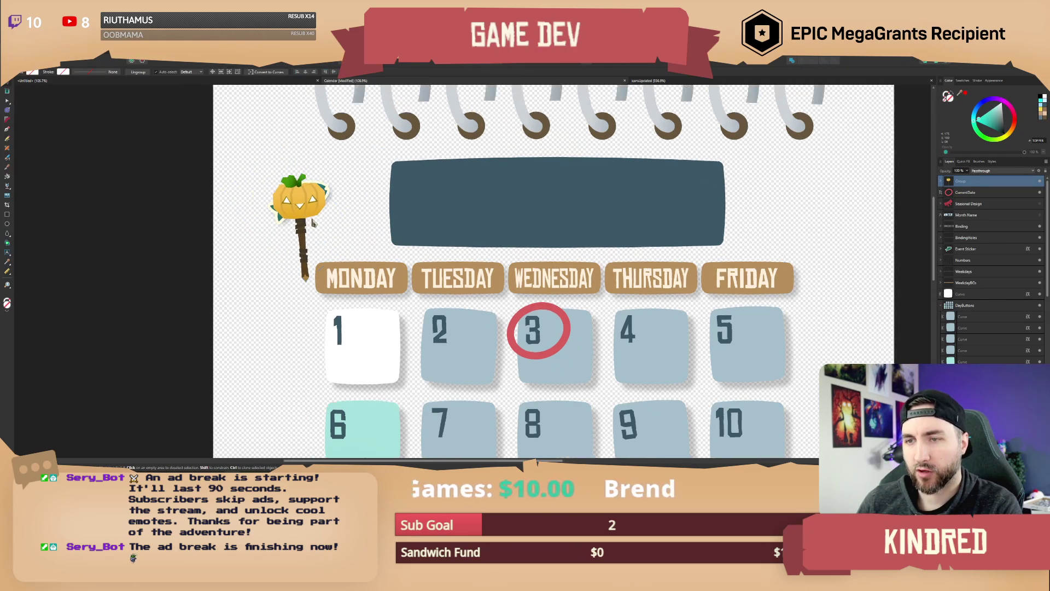
{"action": "left_click", "coordinate": [312, 222]}
{"action": "scroll", "coordinate": [317, 221], "scroll_direction": "up", "scroll_amount": 5}
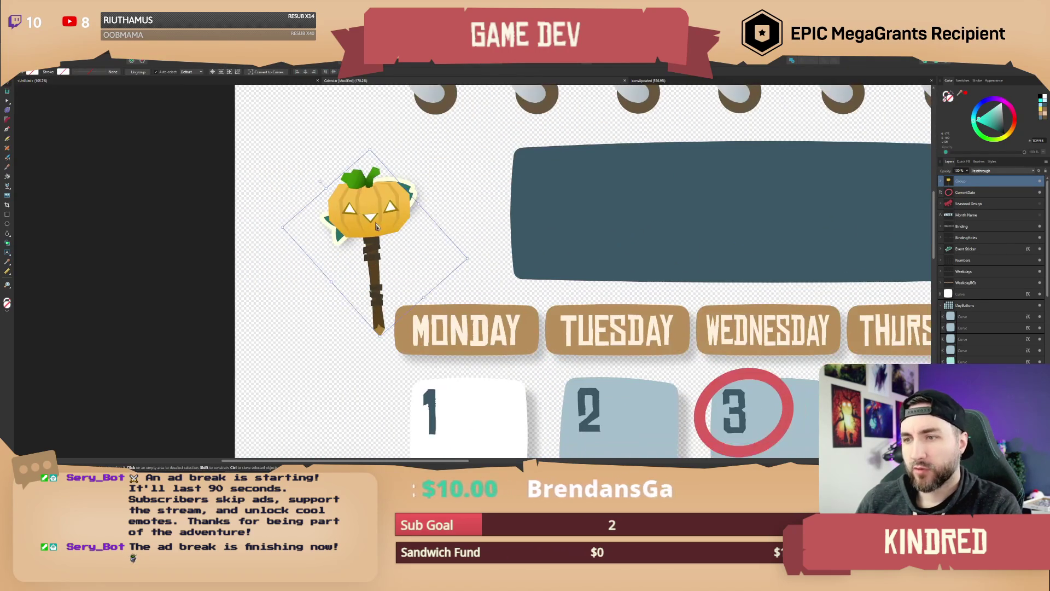
{"action": "left_click_drag", "start_coordinate": [377, 227], "coordinate": [323, 322]}
Step: Remove the stick from the pumpkin and nudge the pumpkin just below the fish
{"action": "key", "text": "ctrl+v"}
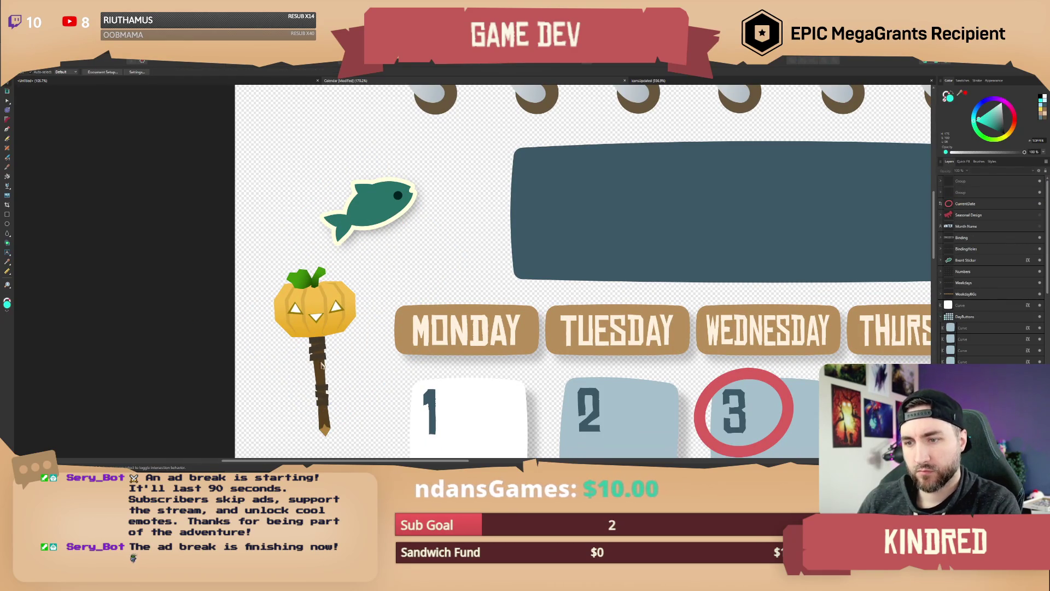
{"action": "key", "text": "ctrl+z"}
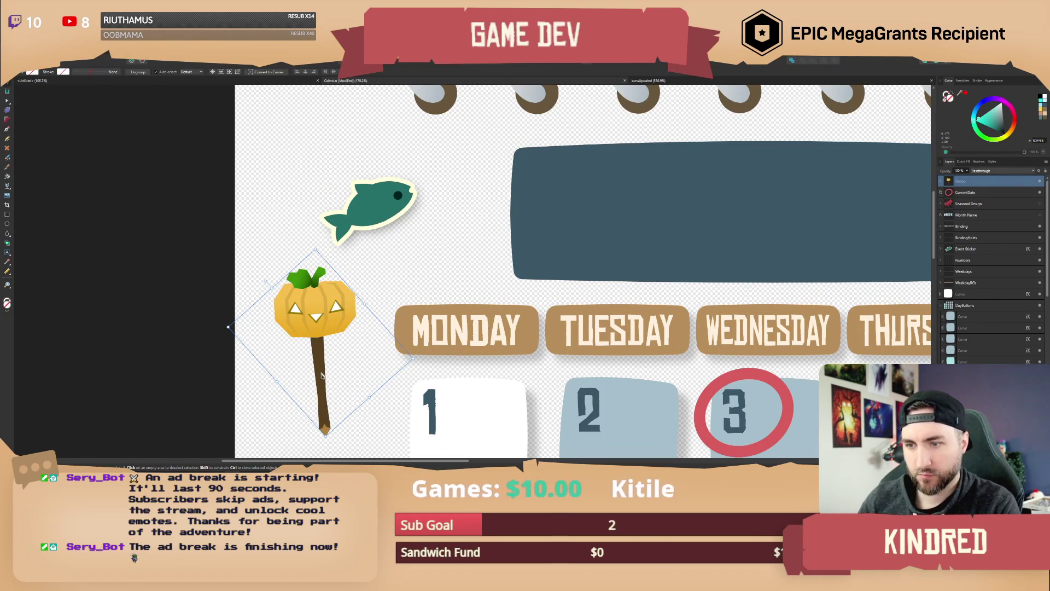
{"action": "key", "text": "ctrl+z"}
{"action": "key", "text": "ctrl+z"}
{"action": "key", "text": "ctrl+z"}
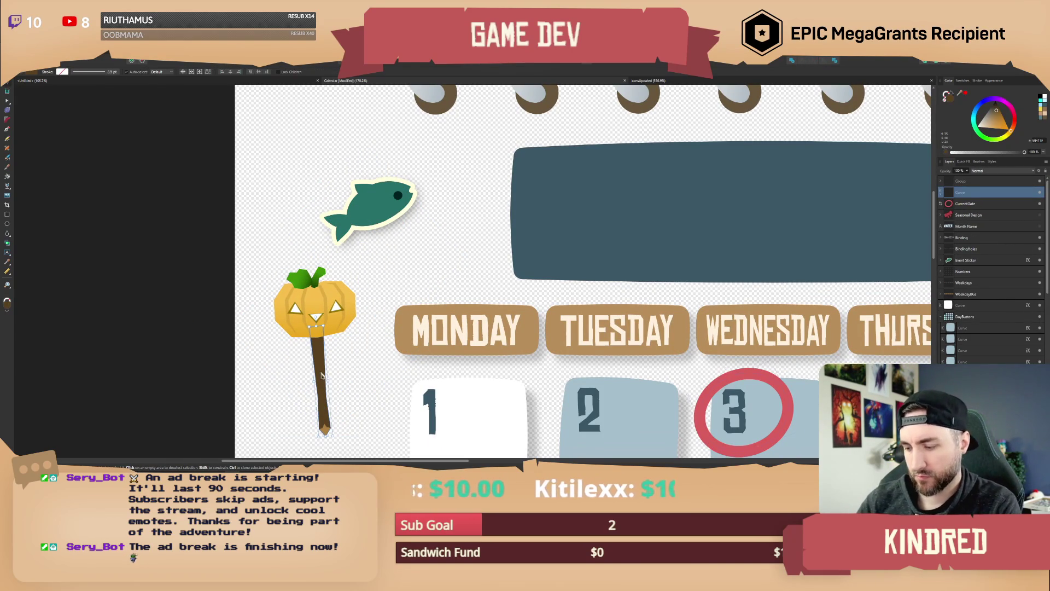
{"action": "left_click_drag", "start_coordinate": [364, 372], "coordinate": [234, 244]}
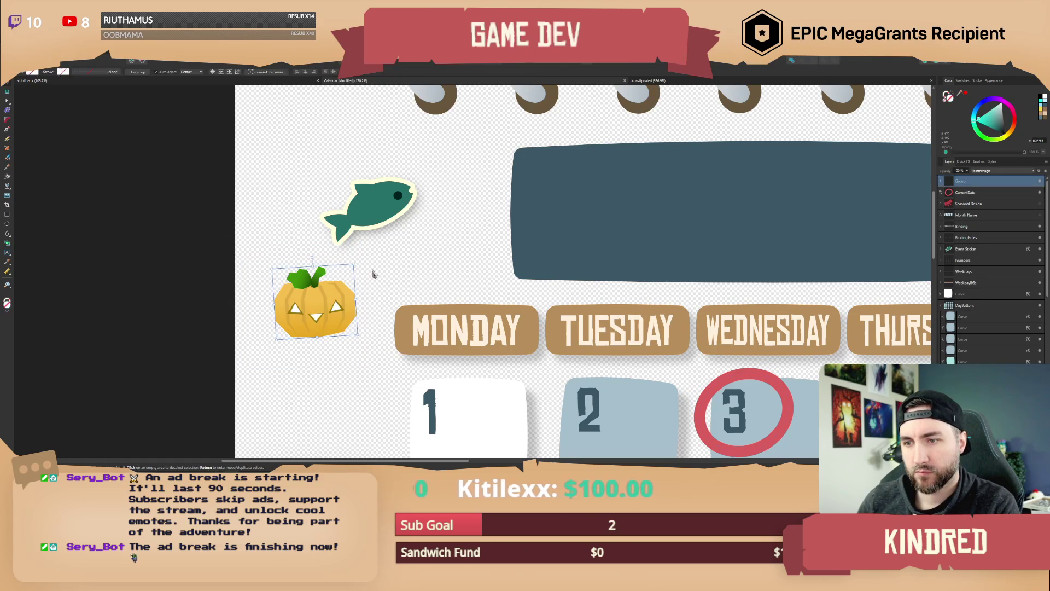
{"action": "mouse_move", "coordinate": [326, 310]}
{"action": "left_mouse_down"}
{"action": "mouse_move", "coordinate": [339, 256]}
{"action": "mouse_move", "coordinate": [363, 225]}
{"action": "mouse_move", "coordinate": [335, 322]}
{"action": "left_mouse_up"}
{"action": "left_click", "coordinate": [375, 223]}
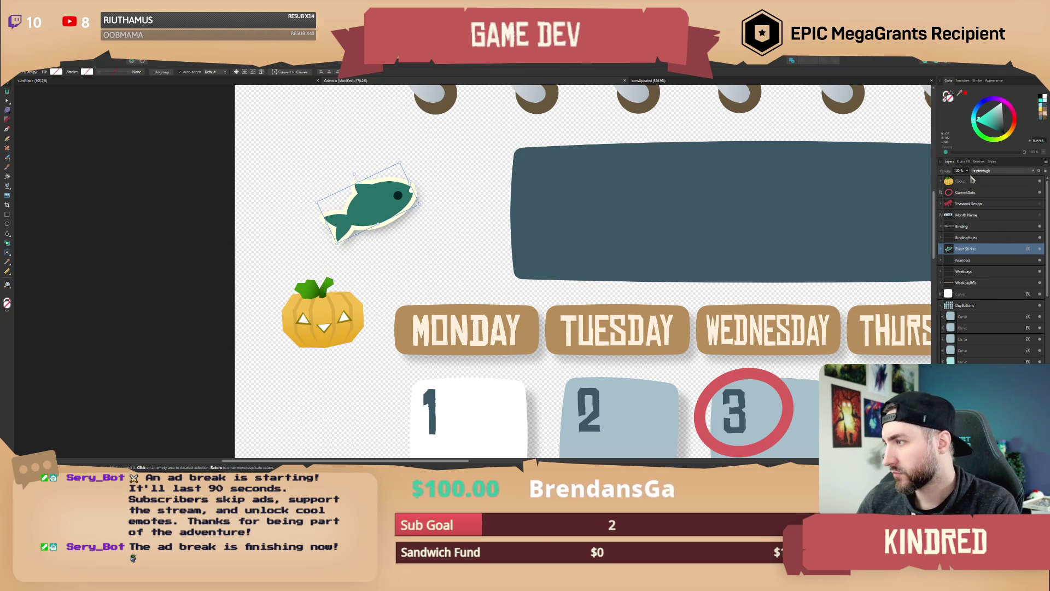
Step: Shift the fish sticker up and right, and raise the pumpkin up beside it
{"action": "left_click", "coordinate": [963, 162]}
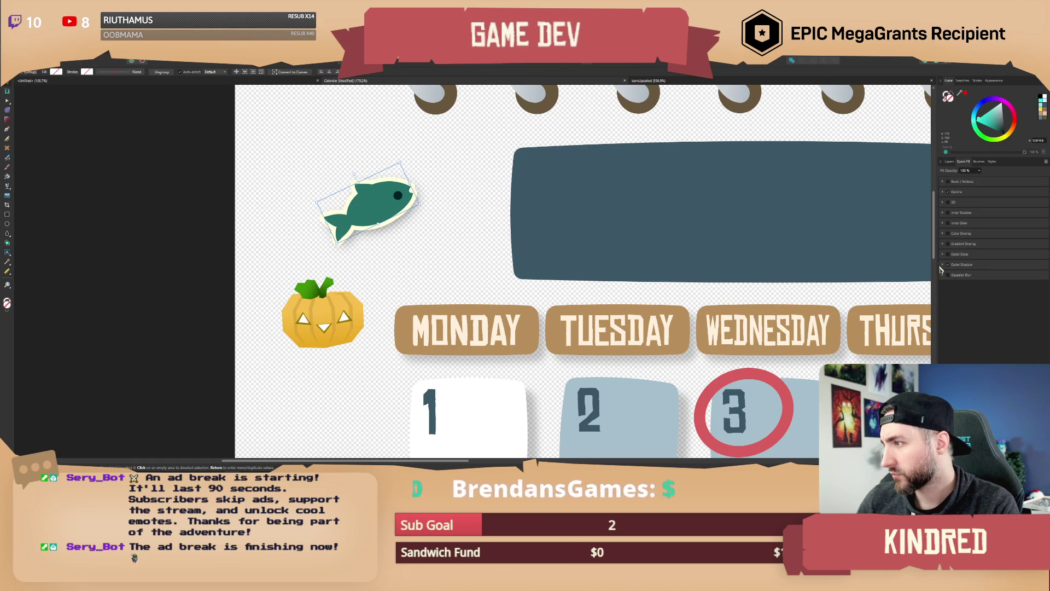
{"action": "left_click", "coordinate": [327, 327]}
{"action": "key", "text": "ctrl+d"}
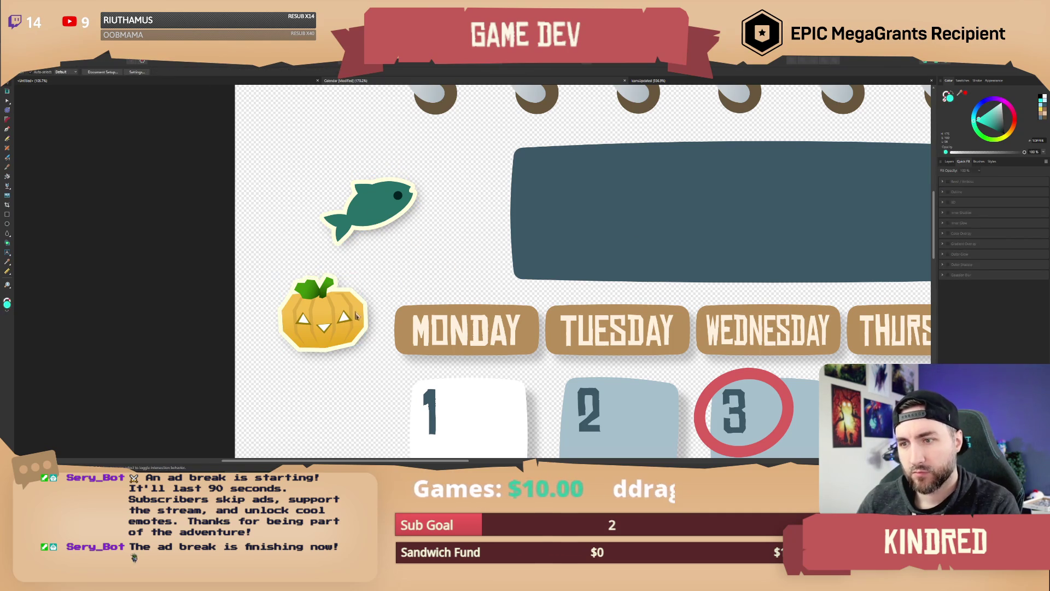
{"action": "left_click_drag", "start_coordinate": [380, 217], "coordinate": [411, 176]}
{"action": "left_click_drag", "start_coordinate": [323, 323], "coordinate": [323, 265]}
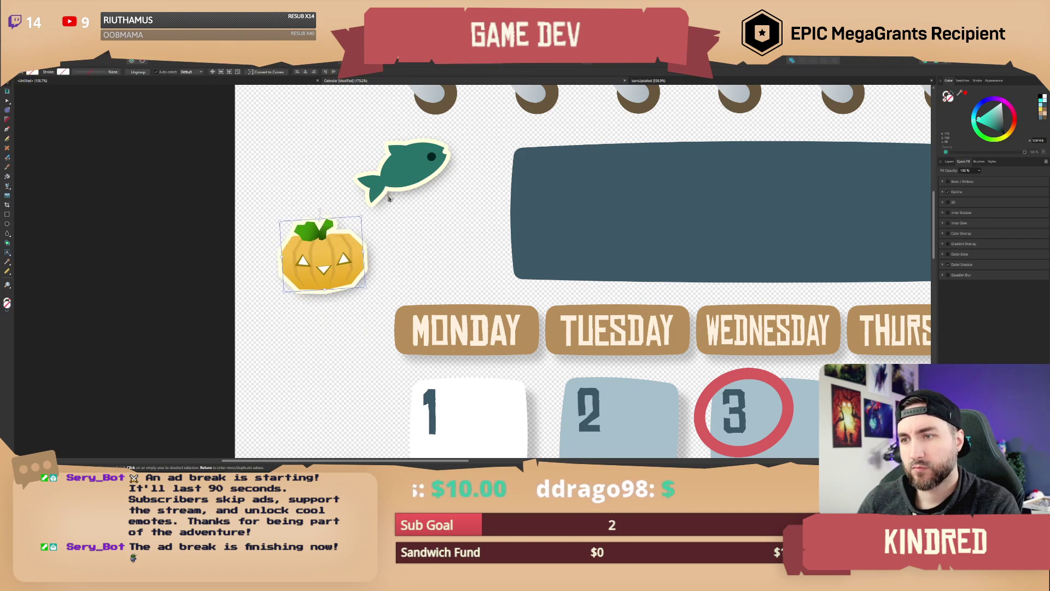
{"action": "left_click_drag", "start_coordinate": [398, 186], "coordinate": [458, 178]}
{"action": "left_click_drag", "start_coordinate": [329, 257], "coordinate": [341, 227]}
Step: Move the fish onto the dark banner's corner and centre the pumpkin inside the cyan square
{"action": "scroll", "coordinate": [403, 216], "scroll_direction": "down", "scroll_amount": 3}
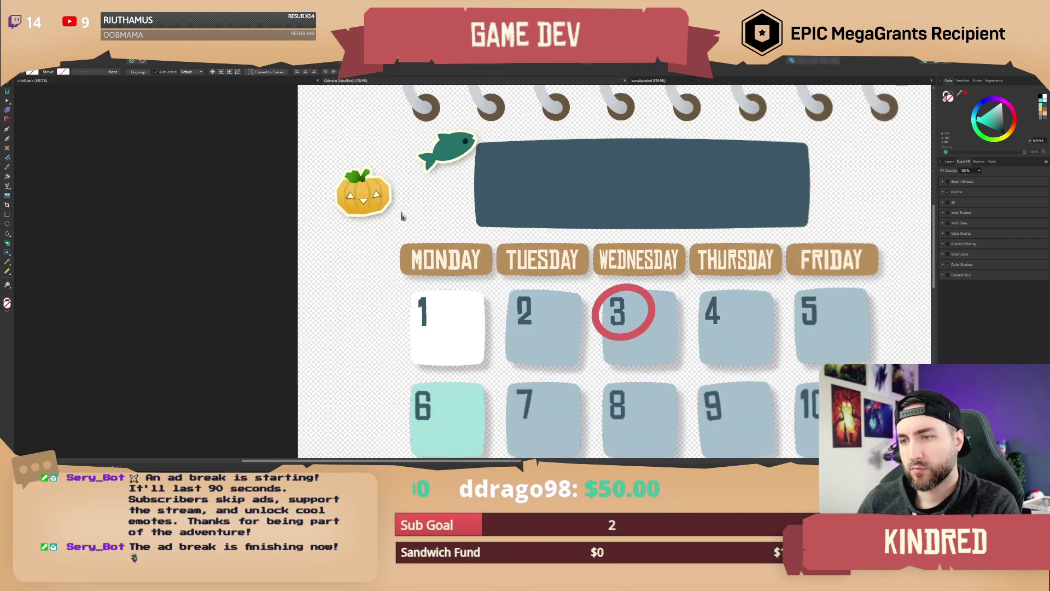
{"action": "scroll", "coordinate": [886, 216], "scroll_direction": "up", "scroll_amount": 1}
{"action": "left_click", "coordinate": [948, 161]}
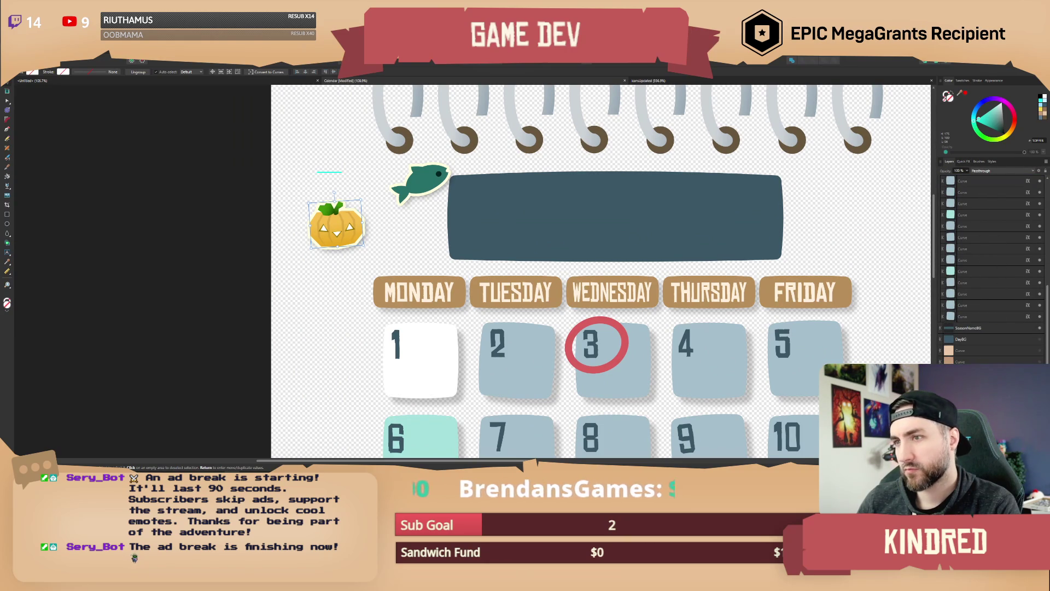
{"action": "scroll", "coordinate": [353, 186], "scroll_direction": "up", "scroll_amount": 5}
{"action": "left_click_drag", "start_coordinate": [496, 182], "coordinate": [629, 181]}
{"action": "left_click", "coordinate": [485, 200]}
{"action": "mouse_move", "coordinate": [322, 293]}
{"action": "left_mouse_down"}
{"action": "mouse_move", "coordinate": [363, 259]}
{"action": "mouse_move", "coordinate": [397, 265]}
{"action": "left_mouse_up"}
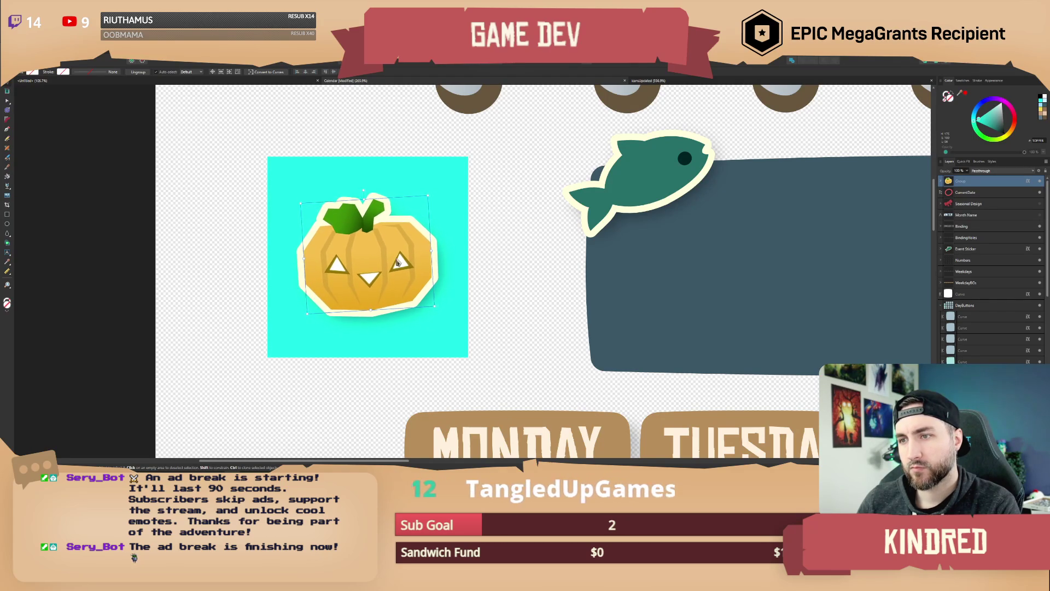
Step: Hide the cyan backing square and export the pumpkin at 256 px width
{"action": "scroll", "coordinate": [397, 265], "scroll_direction": "down", "scroll_amount": 3}
{"action": "scroll", "coordinate": [1005, 350], "scroll_direction": "down", "scroll_amount": 5}
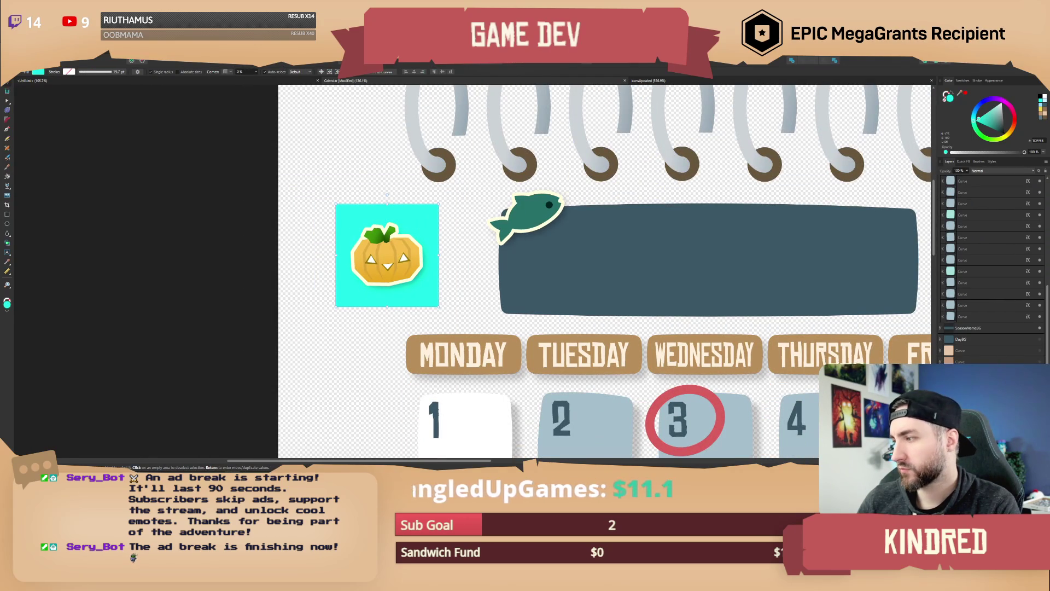
{"action": "key", "text": "Delete"}
{"action": "left_click", "coordinate": [11, 55]}
{"action": "left_click", "coordinate": [25, 179]}
{"action": "left_click", "coordinate": [574, 174]}
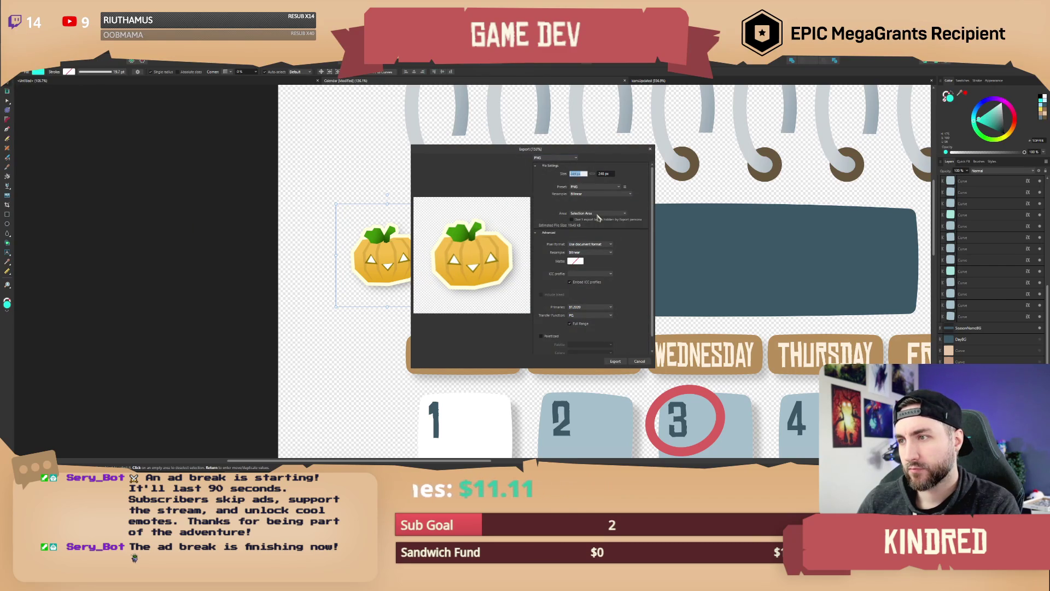
{"action": "type", "text": "256"}
{"action": "key", "text": "Return"}
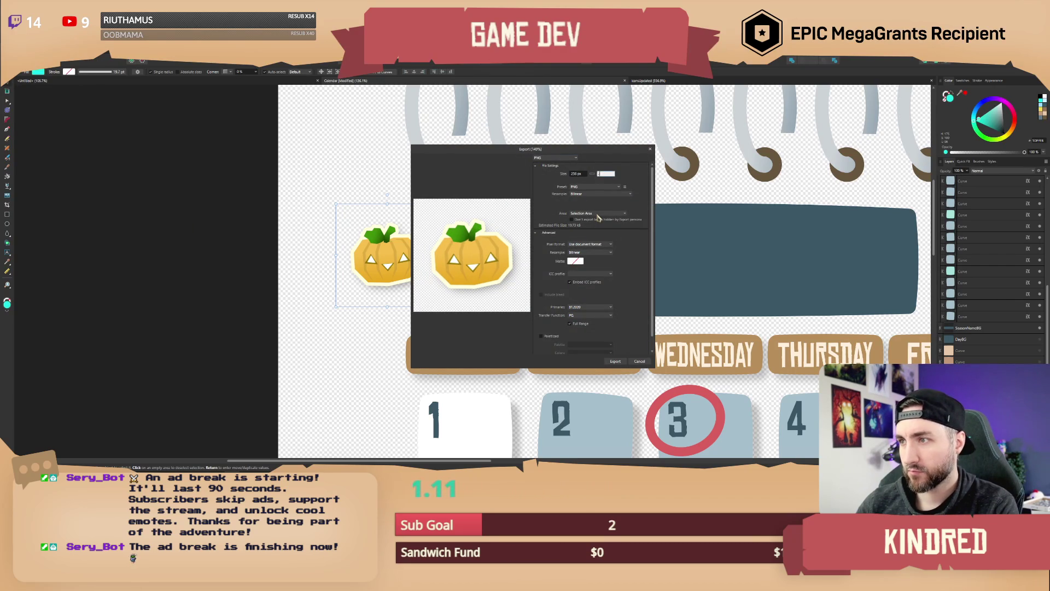
Step: Save the export as T_Calendar_Event_Witchs.png in the Calendar folder
{"action": "key", "text": "Return"}
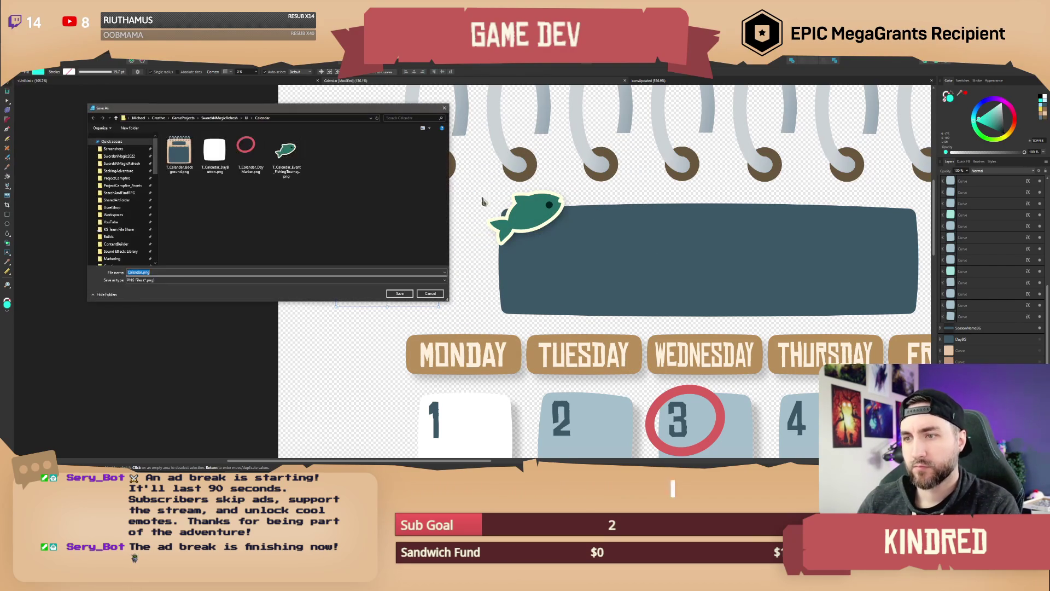
{"action": "left_click", "coordinate": [286, 156]}
{"action": "left_click", "coordinate": [159, 272]}
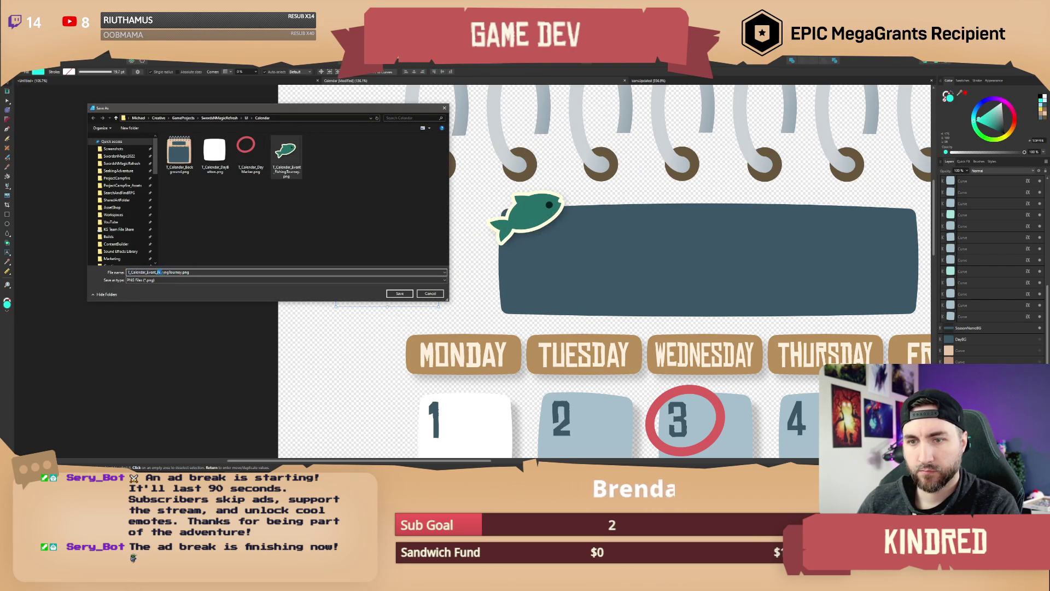
{"action": "type", "text": "Witchsb"}
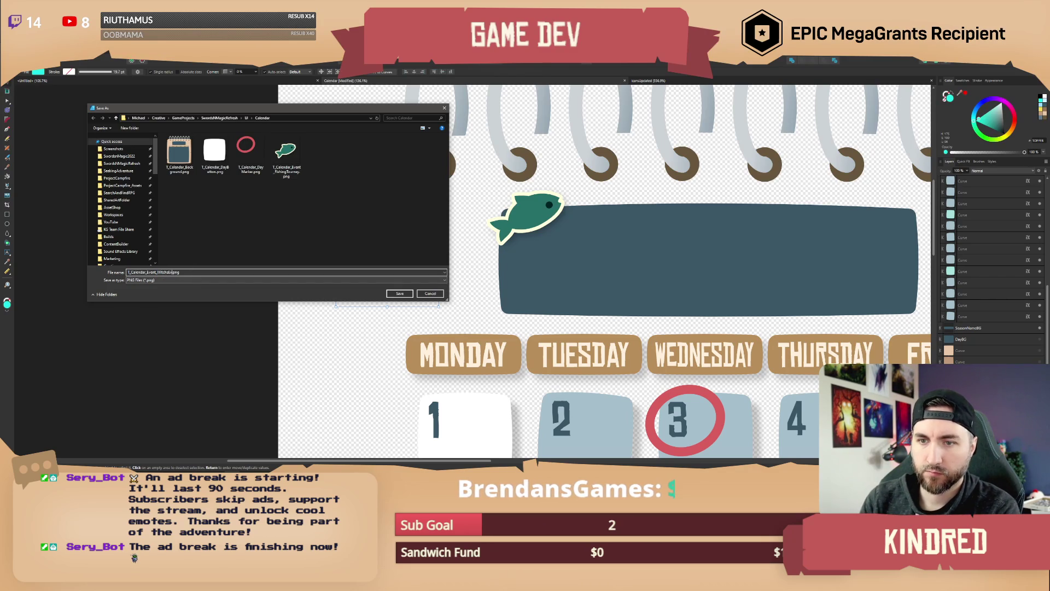
{"action": "key", "text": "Return"}
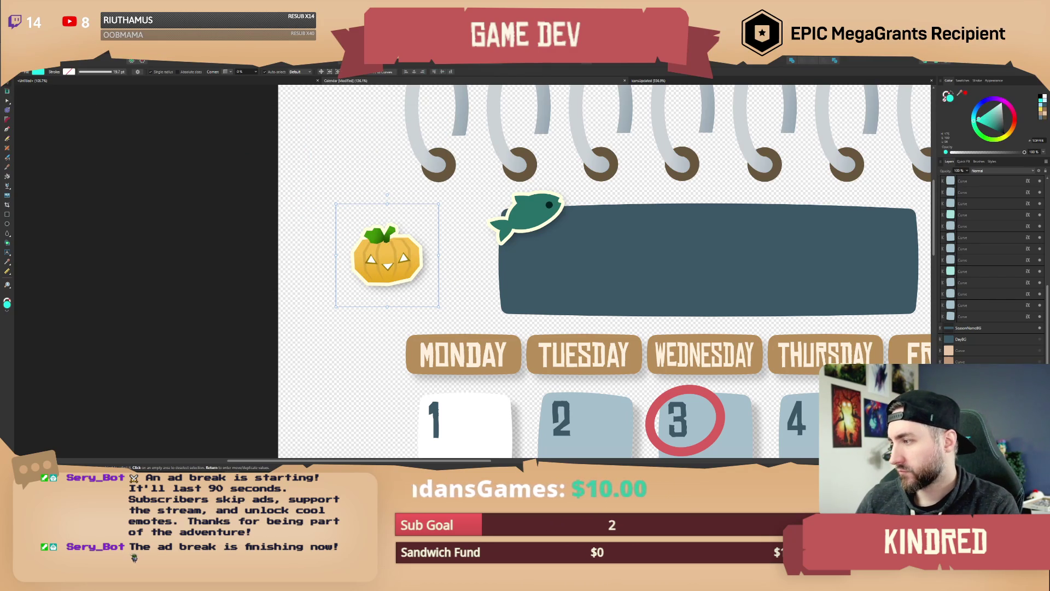
{"action": "scroll", "coordinate": [383, 252], "scroll_direction": "down", "scroll_amount": 1}
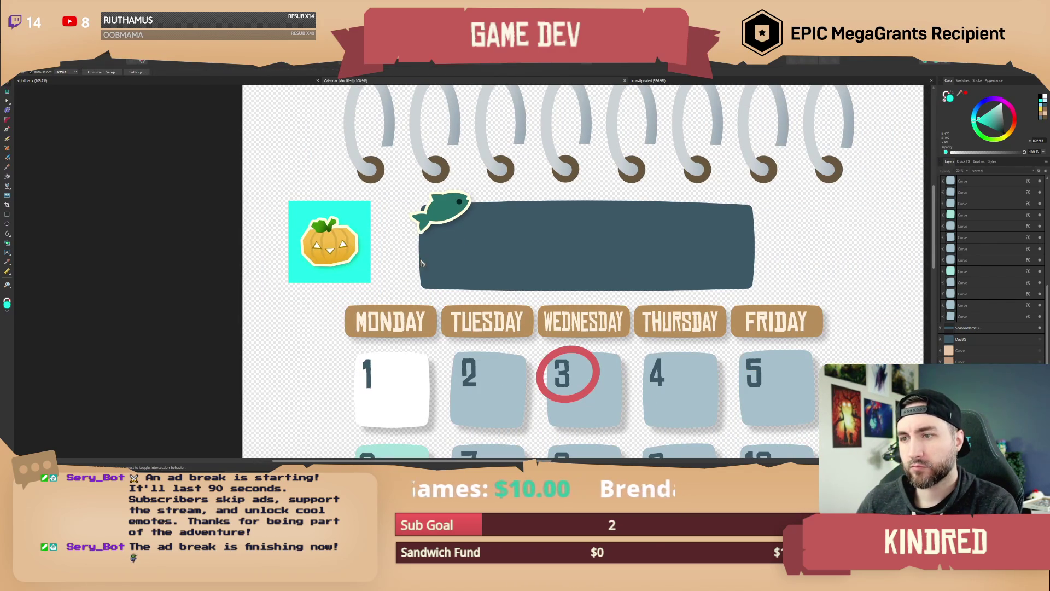
Step: Place the pumpkin sticker on the banner next to the fish
{"action": "left_click_drag", "start_coordinate": [421, 262], "coordinate": [419, 262]}
{"action": "scroll", "coordinate": [383, 251], "scroll_direction": "down", "scroll_amount": 1}
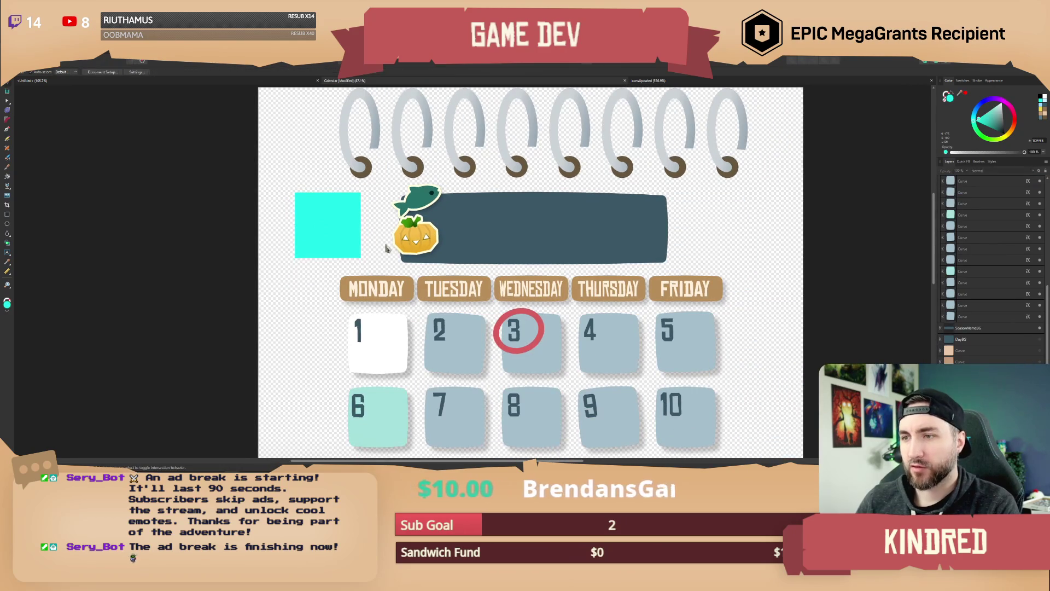
{"action": "scroll", "coordinate": [386, 248], "scroll_direction": "up", "scroll_amount": 1}
Step: Switch to the iconsUpdated document and pan around its icon grid
{"action": "left_click", "coordinate": [650, 82]}
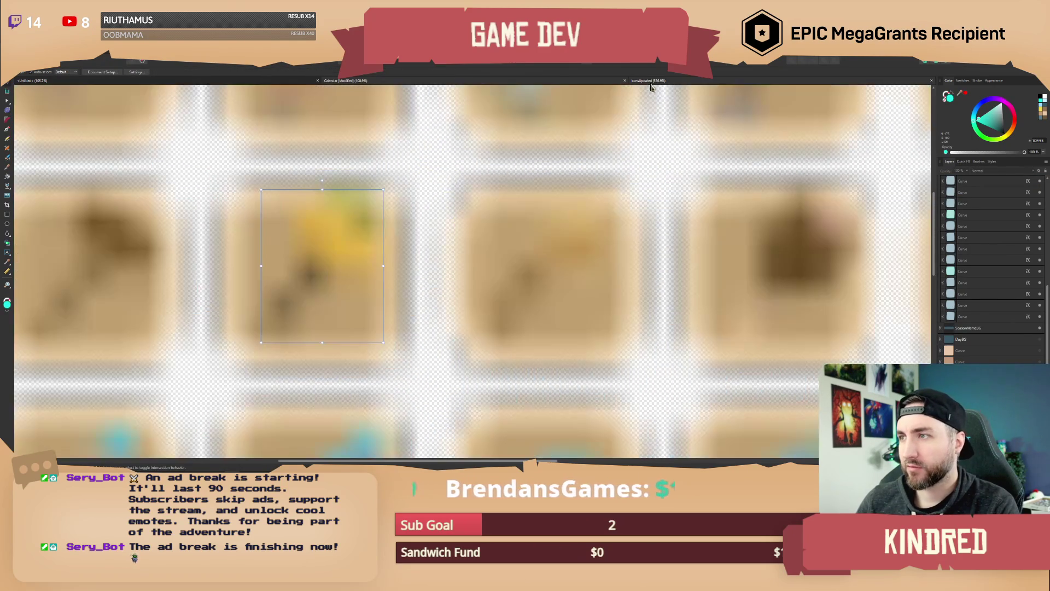
{"action": "scroll", "coordinate": [459, 326], "scroll_direction": "down", "scroll_amount": 5}
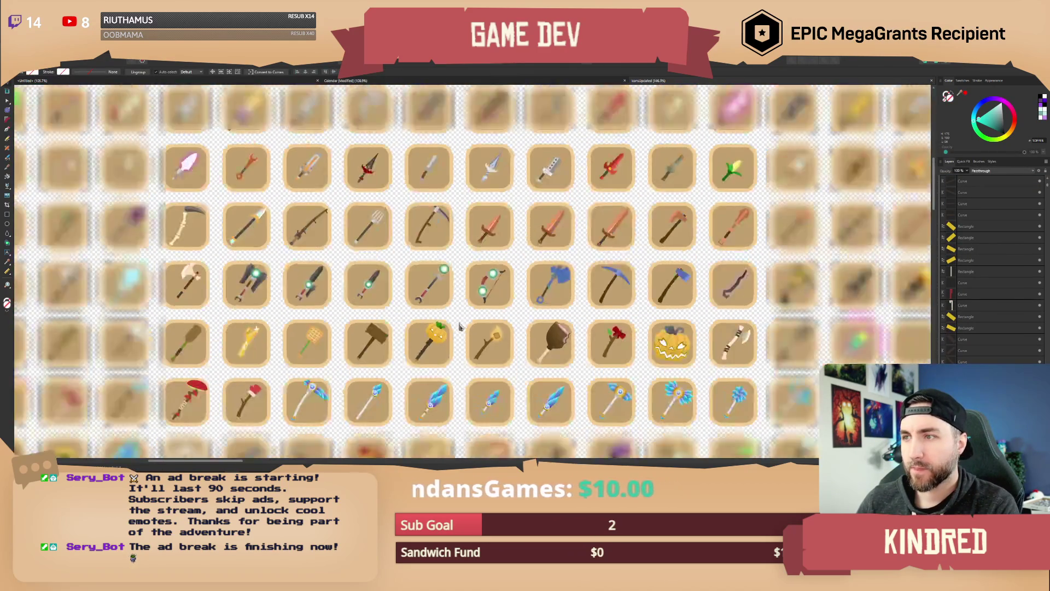
{"action": "mouse_move", "coordinate": [459, 326]}
{"action": "left_mouse_down"}
{"action": "mouse_move", "coordinate": [661, 203]}
{"action": "mouse_move", "coordinate": [856, 184]}
{"action": "left_mouse_up"}
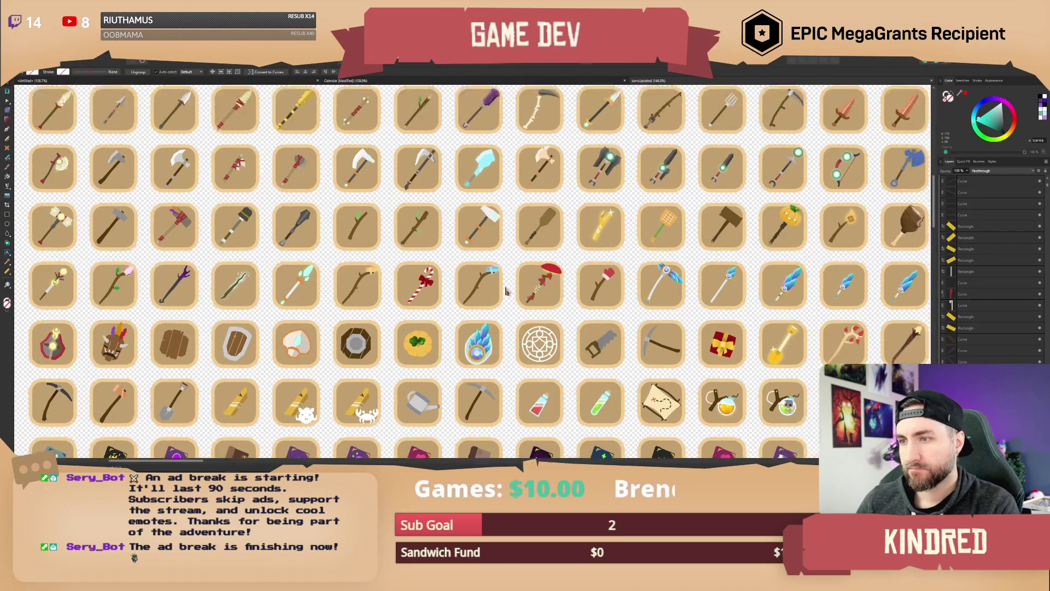
{"action": "scroll", "coordinate": [472, 259], "scroll_direction": "down", "scroll_amount": 2}
{"action": "left_click_drag", "start_coordinate": [619, 276], "coordinate": [323, 306]}
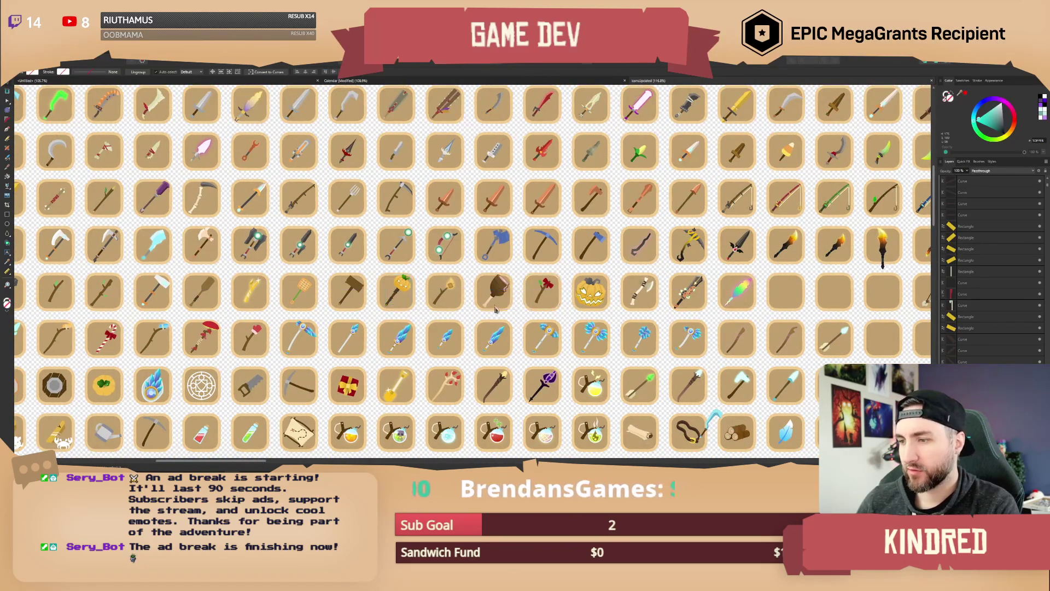
{"action": "scroll", "coordinate": [534, 290], "scroll_direction": "down", "scroll_amount": 2}
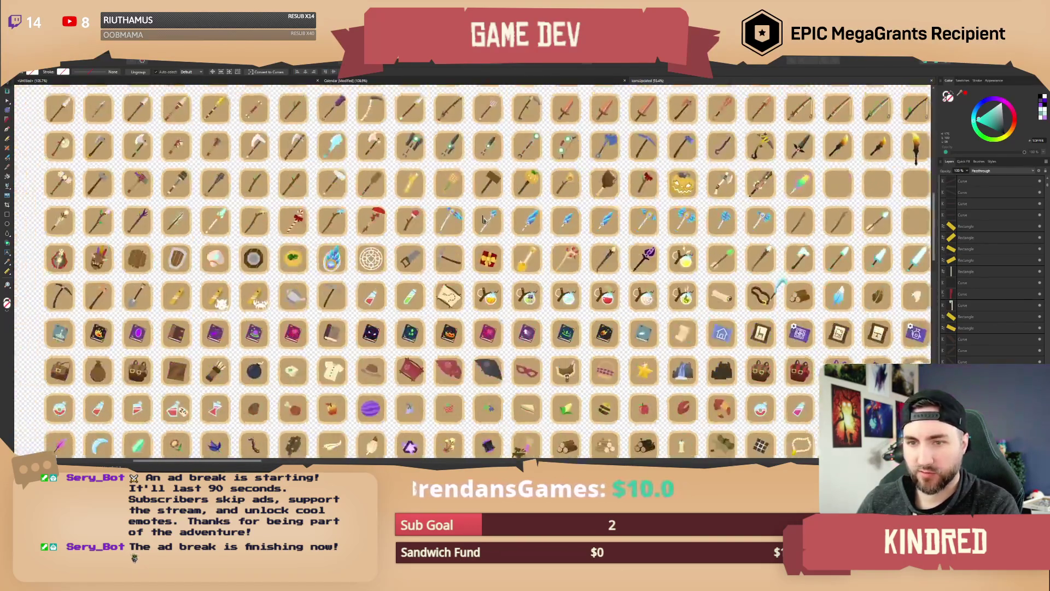
{"action": "mouse_move", "coordinate": [483, 219]}
{"action": "left_mouse_down"}
{"action": "mouse_move", "coordinate": [551, 207]}
{"action": "mouse_move", "coordinate": [481, 297]}
{"action": "mouse_move", "coordinate": [354, 374]}
{"action": "left_mouse_up"}
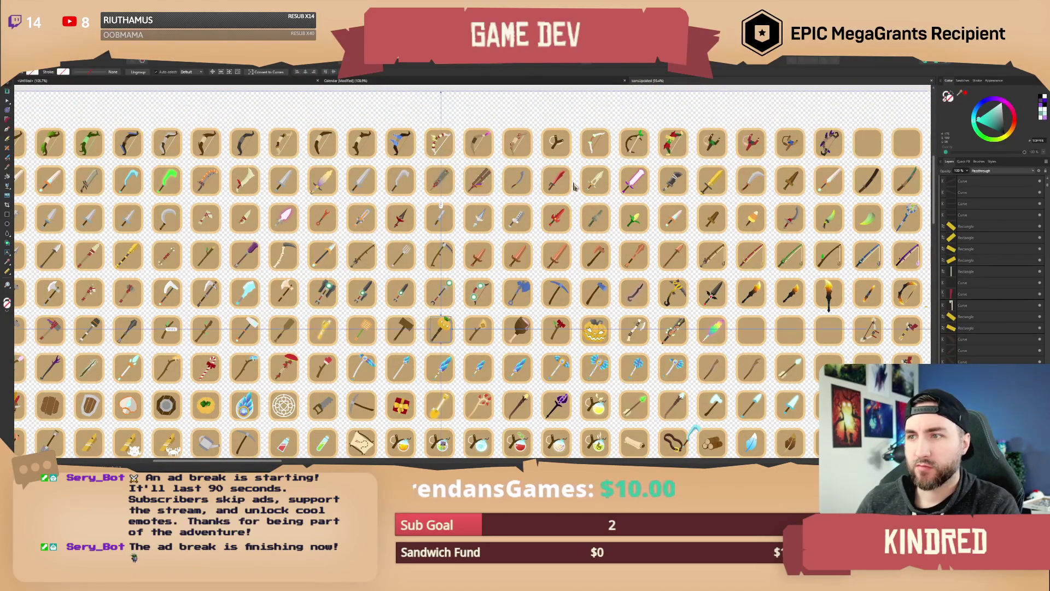
{"action": "mouse_move", "coordinate": [616, 265]}
{"action": "left_mouse_down"}
{"action": "mouse_move", "coordinate": [540, 234]}
{"action": "mouse_move", "coordinate": [620, 199]}
{"action": "left_mouse_up"}
{"action": "scroll", "coordinate": [417, 228], "scroll_direction": "left", "scroll_amount": 5}
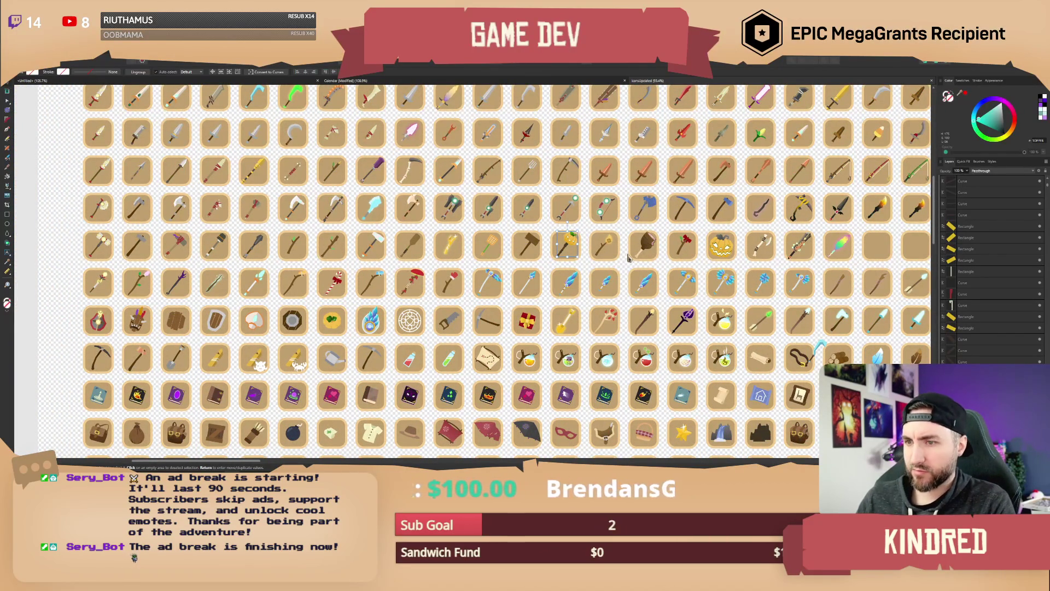
{"action": "scroll", "coordinate": [524, 287], "scroll_direction": "right", "scroll_amount": 5}
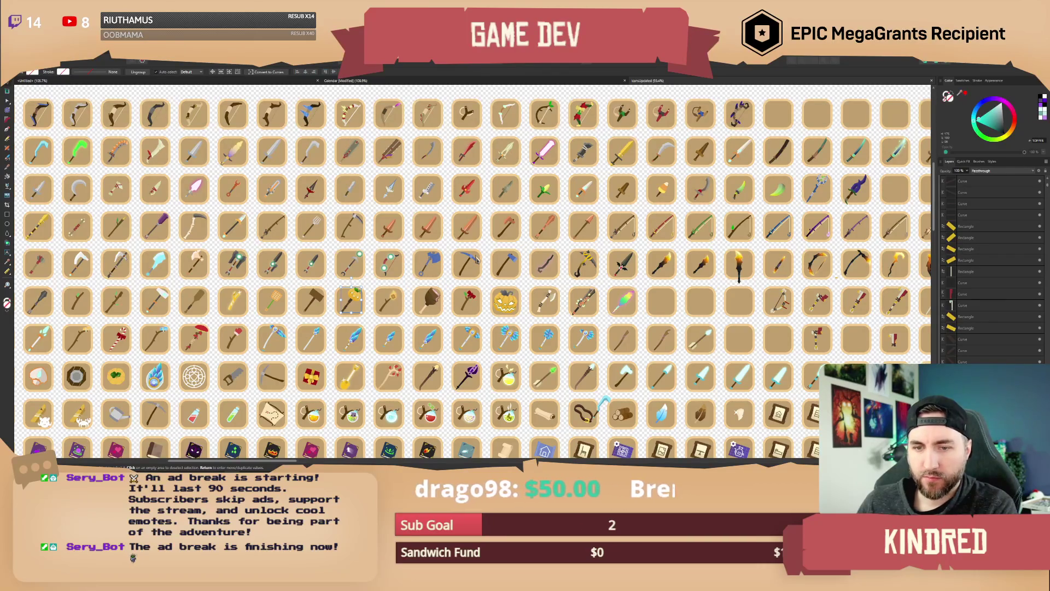
{"action": "scroll", "coordinate": [630, 251], "scroll_direction": "right", "scroll_amount": 10}
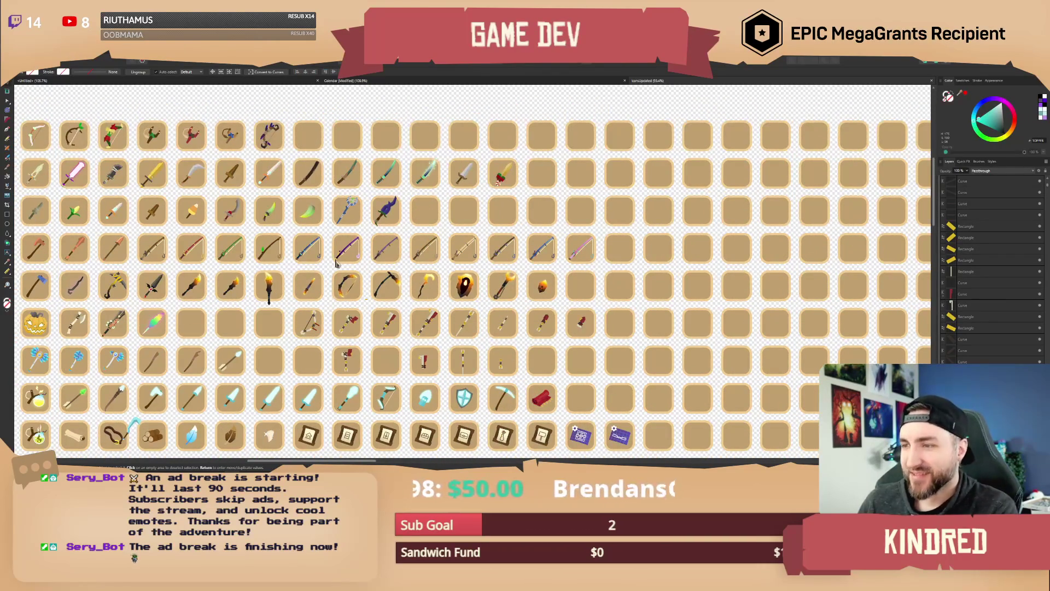
{"action": "left_click_drag", "start_coordinate": [336, 261], "coordinate": [391, 235]}
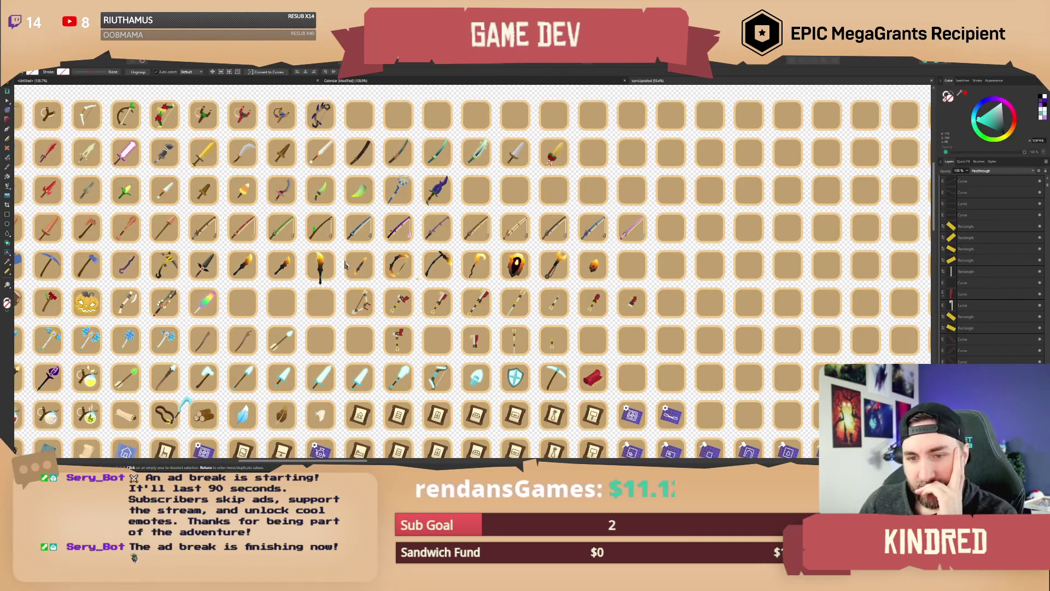
{"action": "mouse_move", "coordinate": [308, 245]}
{"action": "left_mouse_down"}
{"action": "mouse_move", "coordinate": [432, 253]}
{"action": "mouse_move", "coordinate": [494, 220]}
{"action": "left_mouse_up"}
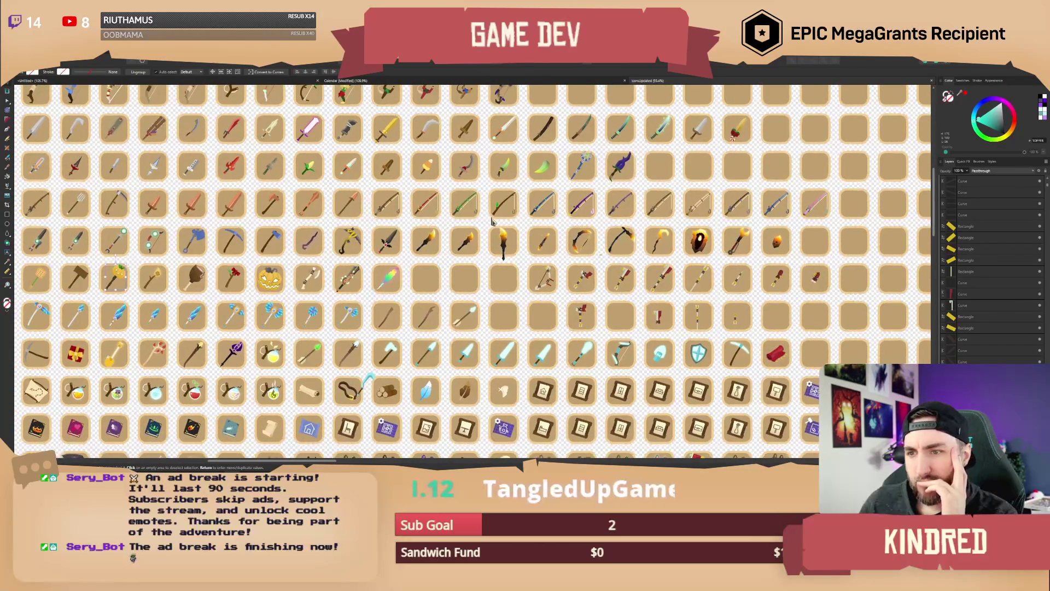
{"action": "left_click_drag", "start_coordinate": [495, 220], "coordinate": [571, 222]}
{"action": "left_click_drag", "start_coordinate": [378, 262], "coordinate": [661, 202]}
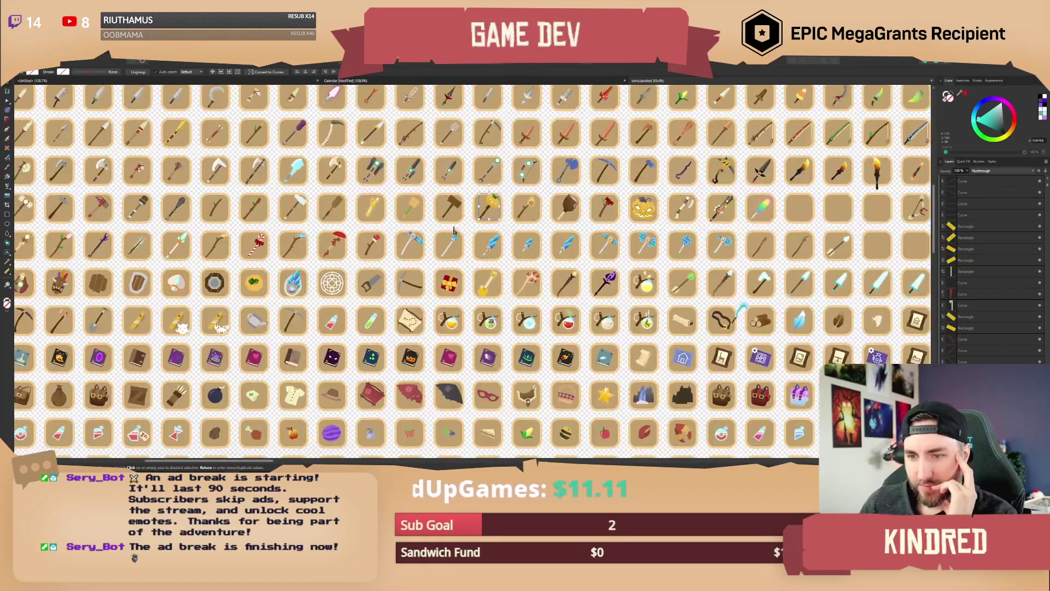
{"action": "mouse_move", "coordinate": [343, 228]}
{"action": "left_mouse_down"}
{"action": "mouse_move", "coordinate": [367, 257]}
{"action": "mouse_move", "coordinate": [464, 270]}
{"action": "mouse_move", "coordinate": [552, 306]}
{"action": "mouse_move", "coordinate": [450, 307]}
{"action": "left_mouse_up"}
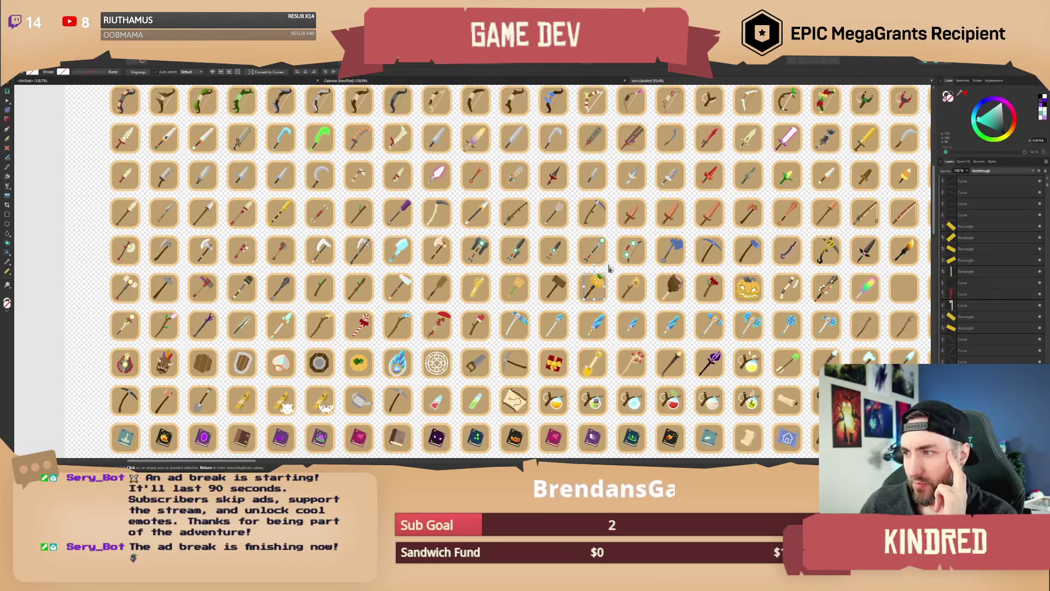
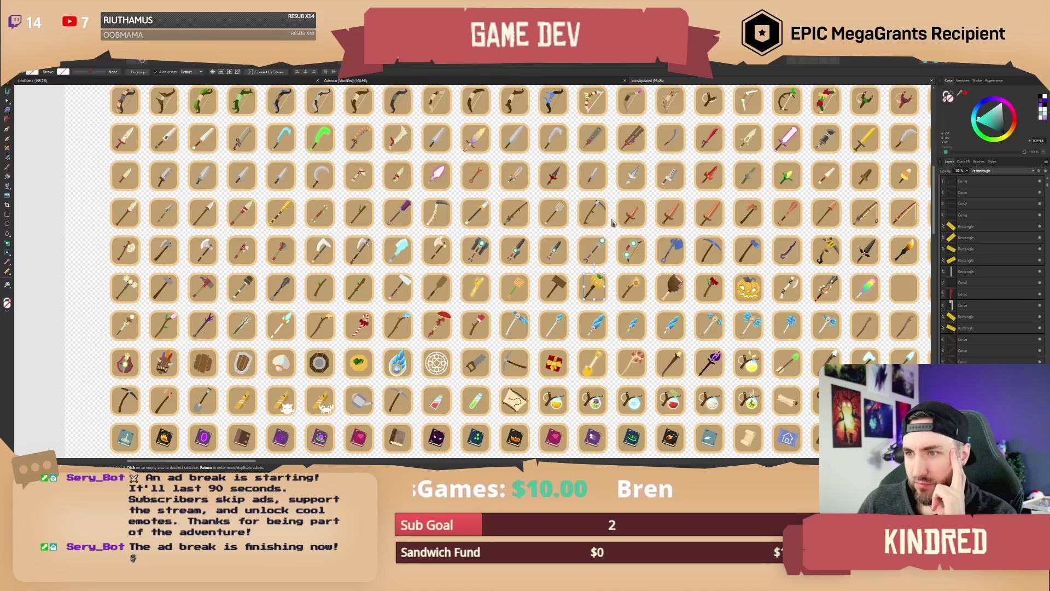
Step: Browse the icon sheet and drag-select a block of icons starting at the hammer
{"action": "scroll", "coordinate": [402, 209], "scroll_direction": "up", "scroll_amount": 5}
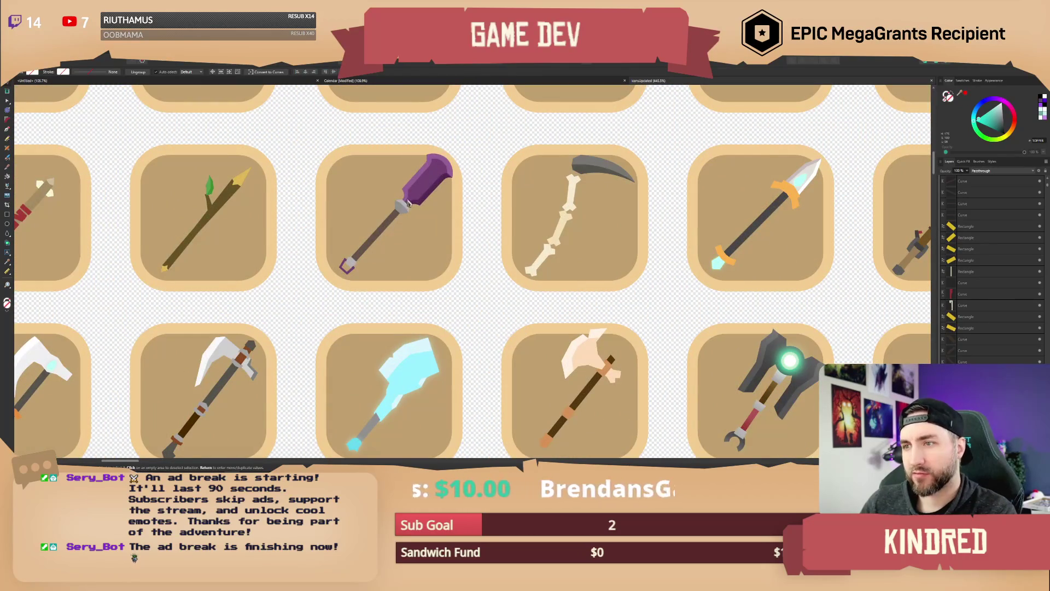
{"action": "scroll", "coordinate": [430, 189], "scroll_direction": "down", "scroll_amount": 5}
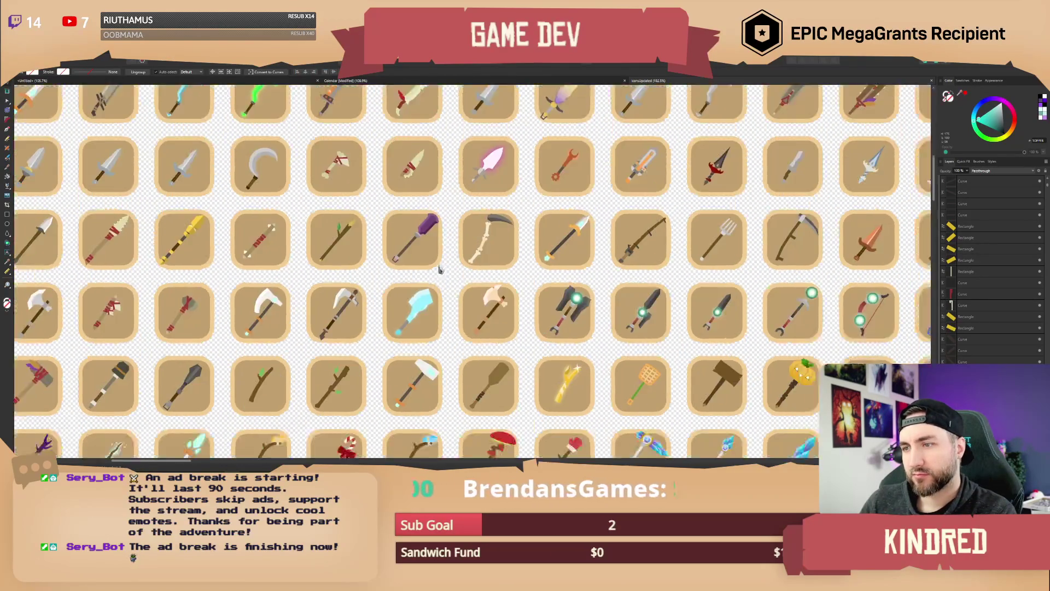
{"action": "scroll", "coordinate": [566, 282], "scroll_direction": "down", "scroll_amount": 2}
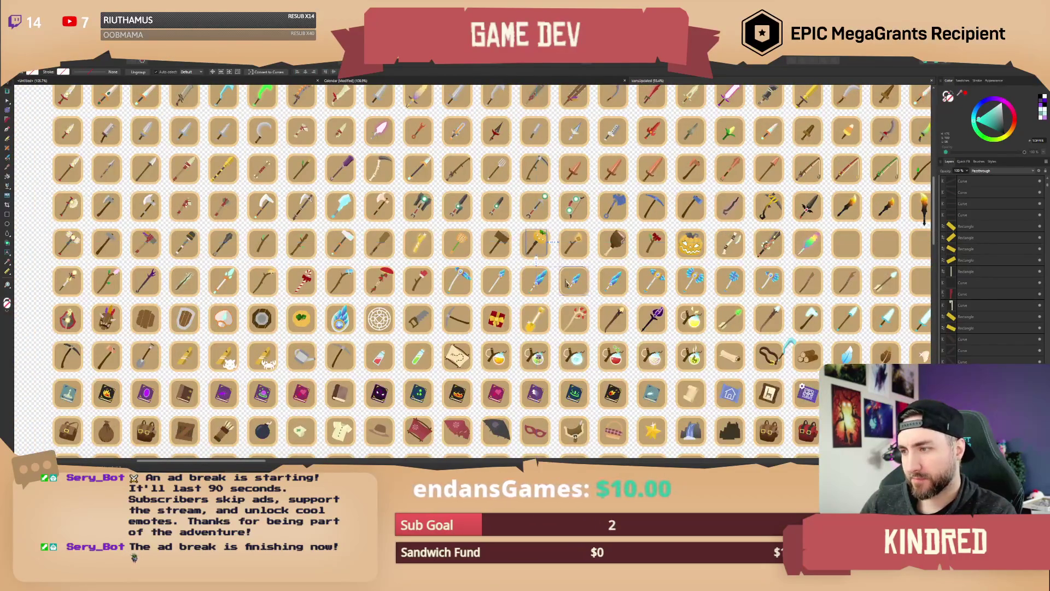
{"action": "mouse_move", "coordinate": [571, 283]}
{"action": "left_mouse_down"}
{"action": "mouse_move", "coordinate": [612, 290]}
{"action": "mouse_move", "coordinate": [534, 296]}
{"action": "left_mouse_up"}
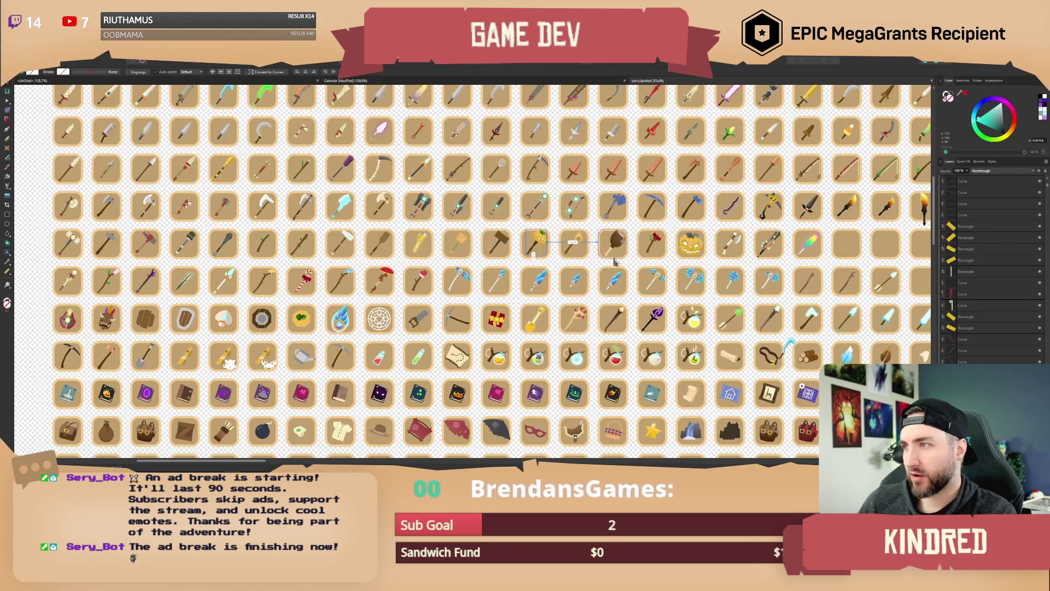
{"action": "scroll", "coordinate": [437, 306], "scroll_direction": "up", "scroll_amount": 2}
{"action": "scroll", "coordinate": [437, 306], "scroll_direction": "right", "scroll_amount": 4}
{"action": "scroll", "coordinate": [444, 318], "scroll_direction": "right", "scroll_amount": 2}
{"action": "scroll", "coordinate": [444, 318], "scroll_direction": "up", "scroll_amount": 1}
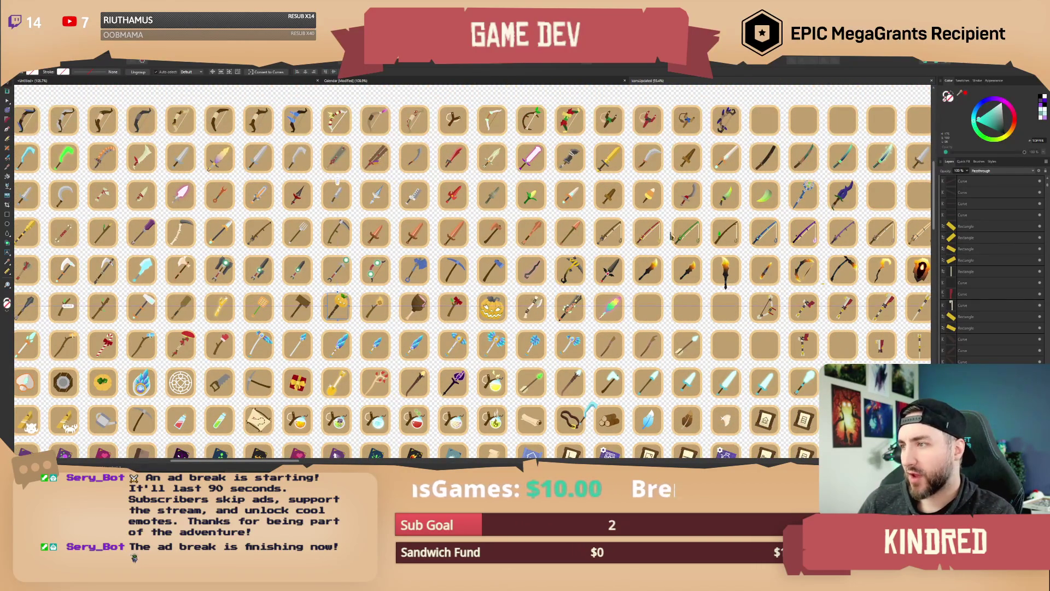
{"action": "scroll", "coordinate": [577, 247], "scroll_direction": "right", "scroll_amount": 5}
{"action": "scroll", "coordinate": [634, 271], "scroll_direction": "down", "scroll_amount": 10}
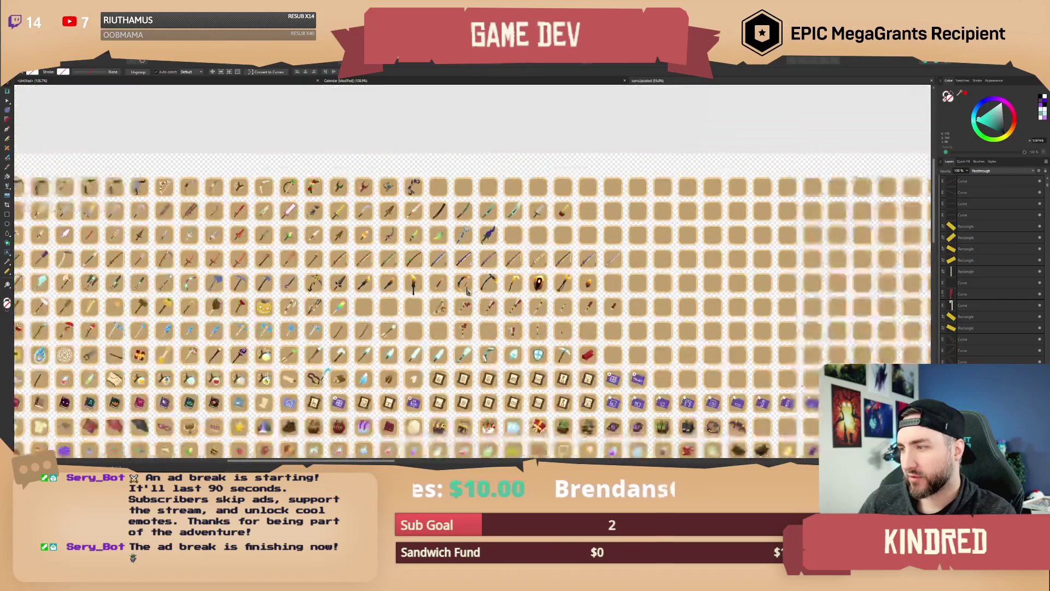
{"action": "scroll", "coordinate": [595, 269], "scroll_direction": "up", "scroll_amount": 4}
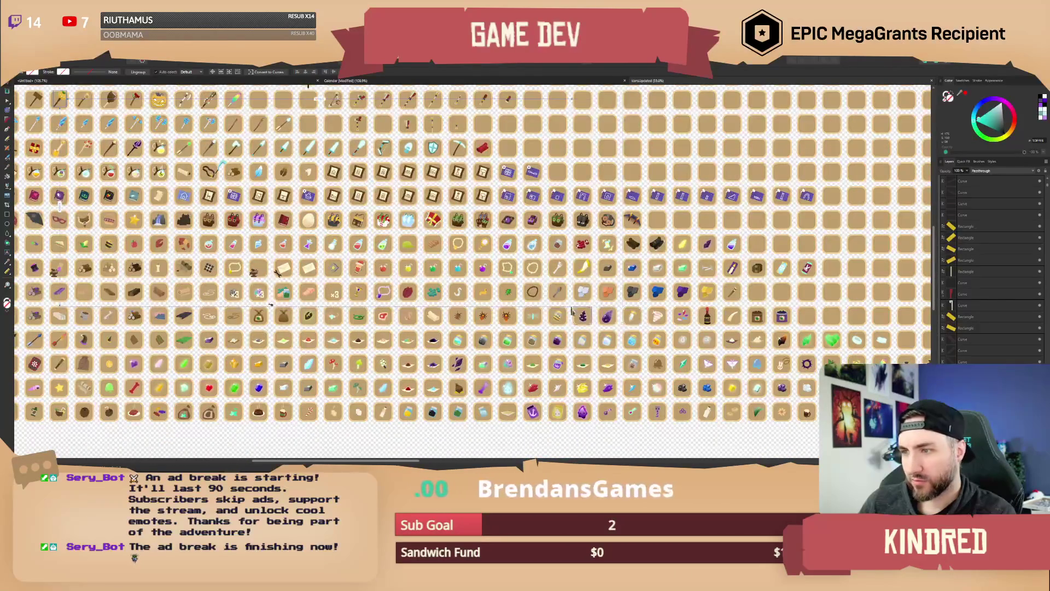
{"action": "mouse_move", "coordinate": [344, 278]}
{"action": "left_mouse_down"}
{"action": "mouse_move", "coordinate": [454, 277]}
{"action": "mouse_move", "coordinate": [362, 269]}
{"action": "mouse_move", "coordinate": [420, 282]}
{"action": "left_mouse_up"}
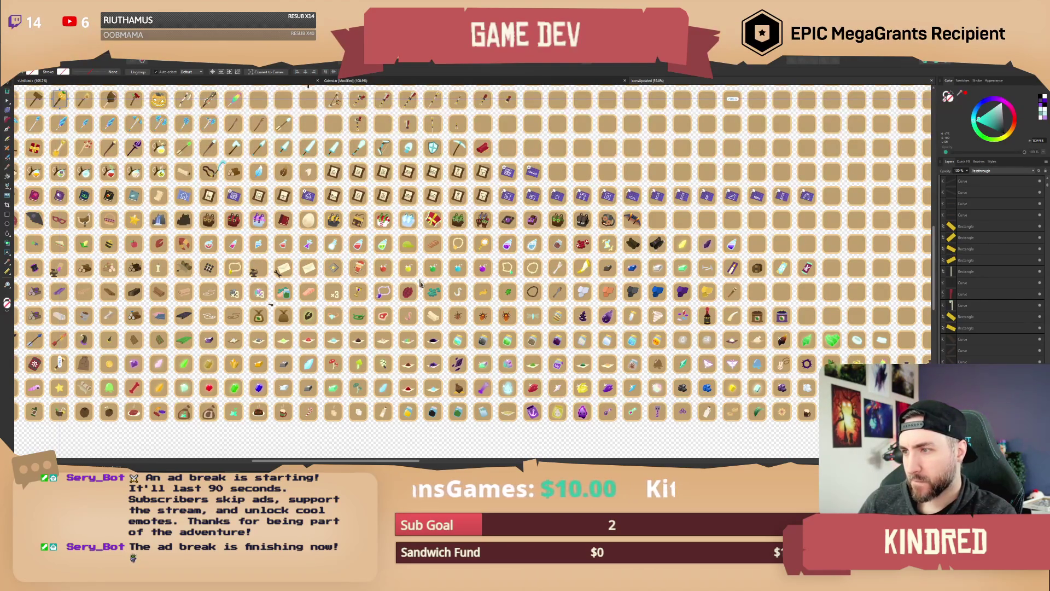
{"action": "scroll", "coordinate": [572, 284], "scroll_direction": "left", "scroll_amount": 5}
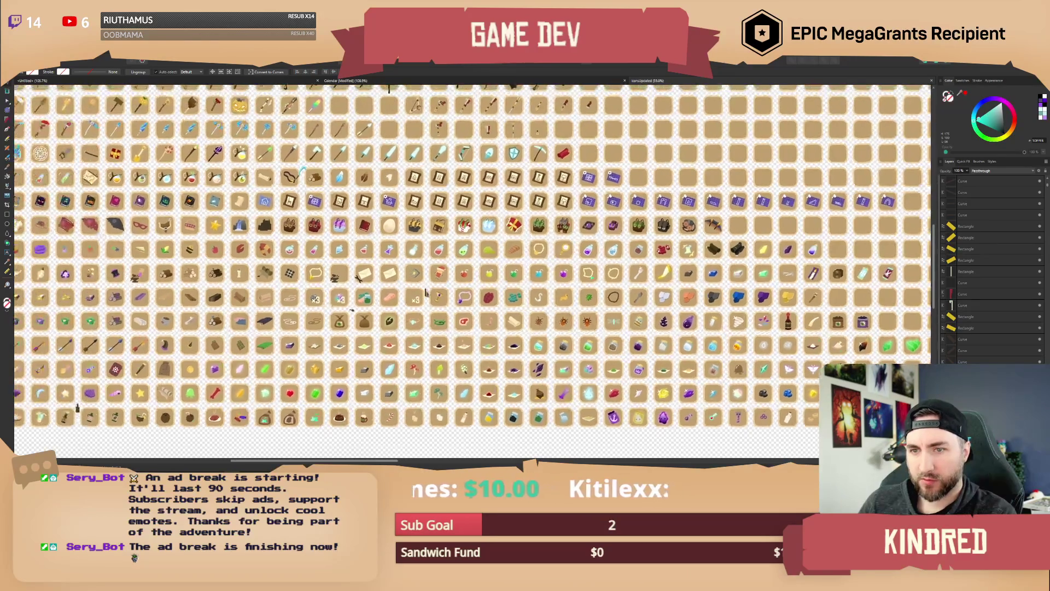
{"action": "scroll", "coordinate": [572, 285], "scroll_direction": "left", "scroll_amount": 3}
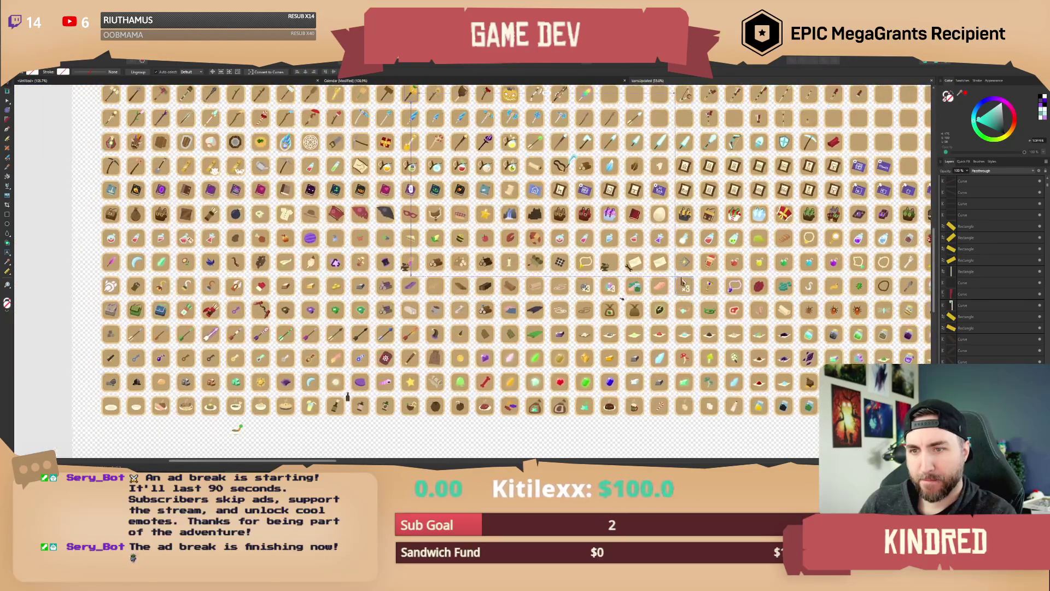
Step: Reposition an icon within the grid and bring the top icon rows into view
{"action": "mouse_move", "coordinate": [683, 281]}
{"action": "left_mouse_down"}
{"action": "mouse_move", "coordinate": [375, 310]}
{"action": "mouse_move", "coordinate": [294, 310]}
{"action": "mouse_move", "coordinate": [251, 285]}
{"action": "left_mouse_up"}
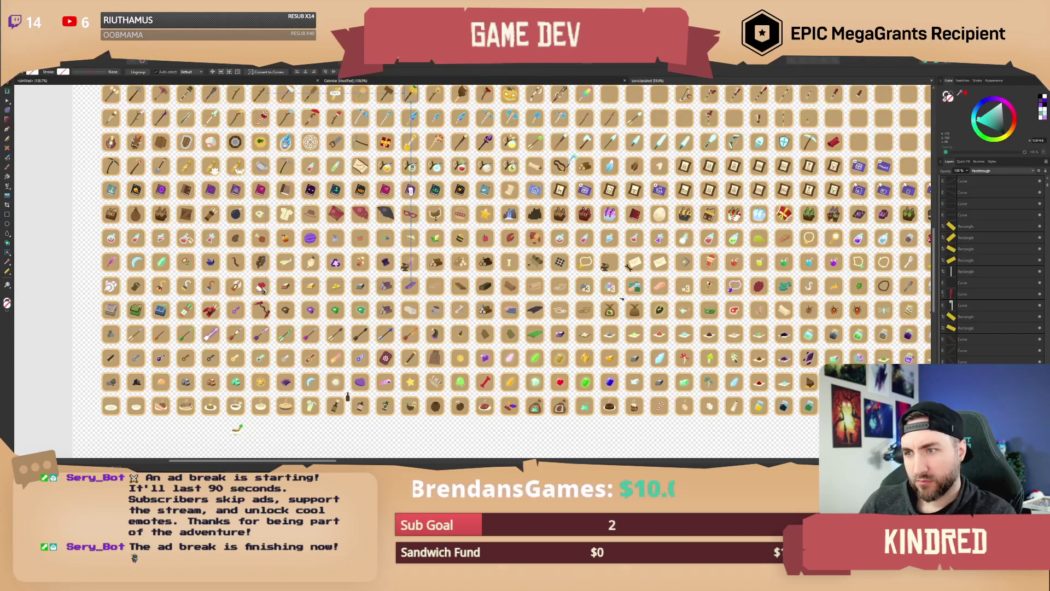
{"action": "mouse_move", "coordinate": [263, 289]}
{"action": "left_mouse_down"}
{"action": "mouse_move", "coordinate": [289, 282]}
{"action": "mouse_move", "coordinate": [318, 240]}
{"action": "left_mouse_up"}
{"action": "scroll", "coordinate": [318, 241], "scroll_direction": "up", "scroll_amount": 2}
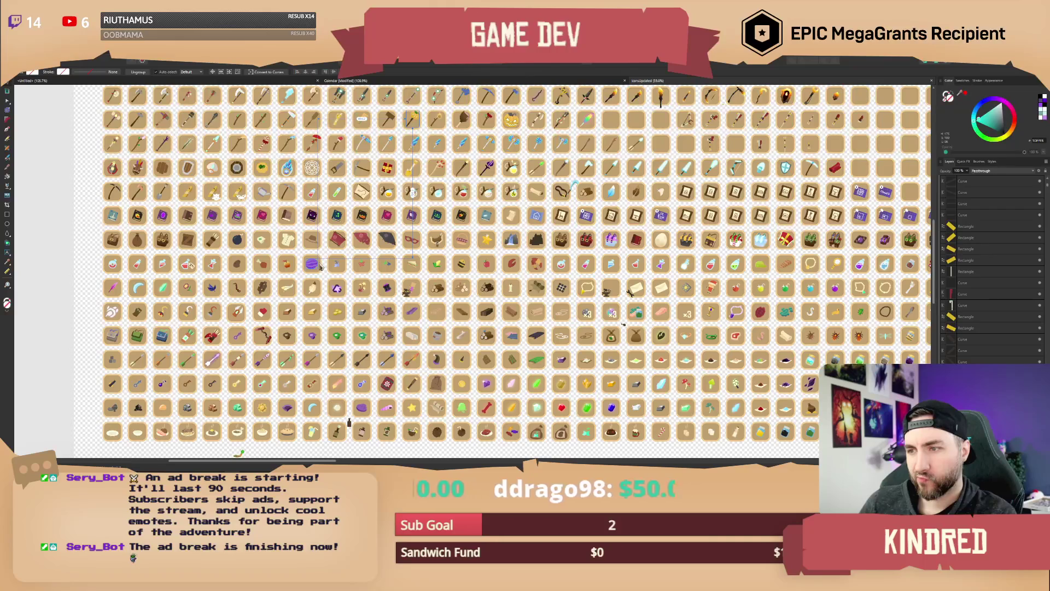
{"action": "scroll", "coordinate": [321, 266], "scroll_direction": "up", "scroll_amount": 2}
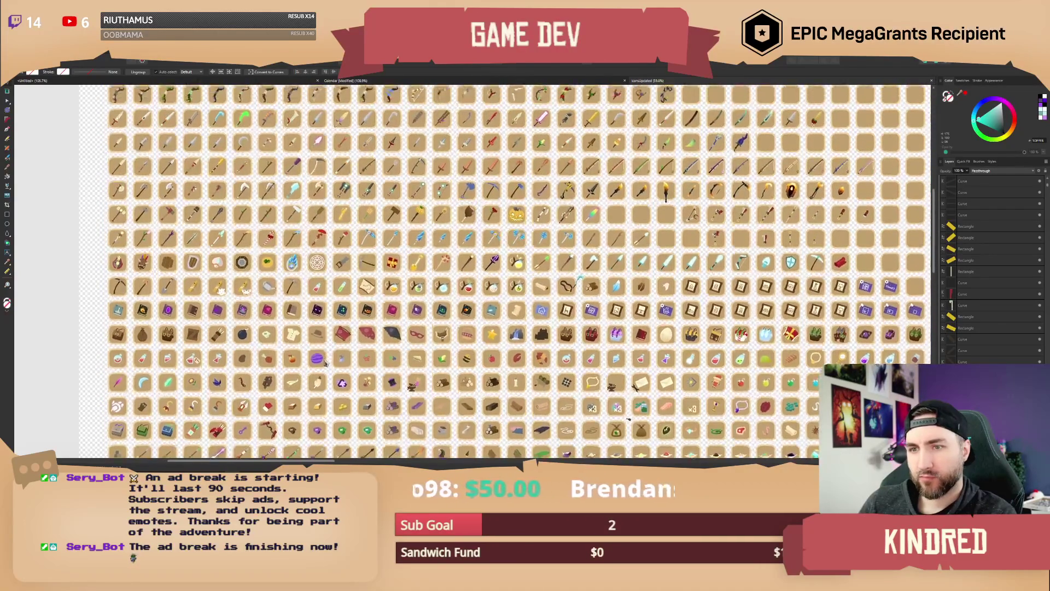
{"action": "mouse_move", "coordinate": [325, 304]}
{"action": "left_mouse_down"}
{"action": "mouse_move", "coordinate": [318, 383]}
{"action": "mouse_move", "coordinate": [303, 397]}
{"action": "left_mouse_up"}
Step: Select the whole red-and-green bow artwork and paste it into the Calendar document
{"action": "left_click", "coordinate": [395, 247]}
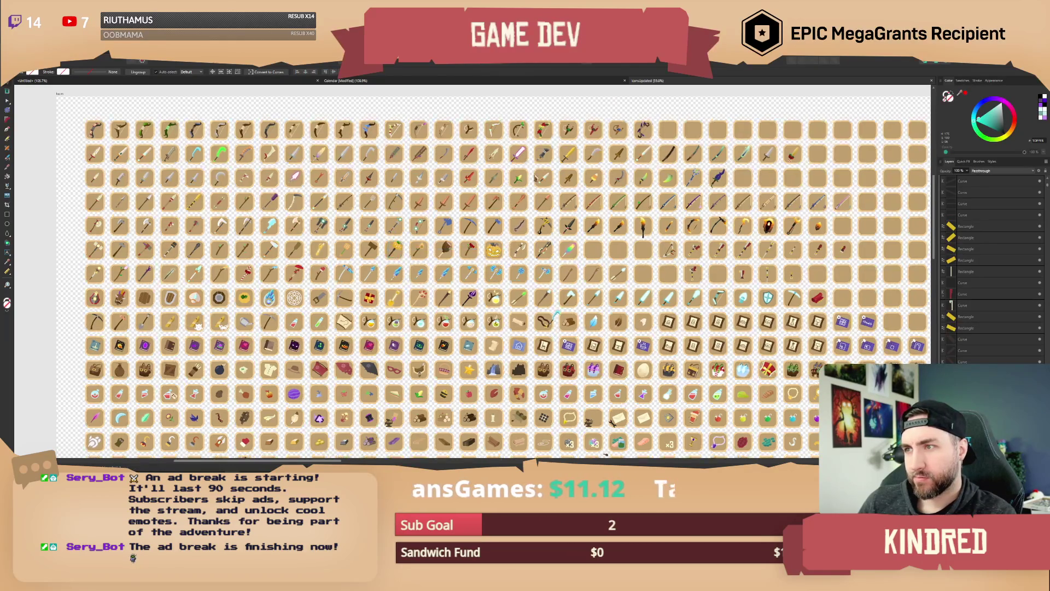
{"action": "scroll", "coordinate": [487, 249], "scroll_direction": "up", "scroll_amount": 5}
{"action": "mouse_move", "coordinate": [484, 216]}
{"action": "left_mouse_down"}
{"action": "mouse_move", "coordinate": [445, 238]}
{"action": "mouse_move", "coordinate": [388, 235]}
{"action": "left_mouse_up"}
{"action": "left_click", "coordinate": [388, 235]}
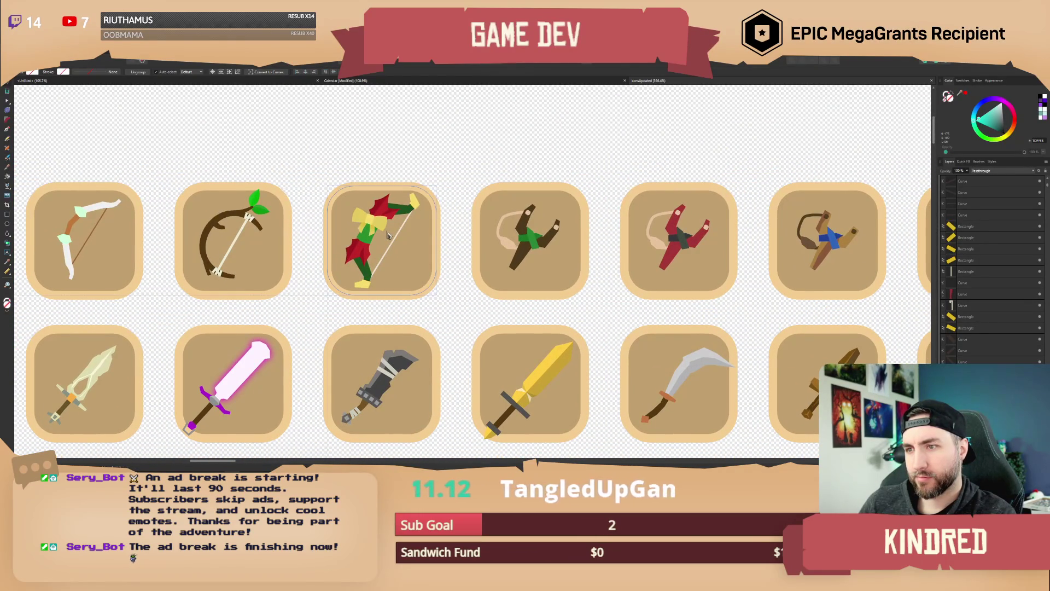
{"action": "scroll", "coordinate": [387, 234], "scroll_direction": "down", "scroll_amount": 2}
{"action": "double_click", "coordinate": [383, 230]}
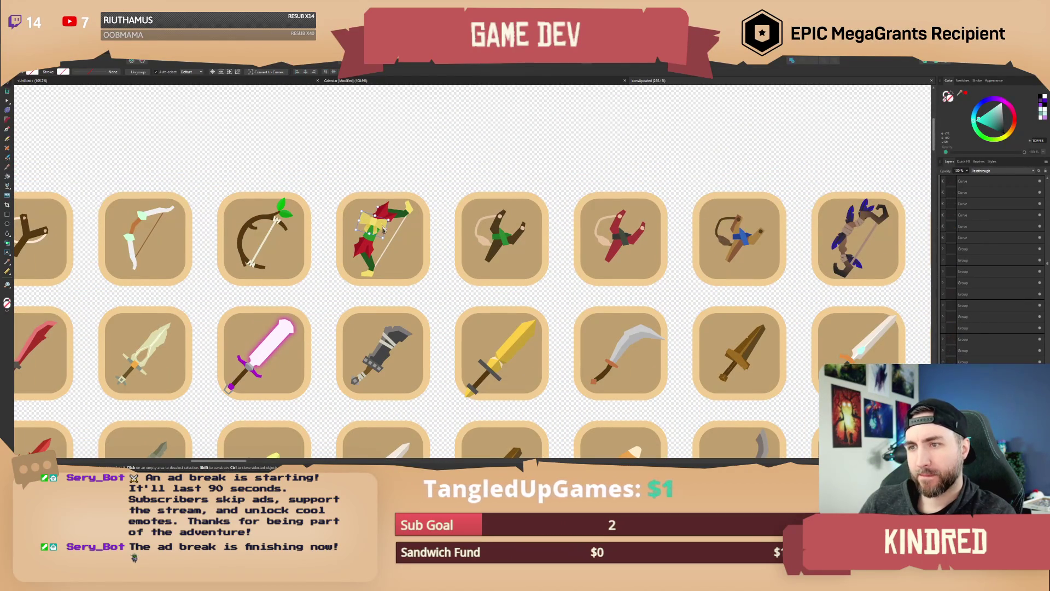
{"action": "left_click", "coordinate": [386, 216]}
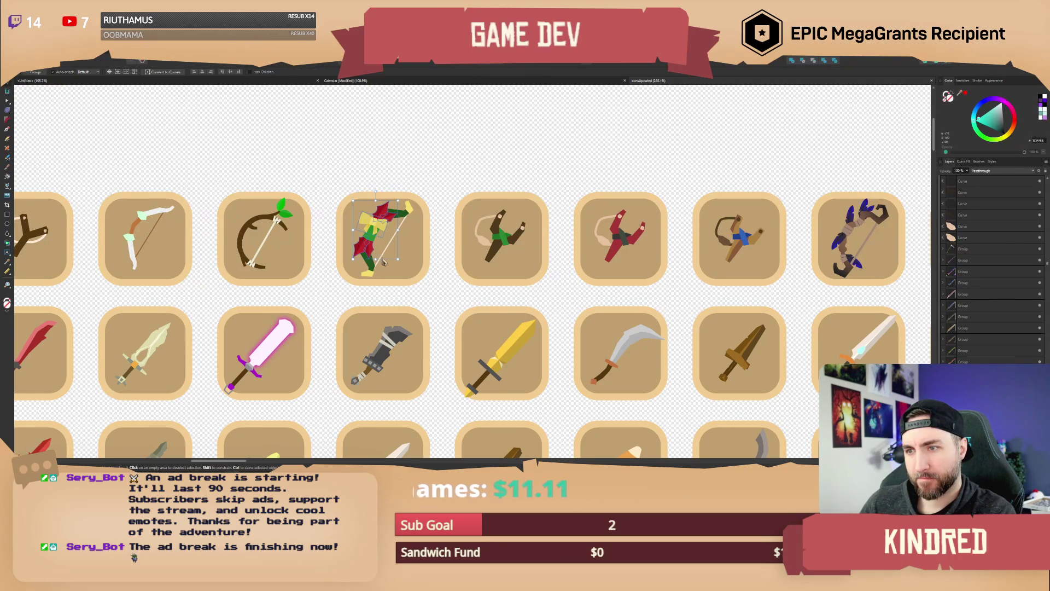
{"action": "scroll", "coordinate": [385, 262], "scroll_direction": "down", "scroll_amount": 2}
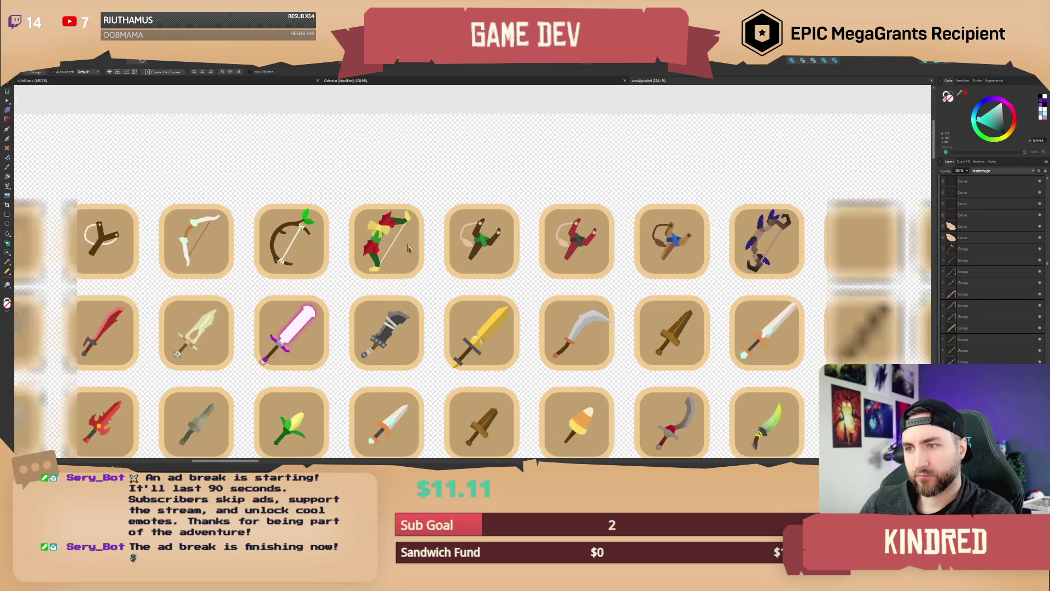
{"action": "left_click", "coordinate": [372, 82]}
{"action": "key", "text": "ctrl+v"}
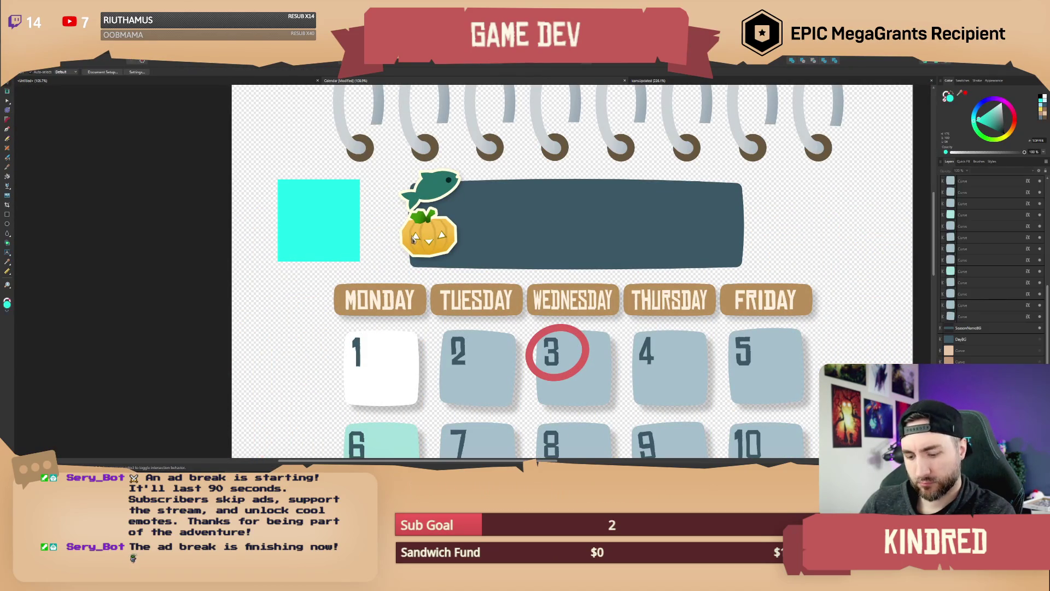
Step: Move the pasted bow into the cyan square, group it, and nudge the yellow piece down
{"action": "mouse_move", "coordinate": [576, 107]}
{"action": "left_mouse_down"}
{"action": "mouse_move", "coordinate": [474, 192]}
{"action": "mouse_move", "coordinate": [323, 235]}
{"action": "left_mouse_up"}
{"action": "scroll", "coordinate": [360, 237], "scroll_direction": "up", "scroll_amount": 2}
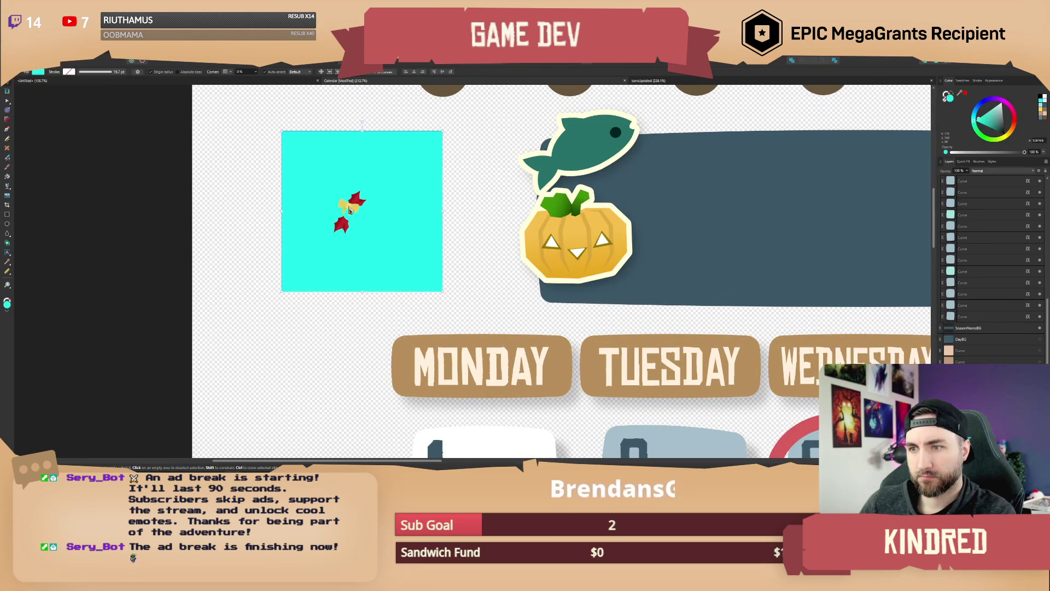
{"action": "key", "text": "ctrl+g"}
{"action": "left_click_drag", "start_coordinate": [364, 234], "coordinate": [365, 243]}
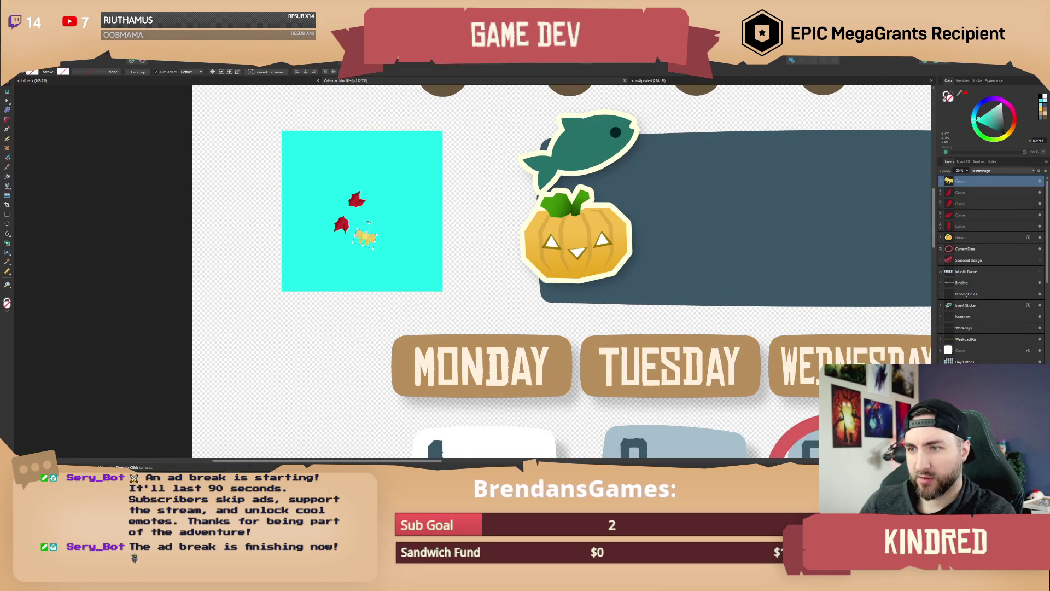
Step: Group each pair of red leaf pieces and move both groups onto the bow
{"action": "left_click", "coordinate": [358, 203]}
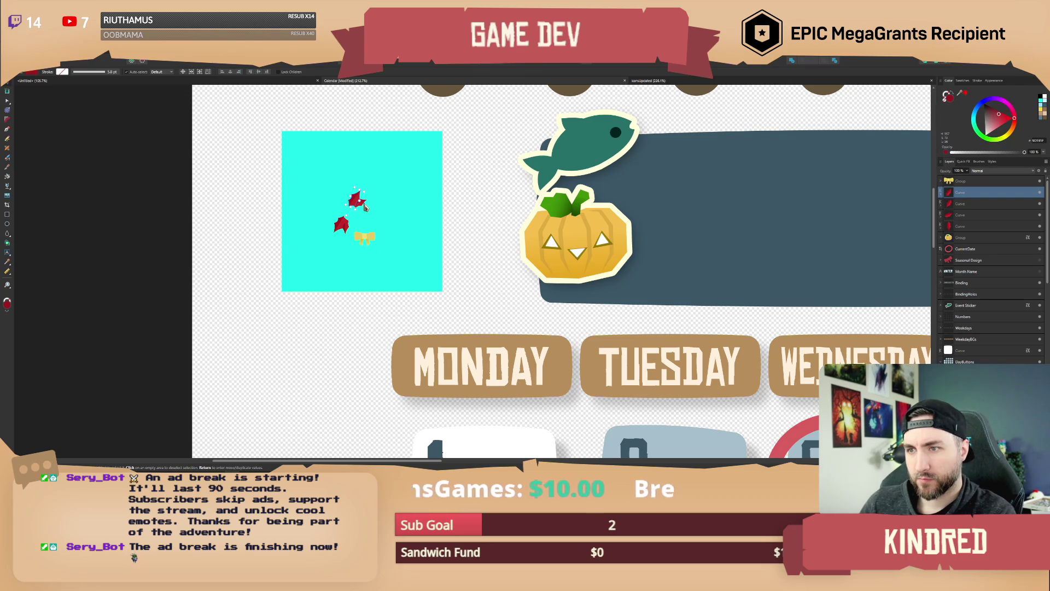
{"action": "left_click", "coordinate": [365, 206], "text": "shift"}
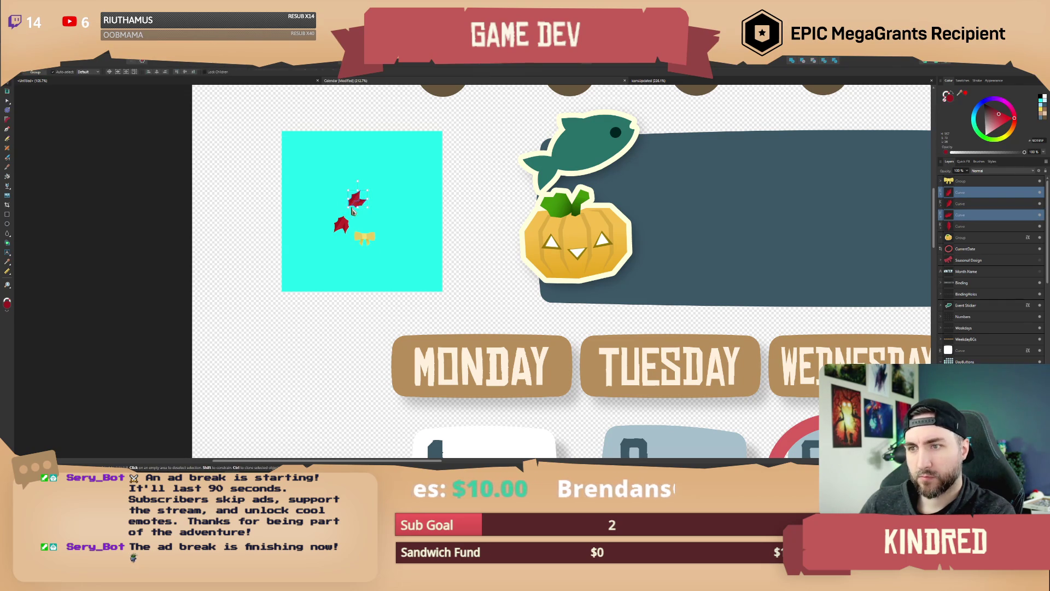
{"action": "key", "text": "ctrl+g"}
{"action": "left_click_drag", "start_coordinate": [356, 202], "coordinate": [375, 245]}
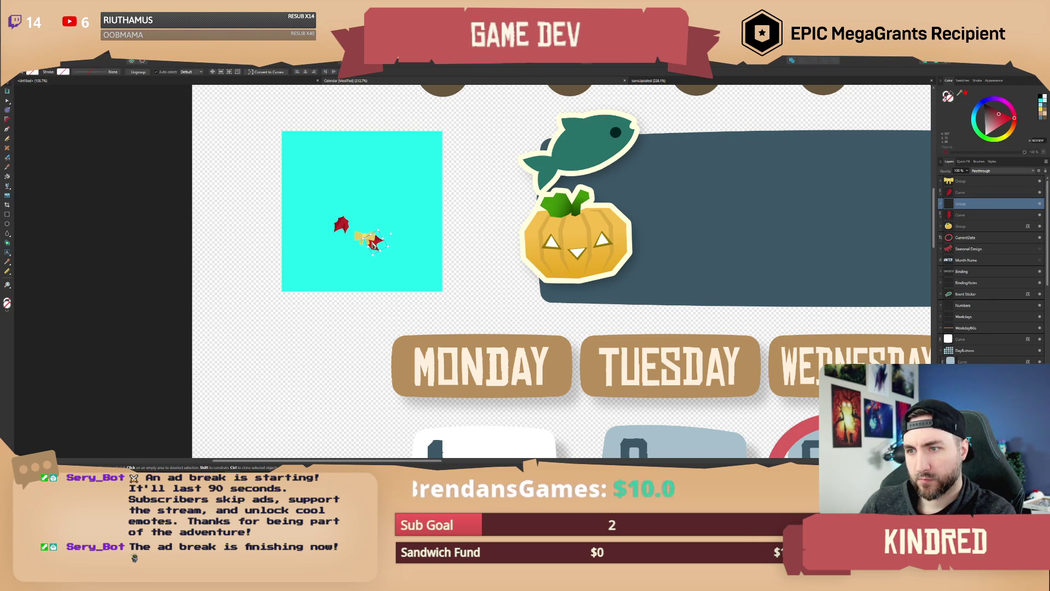
{"action": "left_click", "coordinate": [341, 225]}
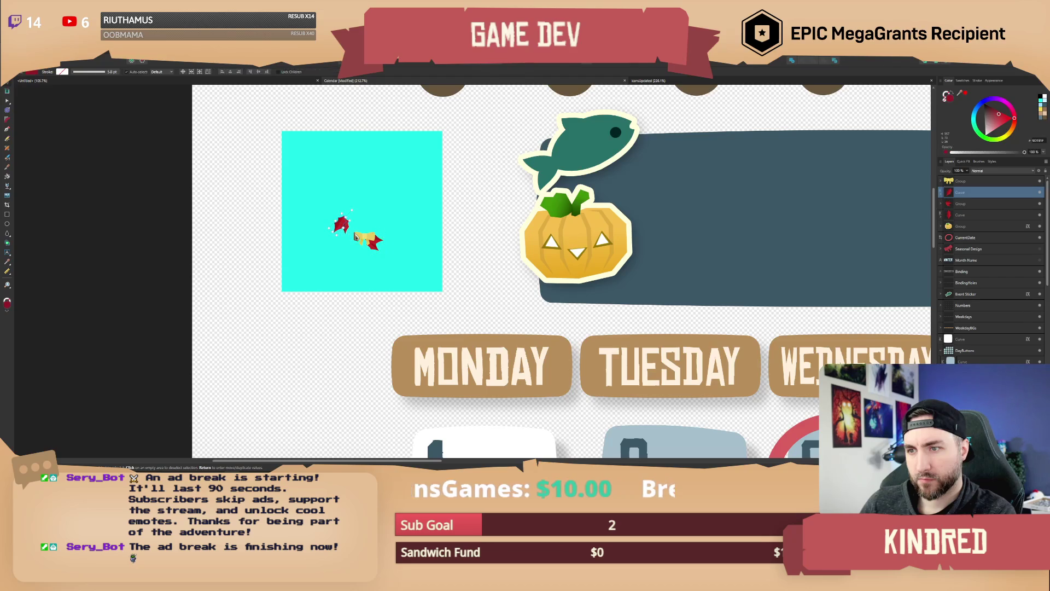
{"action": "left_click", "coordinate": [341, 224], "text": "shift"}
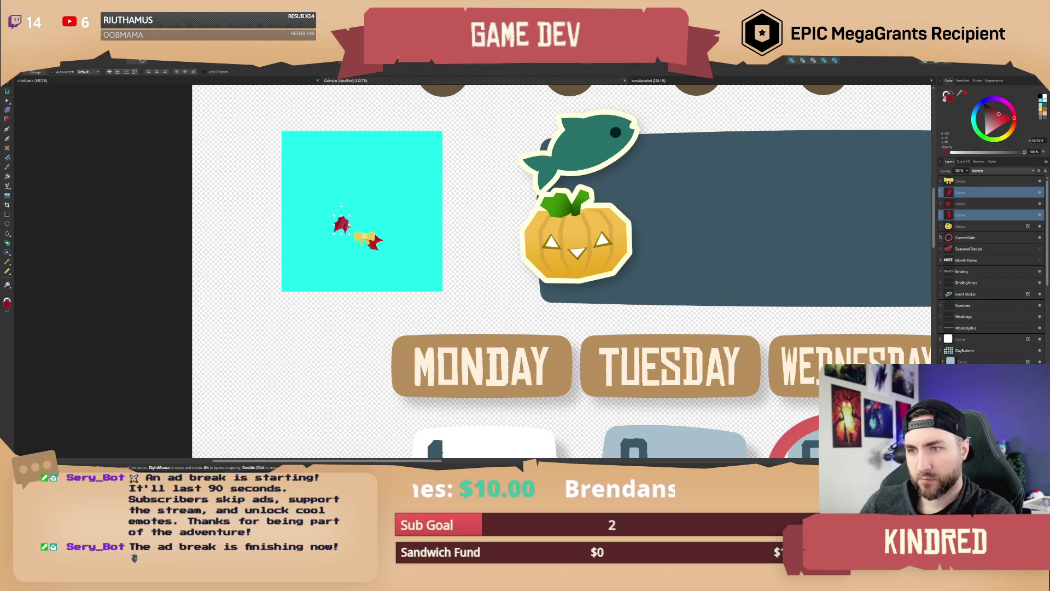
{"action": "key", "text": "ctrl+g"}
{"action": "mouse_move", "coordinate": [341, 224]}
{"action": "left_mouse_down"}
{"action": "mouse_move", "coordinate": [363, 206]}
{"action": "mouse_move", "coordinate": [345, 232]}
{"action": "mouse_move", "coordinate": [361, 241]}
{"action": "mouse_move", "coordinate": [353, 247]}
{"action": "left_mouse_up"}
Step: Rotate and nudge the left red leaf, shift the right leaf, then deselect
{"action": "scroll", "coordinate": [354, 244], "scroll_direction": "up", "scroll_amount": 5}
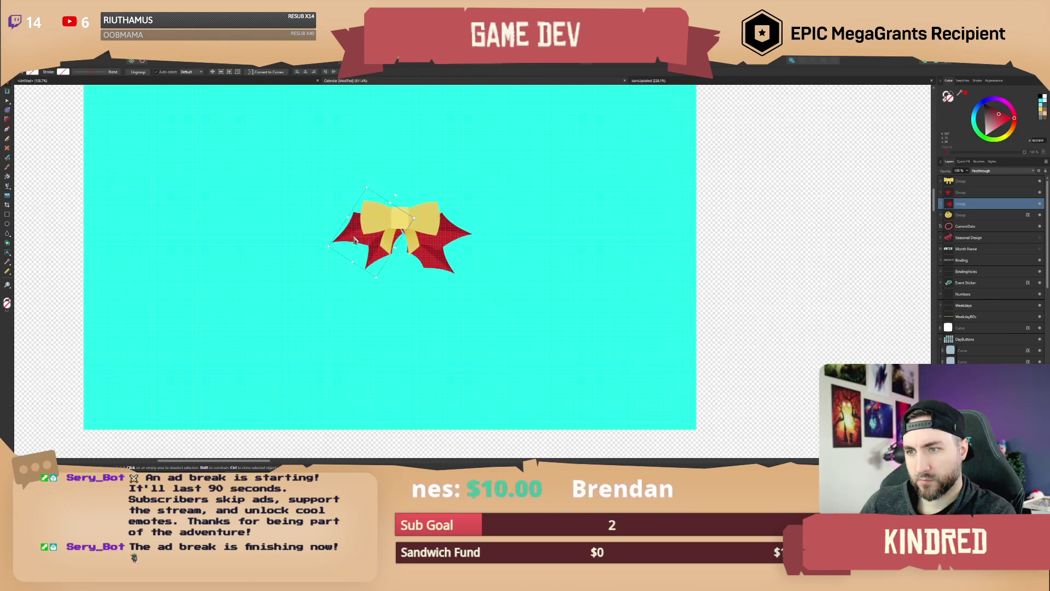
{"action": "mouse_move", "coordinate": [350, 243]}
{"action": "left_mouse_down"}
{"action": "mouse_move", "coordinate": [355, 258]}
{"action": "mouse_move", "coordinate": [359, 246]}
{"action": "left_mouse_up"}
{"action": "left_click_drag", "start_coordinate": [395, 210], "coordinate": [399, 213]}
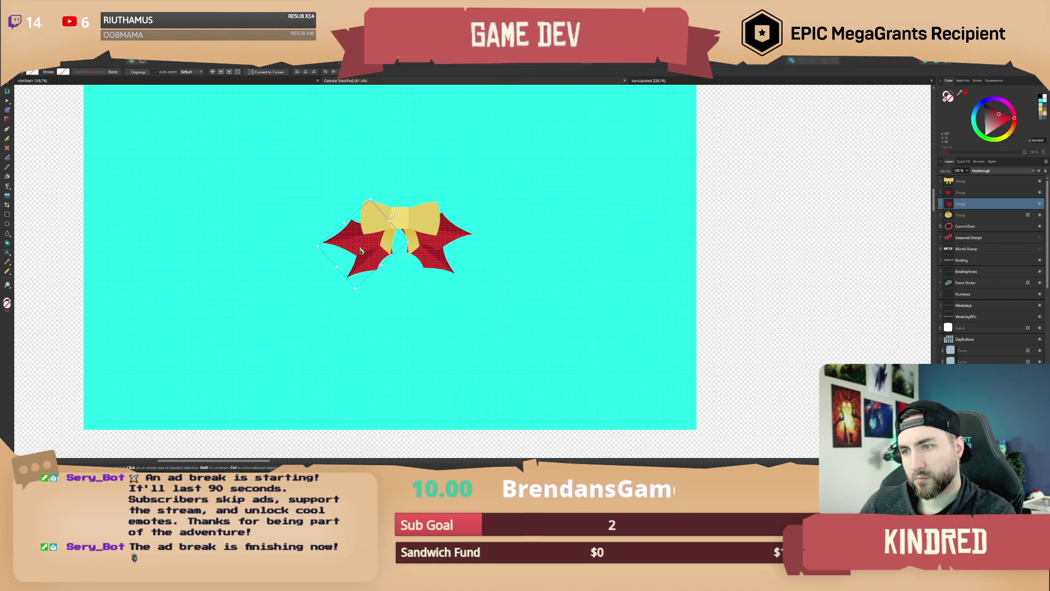
{"action": "left_click_drag", "start_coordinate": [397, 219], "coordinate": [397, 213]}
{"action": "left_click_drag", "start_coordinate": [364, 252], "coordinate": [367, 252]}
{"action": "left_click_drag", "start_coordinate": [432, 249], "coordinate": [443, 250]}
{"action": "key", "text": "ctrl+d"}
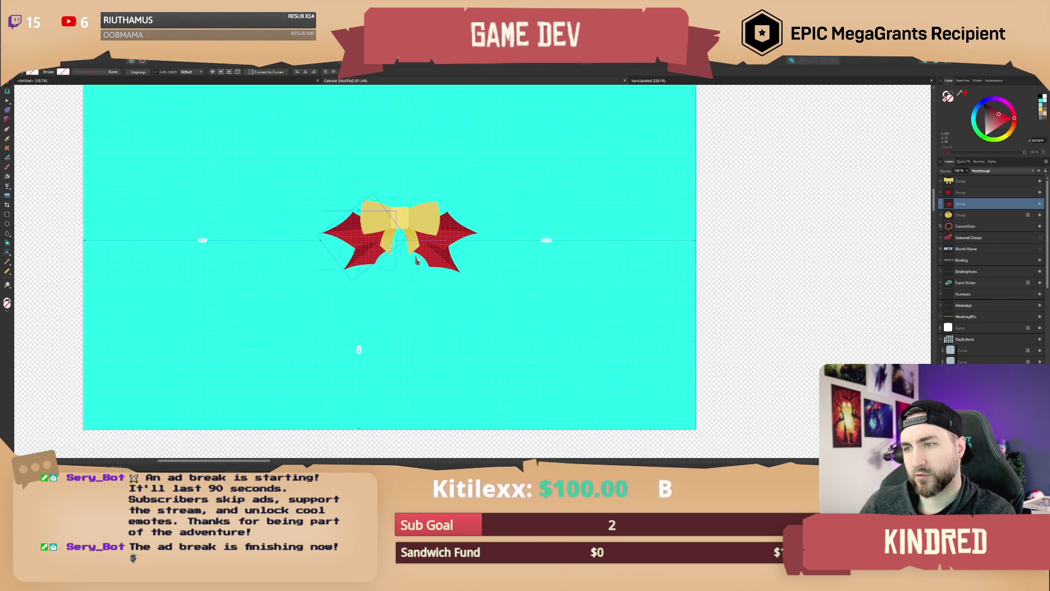
{"action": "scroll", "coordinate": [419, 256], "scroll_direction": "down", "scroll_amount": 5}
{"action": "scroll", "coordinate": [382, 273], "scroll_direction": "up", "scroll_amount": 2}
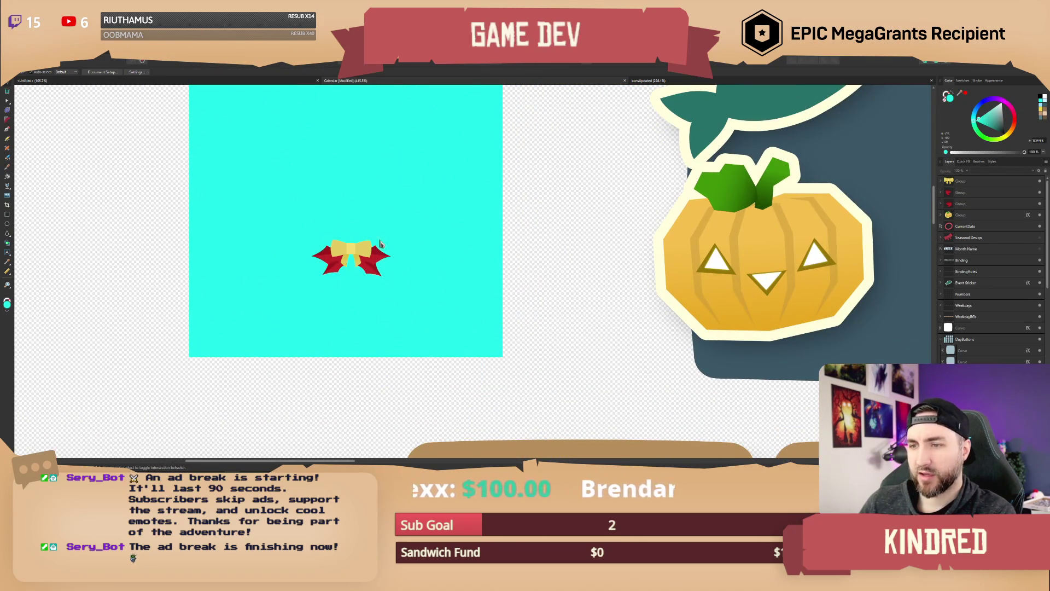
Step: Draw a circle over the bow with the Ellipse tool and colour it dark green
{"action": "scroll", "coordinate": [208, 213], "scroll_direction": "up", "scroll_amount": 2}
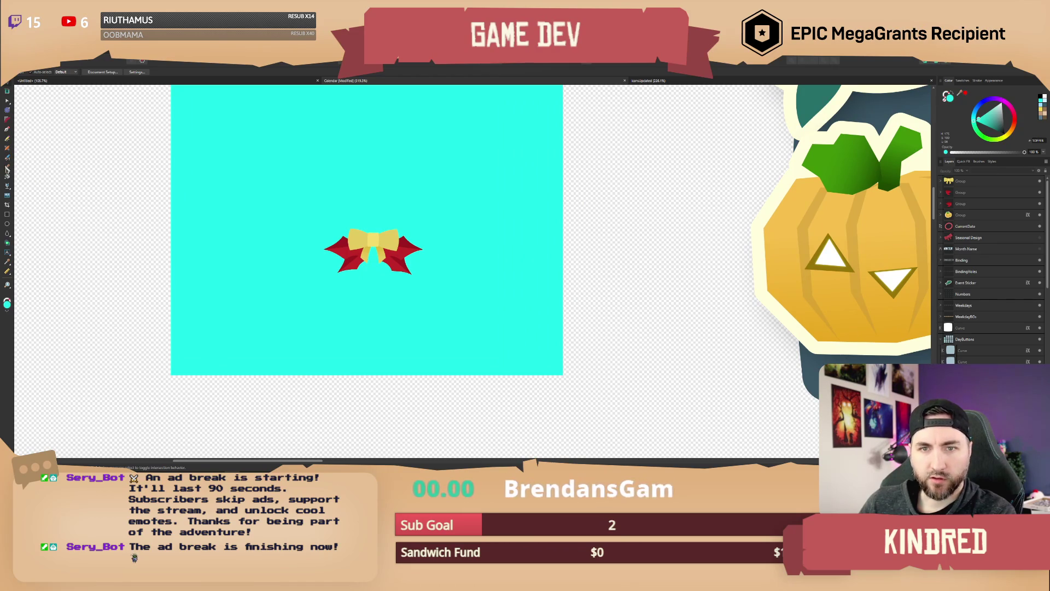
{"action": "left_click", "coordinate": [8, 224]}
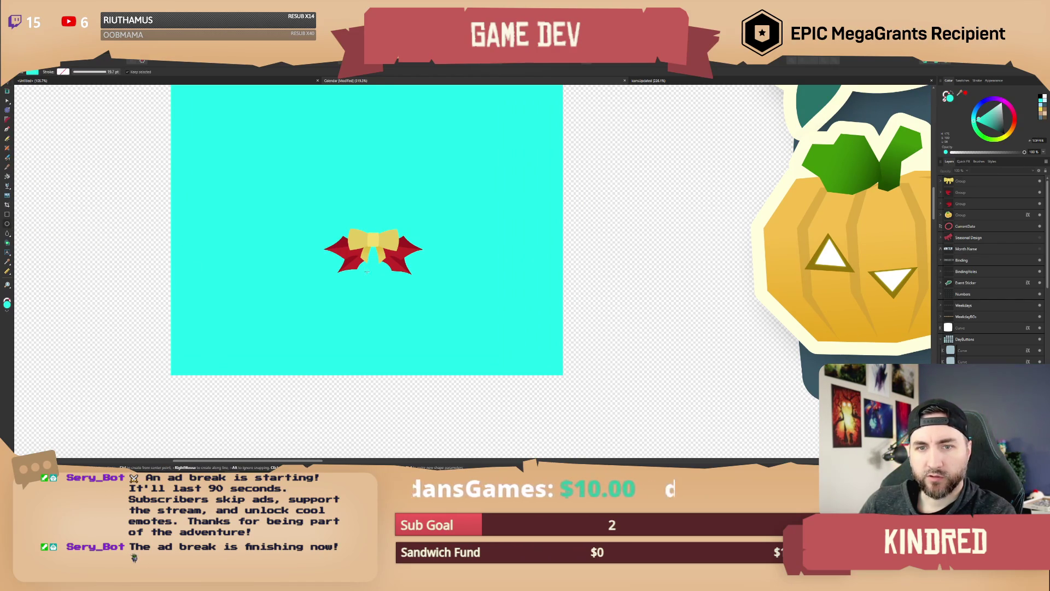
{"action": "mouse_move", "coordinate": [386, 285]}
{"action": "left_mouse_down"}
{"action": "mouse_move", "coordinate": [392, 294]}
{"action": "mouse_move", "coordinate": [374, 290]}
{"action": "left_mouse_up"}
{"action": "key", "text": "v"}
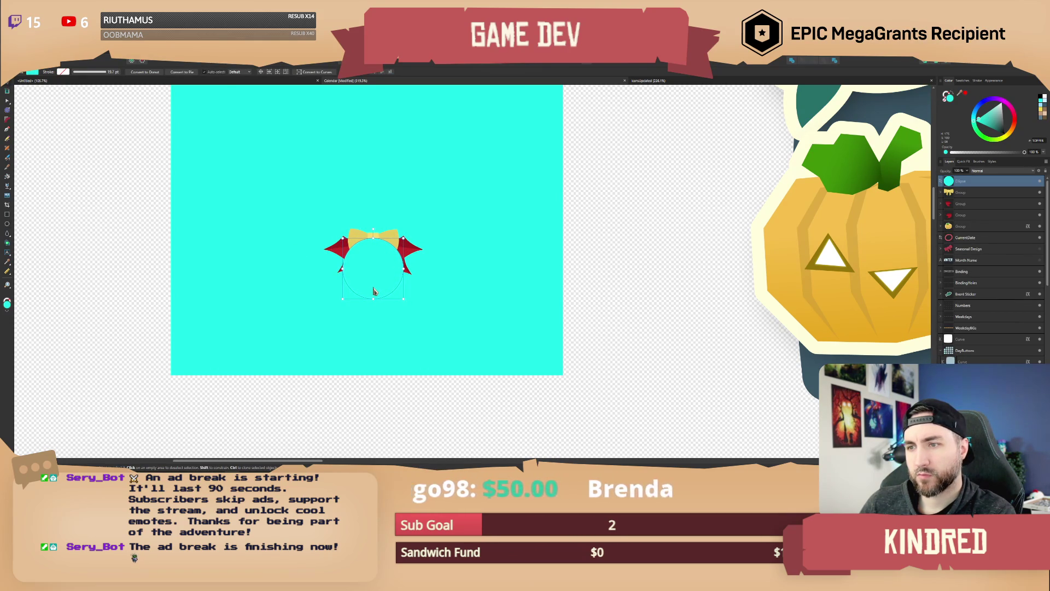
{"action": "mouse_move", "coordinate": [999, 134]}
{"action": "left_mouse_down"}
{"action": "mouse_move", "coordinate": [988, 140]}
{"action": "mouse_move", "coordinate": [1000, 127]}
{"action": "left_mouse_up"}
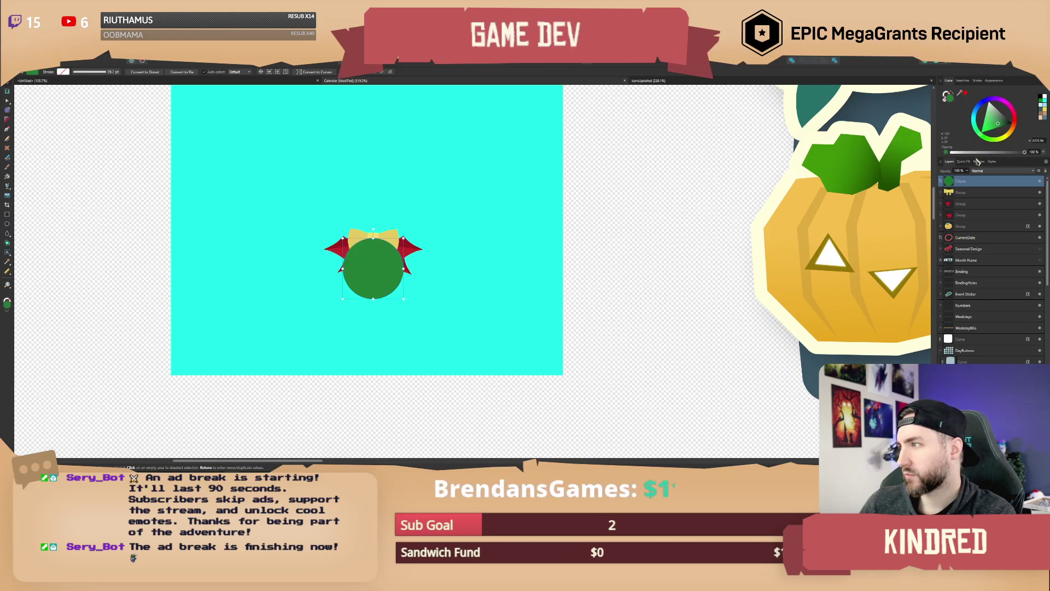
Step: Convert the green circle to a Donut and move its layer behind the bow and leaves
{"action": "left_click", "coordinate": [156, 71]}
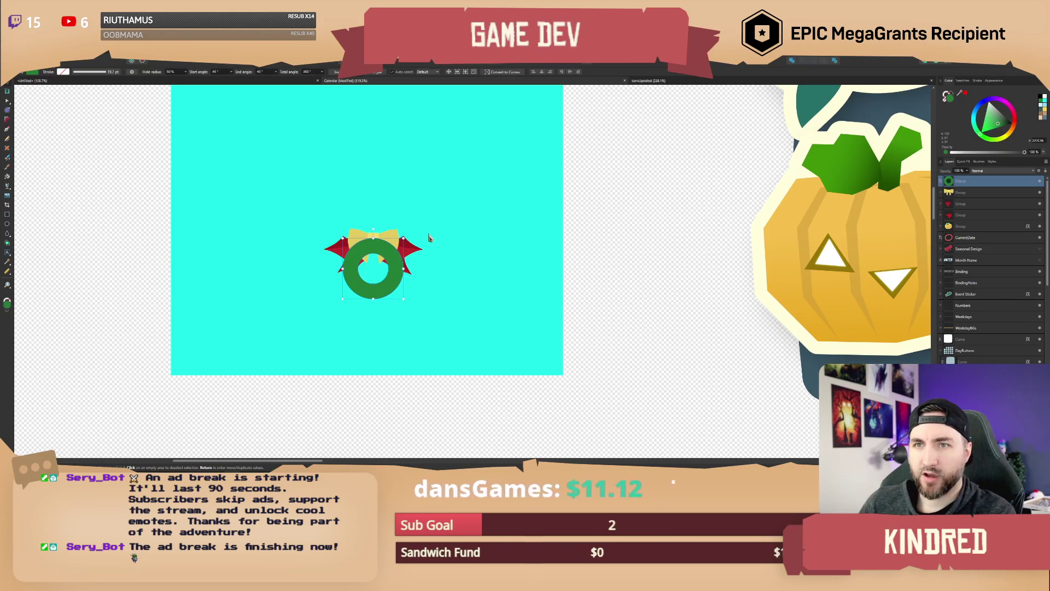
{"action": "scroll", "coordinate": [372, 307], "scroll_direction": "up", "scroll_amount": 1, "text": "ctrl"}
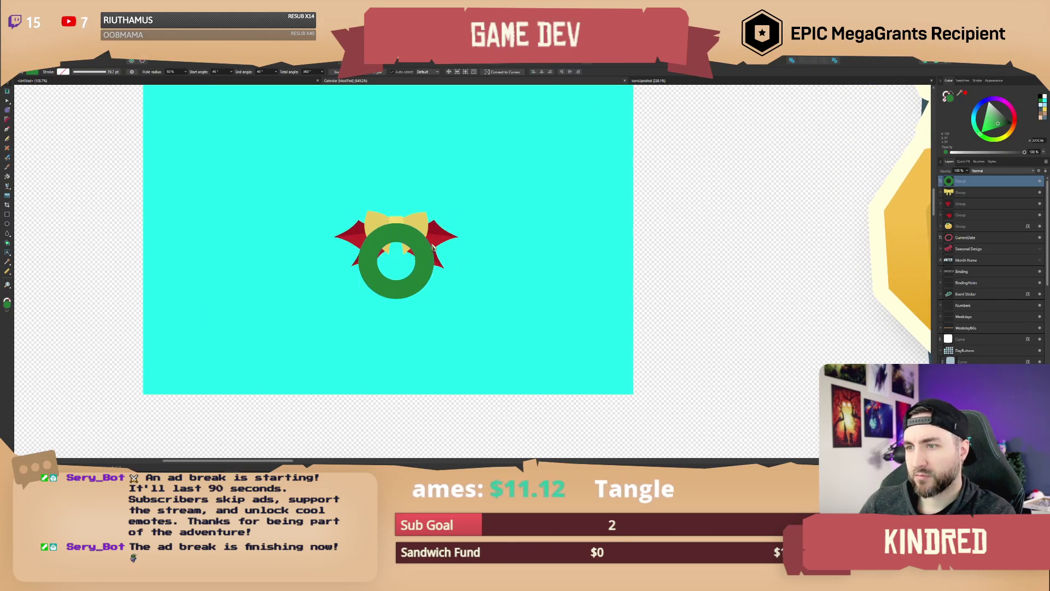
{"action": "left_click_drag", "start_coordinate": [989, 200], "coordinate": [987, 220]}
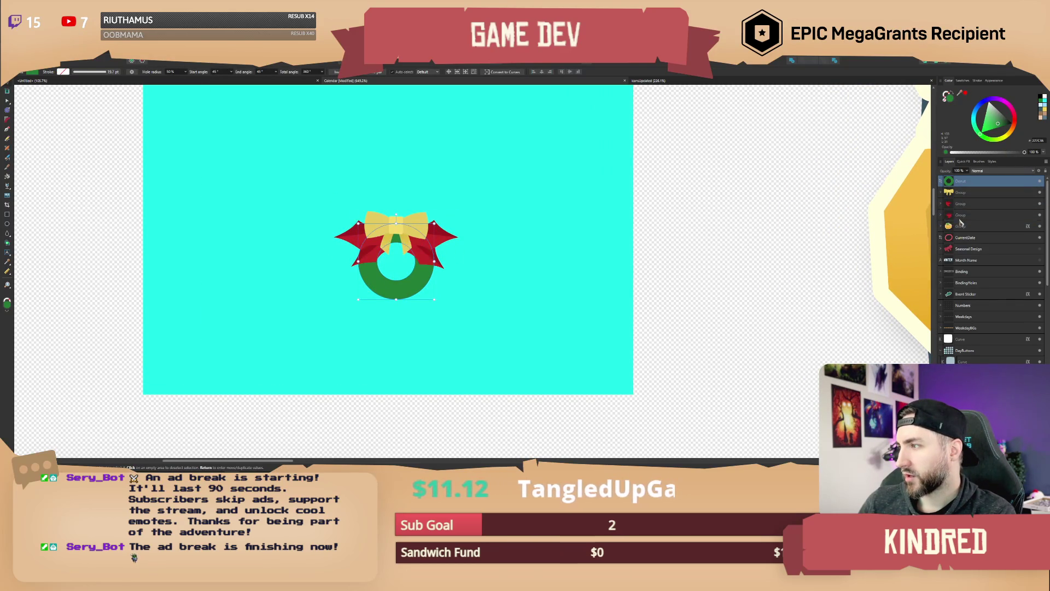
{"action": "scroll", "coordinate": [463, 272], "scroll_direction": "up", "scroll_amount": 1, "text": "ctrl"}
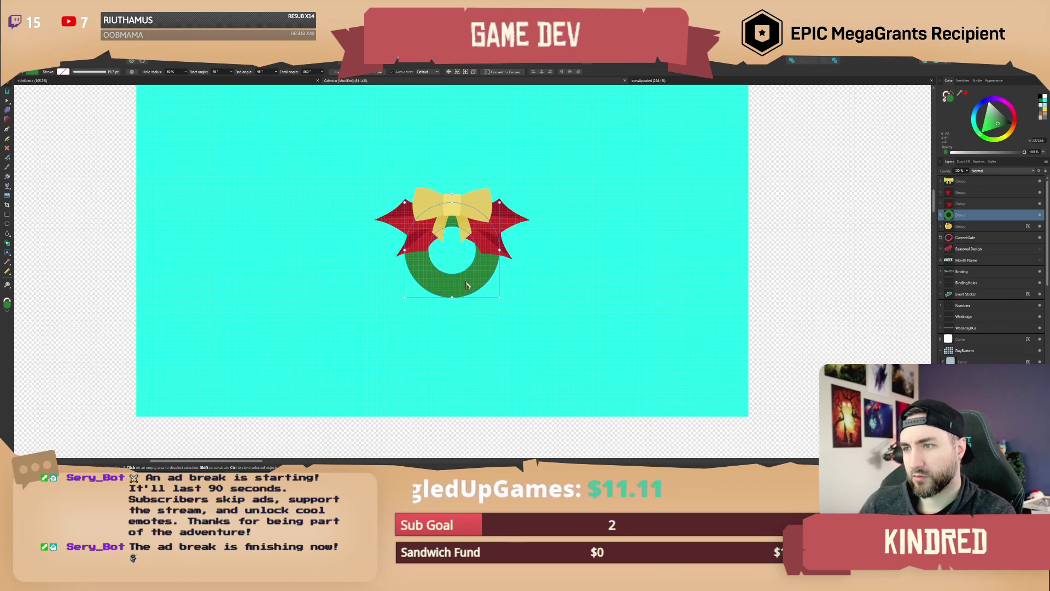
{"action": "scroll", "coordinate": [467, 285], "scroll_direction": "down", "scroll_amount": 2, "text": "ctrl"}
{"action": "scroll", "coordinate": [452, 253], "scroll_direction": "up", "scroll_amount": 1, "text": "ctrl"}
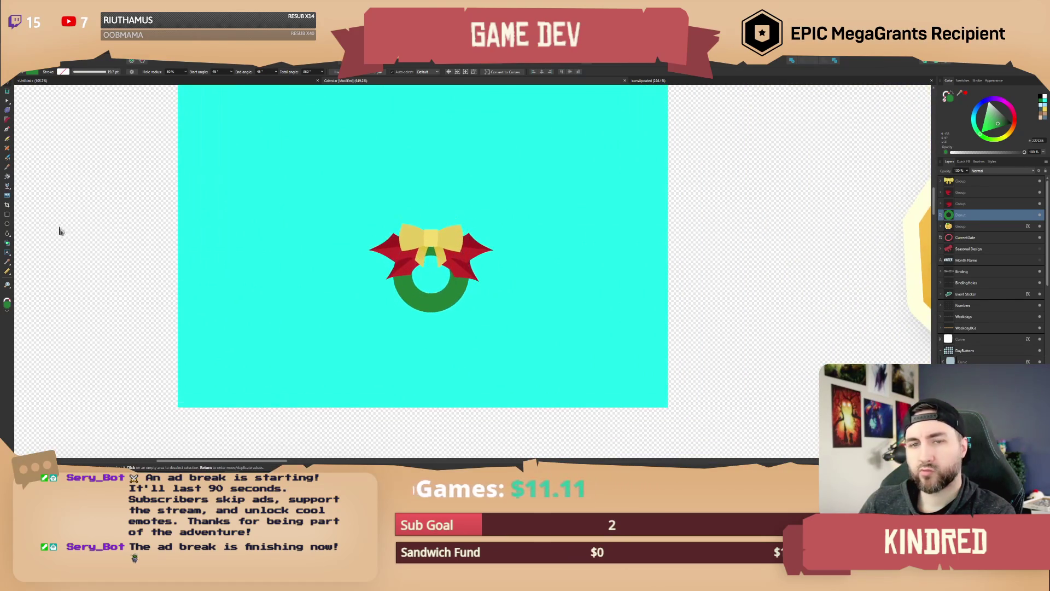
{"action": "scroll", "coordinate": [396, 303], "scroll_direction": "up", "scroll_amount": 3, "text": "ctrl"}
Step: Draw a four-point leaf shape with the Pen tool on the wreath's left and remove its outline
{"action": "key", "text": "p"}
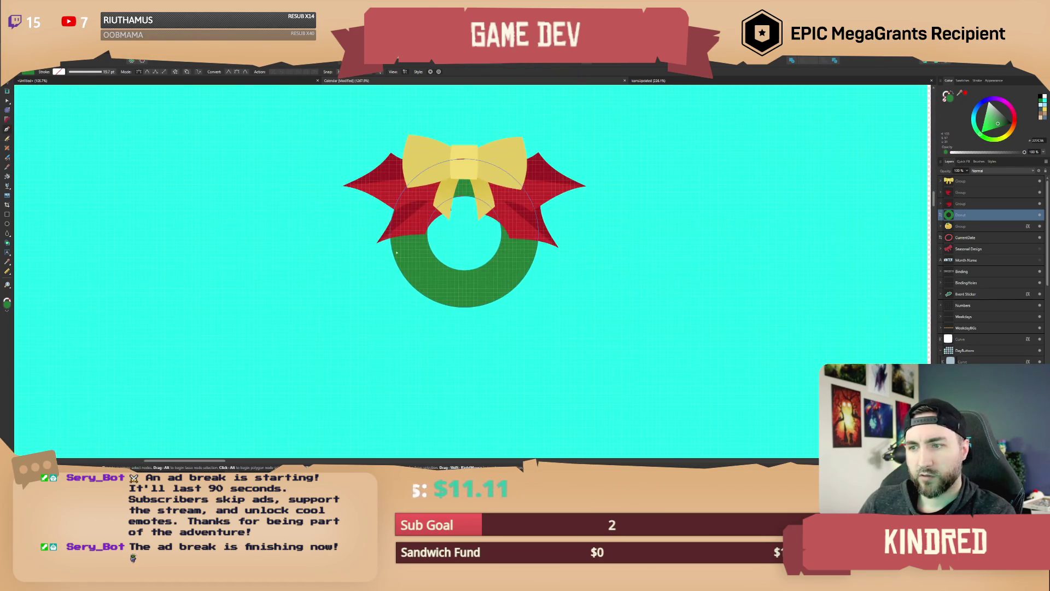
{"action": "left_click", "coordinate": [397, 248]}
{"action": "left_click", "coordinate": [392, 277]}
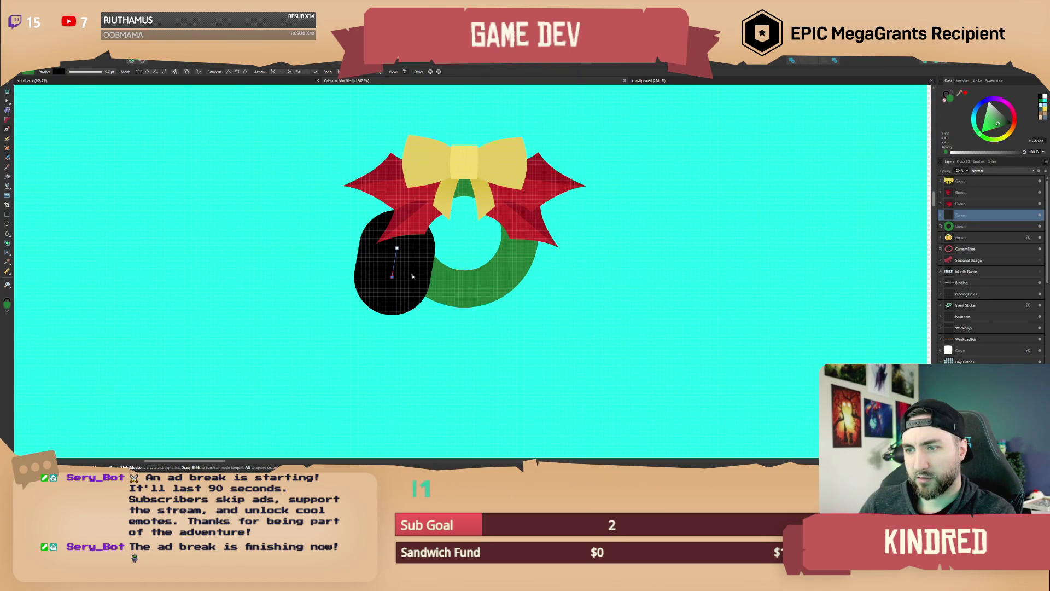
{"action": "left_click", "coordinate": [413, 274]}
{"action": "left_click", "coordinate": [411, 247]}
{"action": "left_click", "coordinate": [397, 247]}
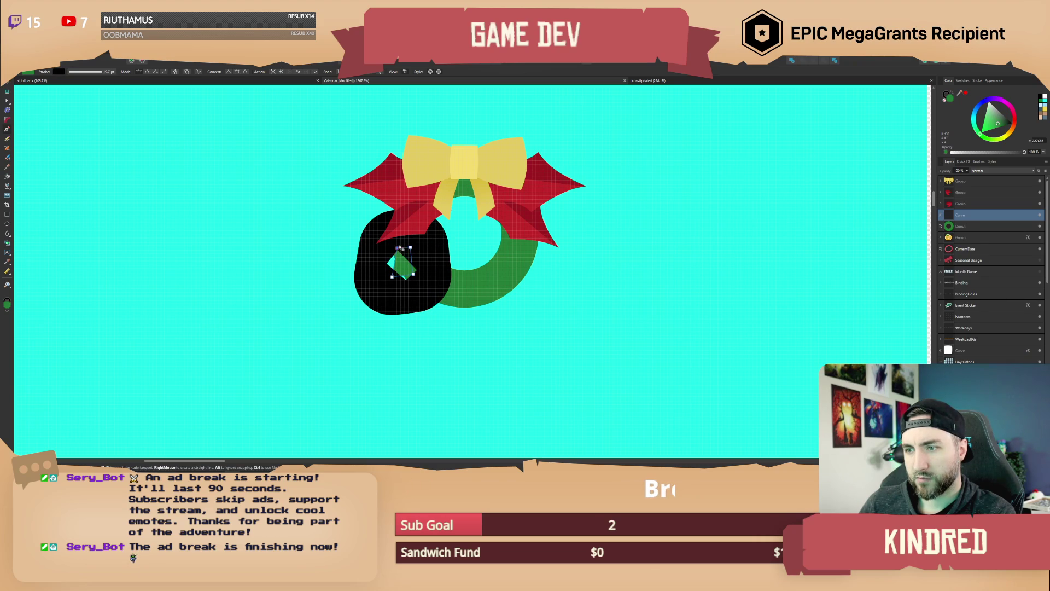
{"action": "left_click", "coordinate": [949, 99]}
{"action": "left_click", "coordinate": [944, 104]}
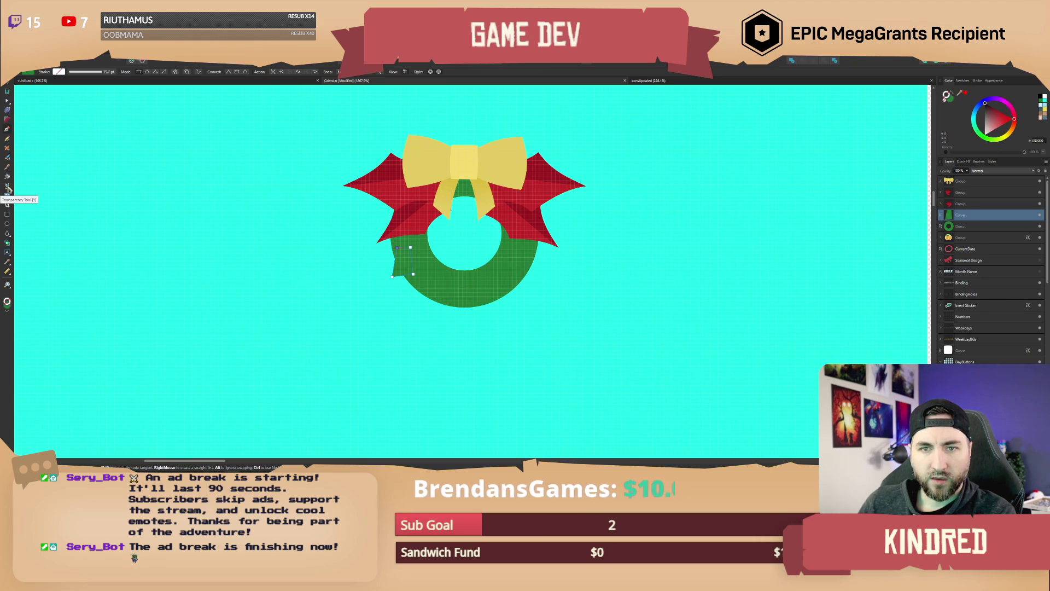
Step: Fill the leaf with a linear gradient with a lighter green end
{"action": "left_click", "coordinate": [7, 195]}
{"action": "left_click_drag", "start_coordinate": [404, 252], "coordinate": [402, 270]}
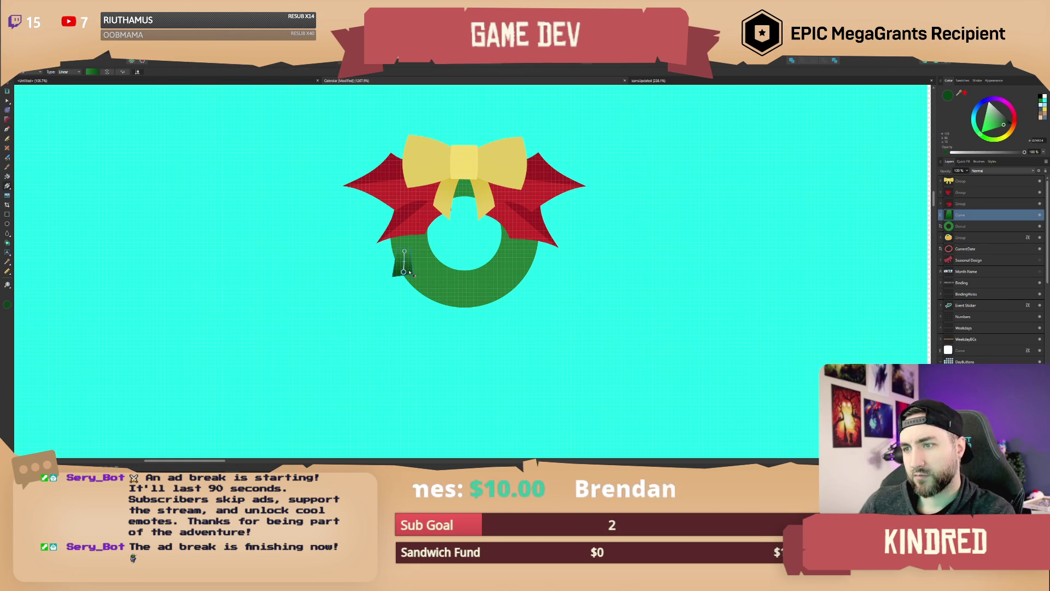
{"action": "left_click_drag", "start_coordinate": [1004, 126], "coordinate": [995, 124]}
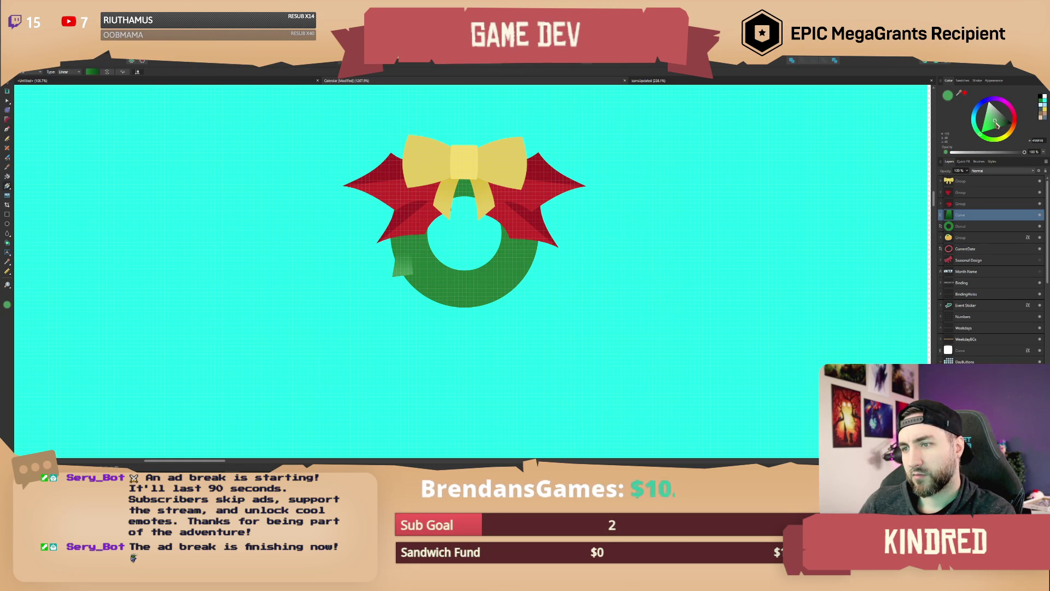
Step: Reshape the leaf's corner nodes and tilt it slightly clockwise
{"action": "left_click", "coordinate": [10, 102]}
{"action": "scroll", "coordinate": [427, 273], "scroll_direction": "up", "scroll_amount": 3}
{"action": "left_click_drag", "start_coordinate": [387, 265], "coordinate": [389, 275]}
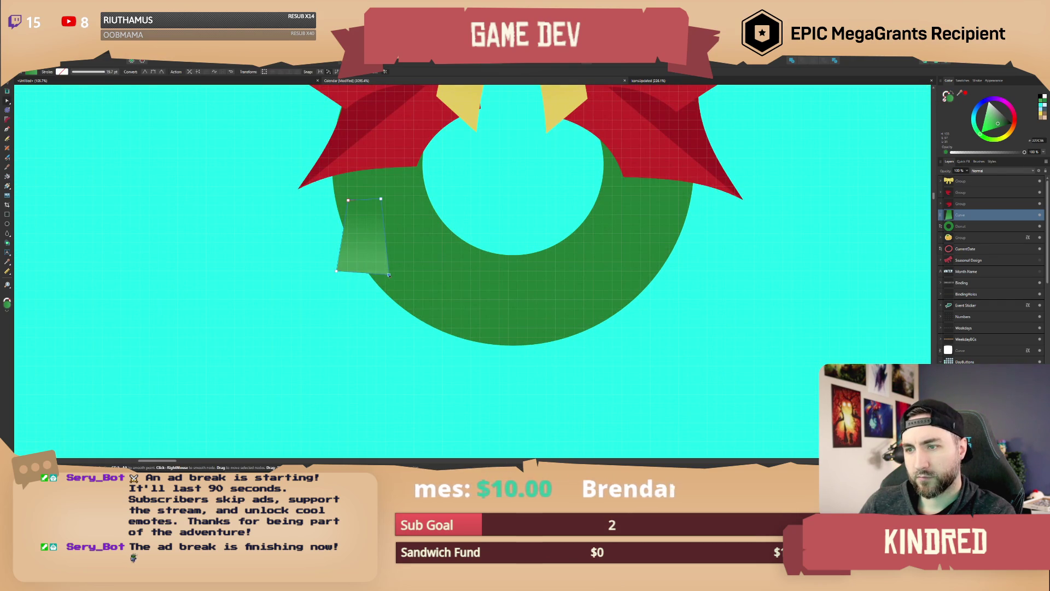
{"action": "mouse_move", "coordinate": [381, 200]}
{"action": "left_mouse_down"}
{"action": "mouse_move", "coordinate": [398, 203]}
{"action": "mouse_move", "coordinate": [346, 187]}
{"action": "left_mouse_up"}
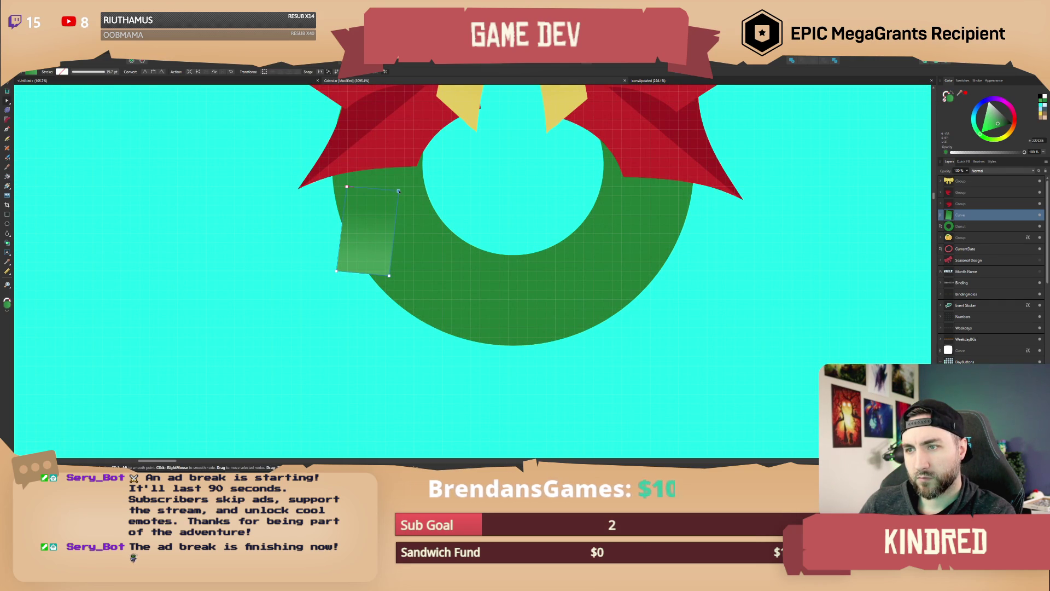
{"action": "key", "text": "v"}
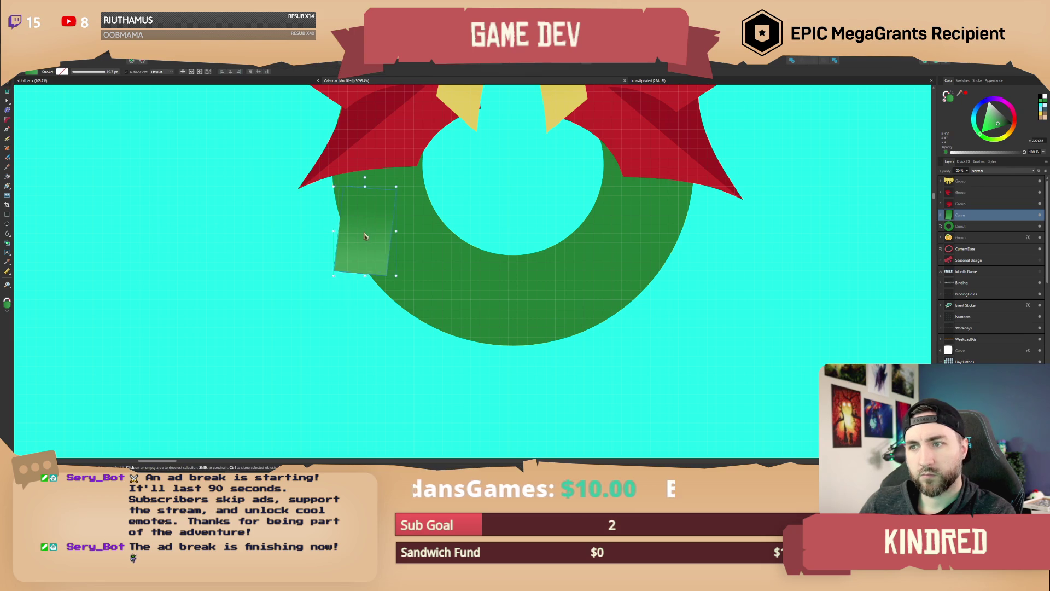
{"action": "left_click_drag", "start_coordinate": [359, 176], "coordinate": [363, 174]}
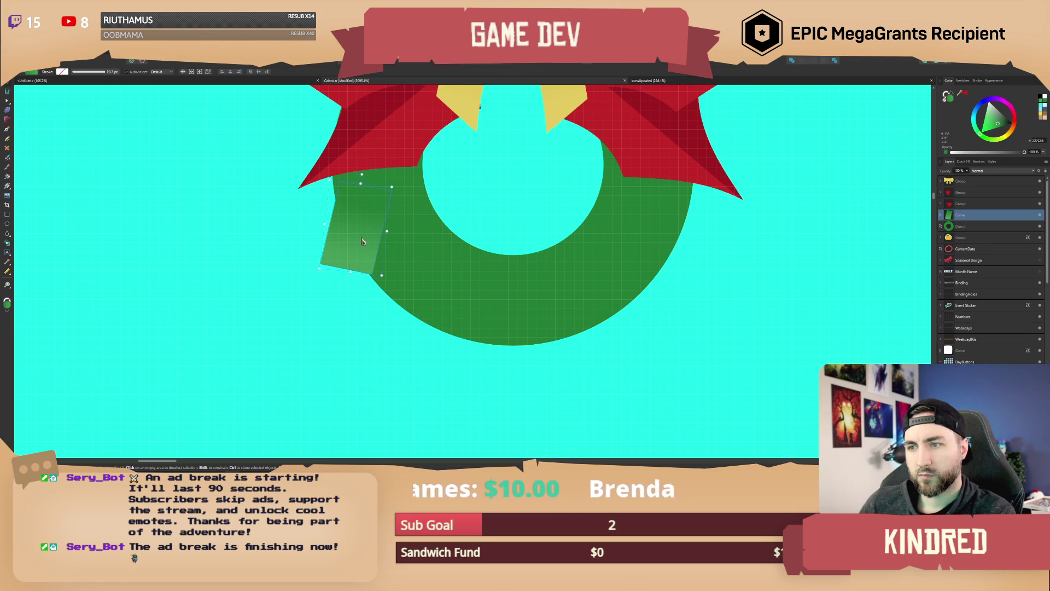
Step: Add an Outer Shadow with about 17 px radius to the leaf, then deselect
{"action": "left_click", "coordinate": [964, 163]}
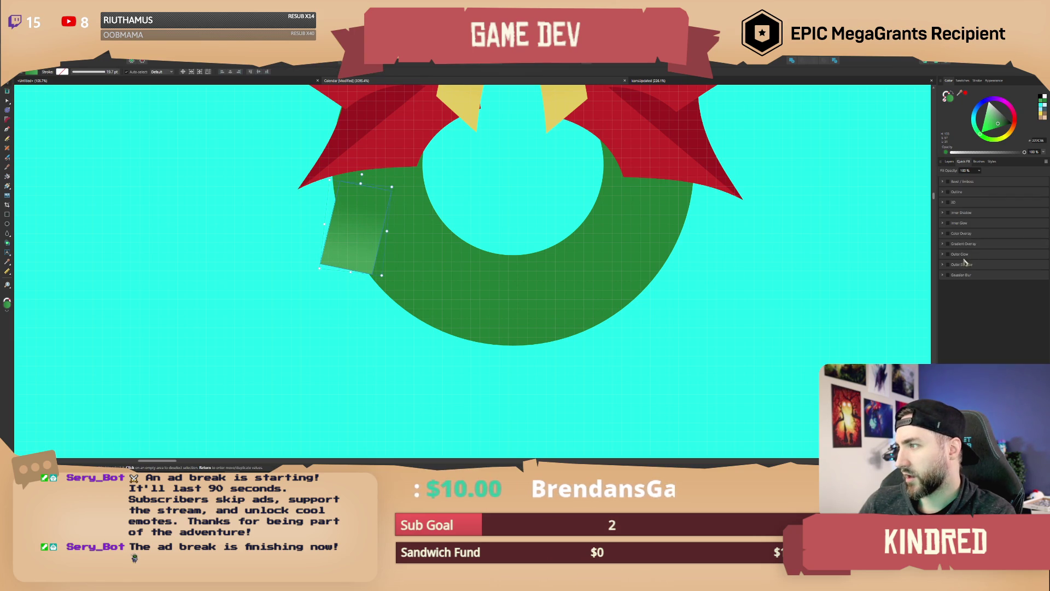
{"action": "left_click", "coordinate": [948, 265]}
{"action": "left_click_drag", "start_coordinate": [963, 294], "coordinate": [977, 288]}
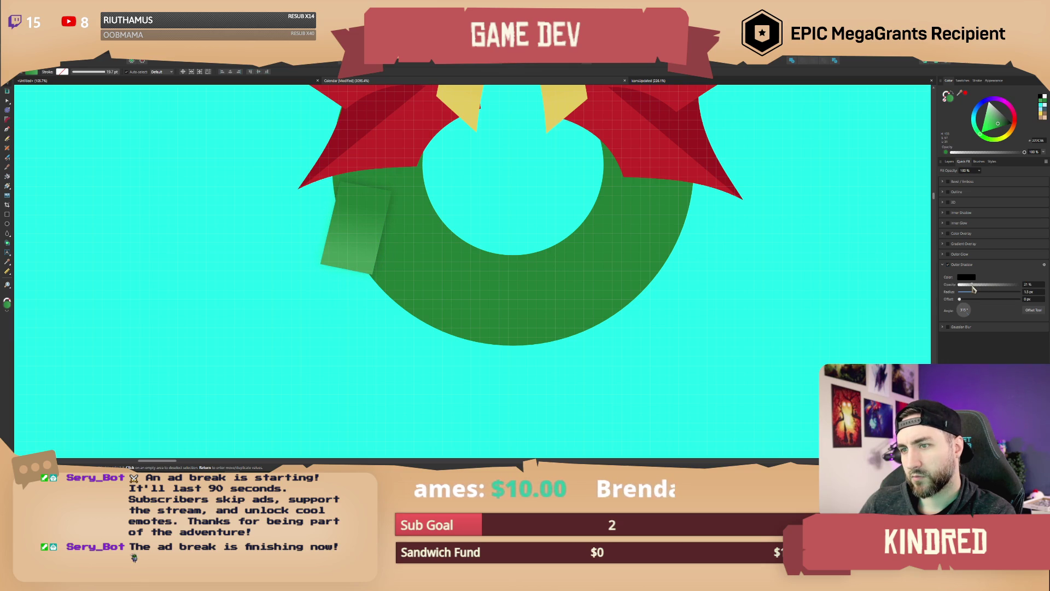
{"action": "scroll", "coordinate": [422, 248], "scroll_direction": "down", "scroll_amount": 1}
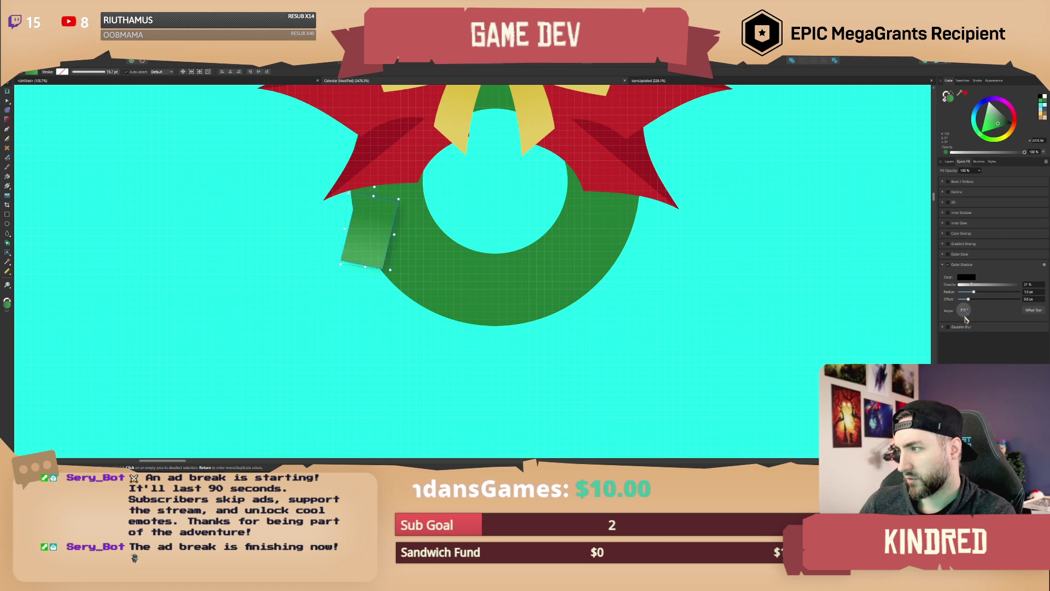
{"action": "left_click", "coordinate": [52, 123]}
{"action": "scroll", "coordinate": [511, 293], "scroll_direction": "down", "scroll_amount": 7}
{"action": "scroll", "coordinate": [465, 278], "scroll_direction": "up", "scroll_amount": 2}
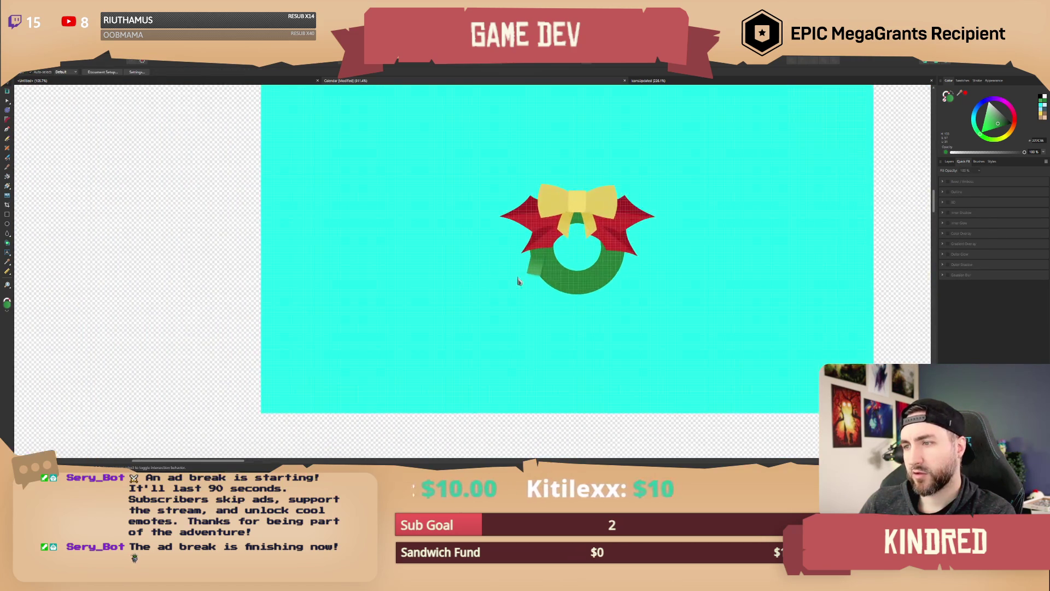
Step: Duplicate the green leaf and place copies to the right and at the wreath's lower right
{"action": "scroll", "coordinate": [518, 281], "scroll_direction": "up", "scroll_amount": 3}
{"action": "left_click", "coordinate": [429, 241]}
{"action": "scroll", "coordinate": [365, 284], "scroll_direction": "right", "scroll_amount": 3}
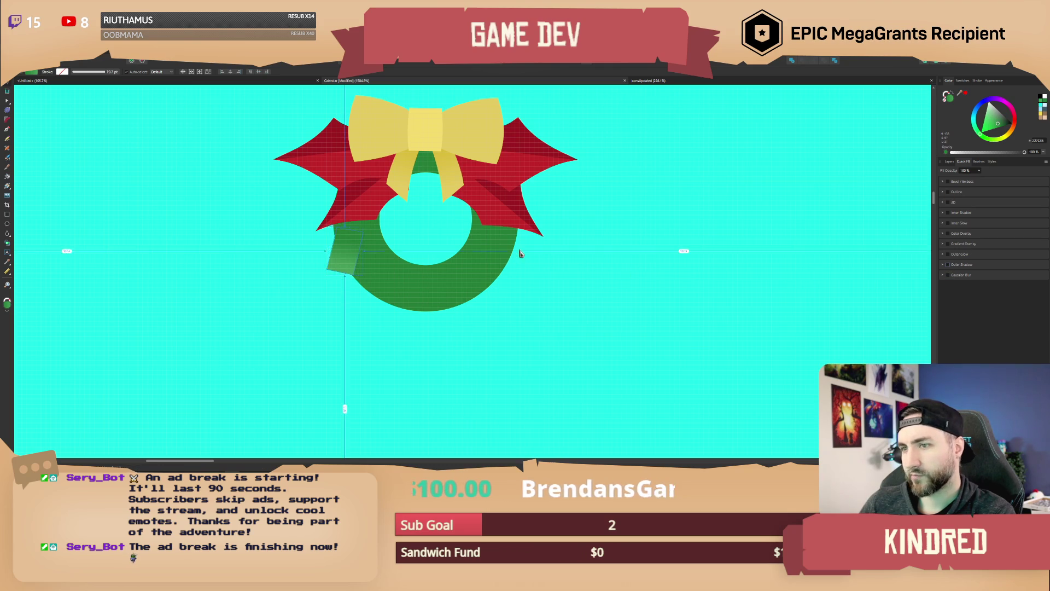
{"action": "scroll", "coordinate": [335, 275], "scroll_direction": "down", "scroll_amount": 2}
{"action": "scroll", "coordinate": [334, 275], "scroll_direction": "up", "scroll_amount": 2}
{"action": "left_click_drag", "start_coordinate": [327, 274], "coordinate": [380, 267], "text": "ctrl"}
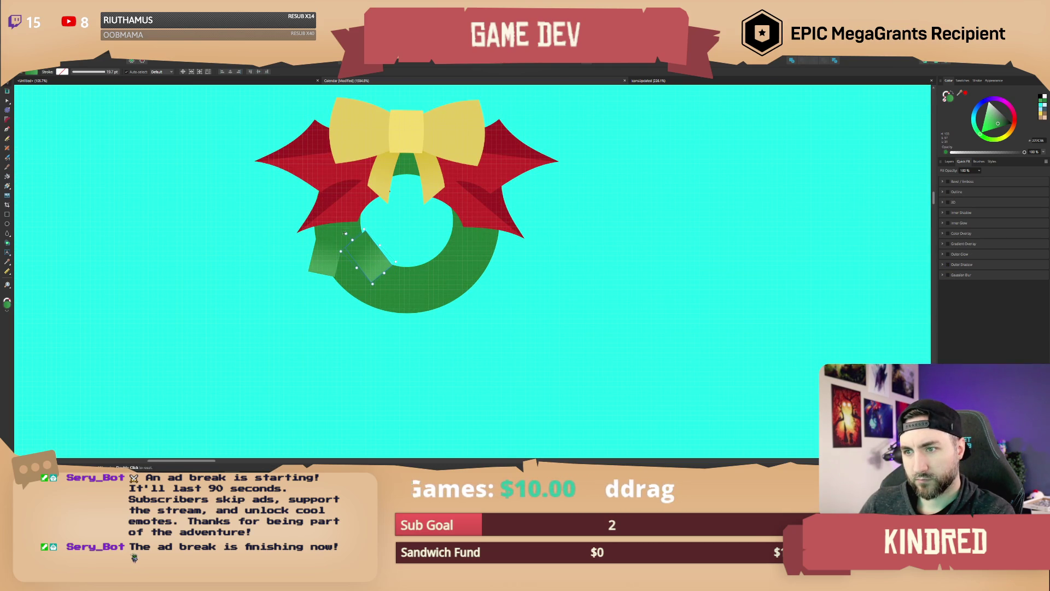
{"action": "left_click", "coordinate": [428, 286]}
{"action": "key", "text": "ctrl+v"}
{"action": "mouse_move", "coordinate": [385, 215]}
{"action": "left_mouse_down"}
{"action": "mouse_move", "coordinate": [385, 235]}
{"action": "mouse_move", "coordinate": [482, 267]}
{"action": "mouse_move", "coordinate": [478, 235]}
{"action": "mouse_move", "coordinate": [552, 361]}
{"action": "mouse_move", "coordinate": [458, 276]}
{"action": "mouse_move", "coordinate": [437, 271]}
{"action": "mouse_move", "coordinate": [457, 268]}
{"action": "left_mouse_up"}
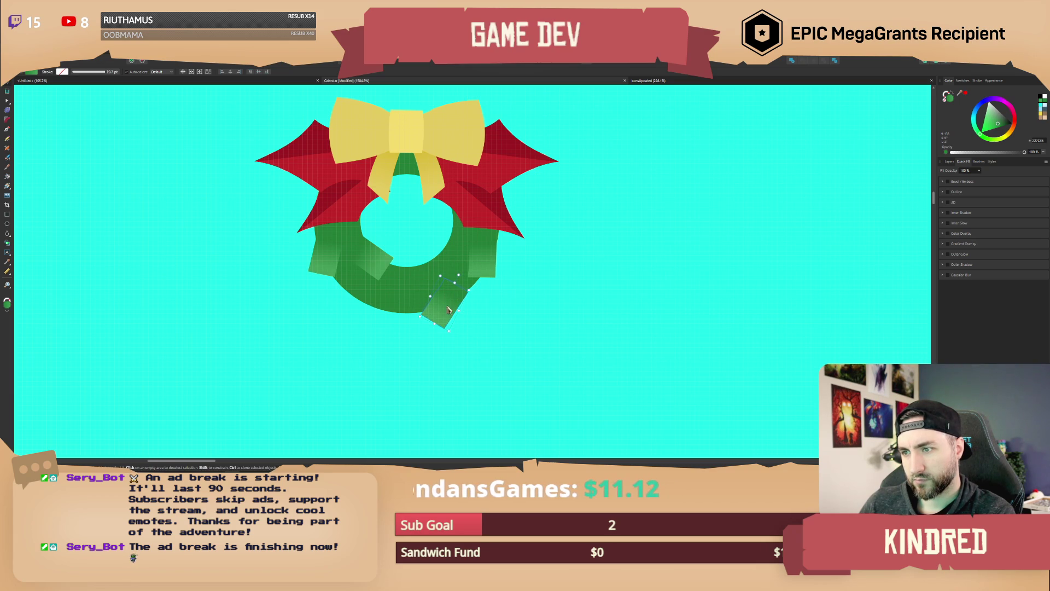
Step: Duplicate the bottom leaf, position the copy along the lower ring, and deselect
{"action": "mouse_move", "coordinate": [456, 276]}
{"action": "left_mouse_down"}
{"action": "mouse_move", "coordinate": [379, 279]}
{"action": "mouse_move", "coordinate": [390, 264]}
{"action": "mouse_move", "coordinate": [364, 263]}
{"action": "mouse_move", "coordinate": [353, 272]}
{"action": "left_mouse_up"}
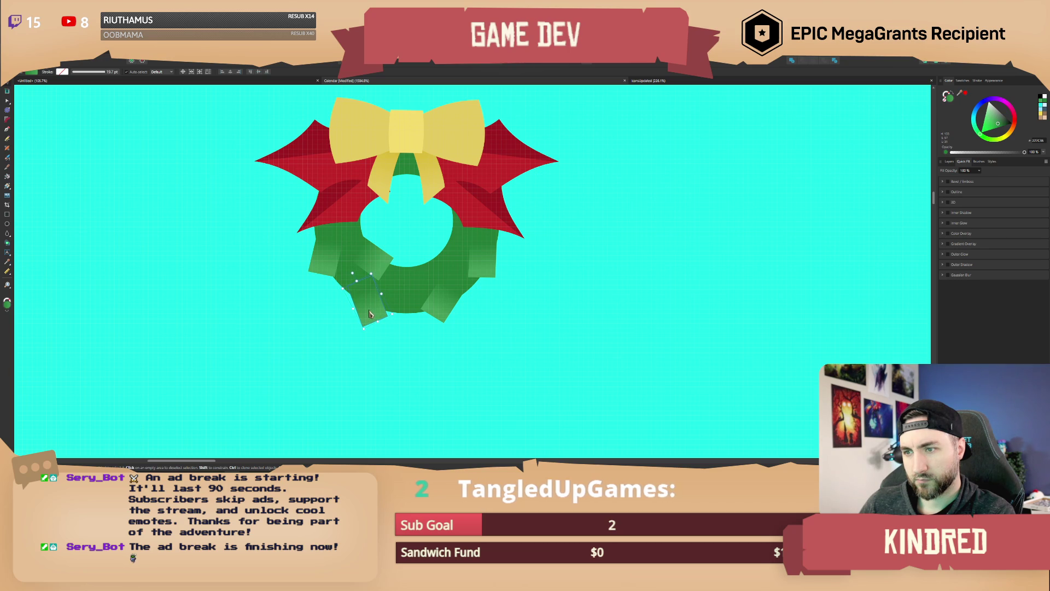
{"action": "mouse_move", "coordinate": [370, 314]}
{"action": "left_mouse_down"}
{"action": "mouse_move", "coordinate": [328, 378]}
{"action": "mouse_move", "coordinate": [402, 329]}
{"action": "mouse_move", "coordinate": [447, 268]}
{"action": "left_mouse_up"}
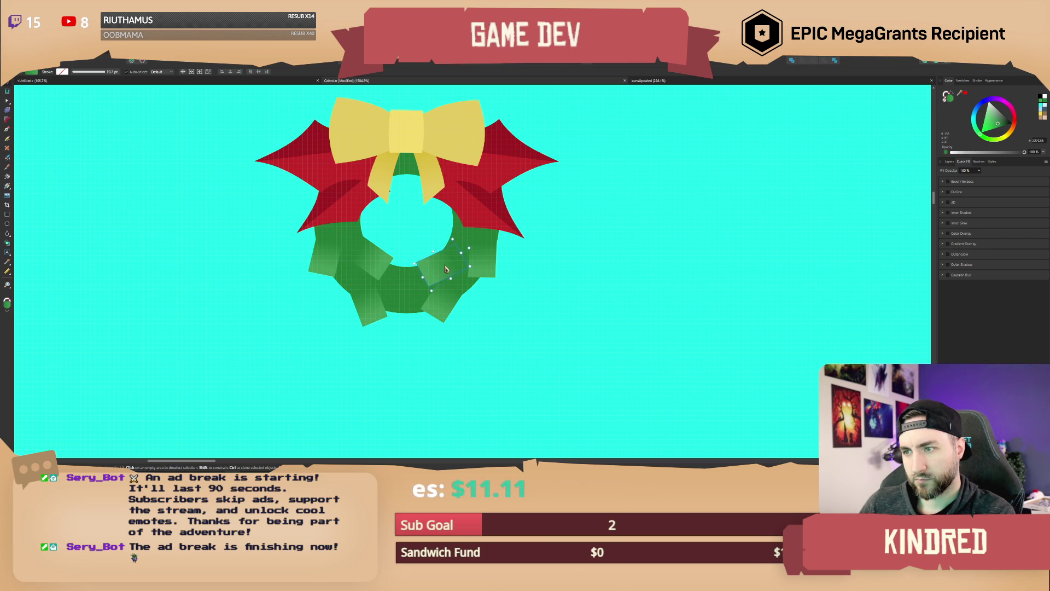
{"action": "left_click", "coordinate": [528, 288]}
{"action": "scroll", "coordinate": [497, 312], "scroll_direction": "down", "scroll_amount": 10}
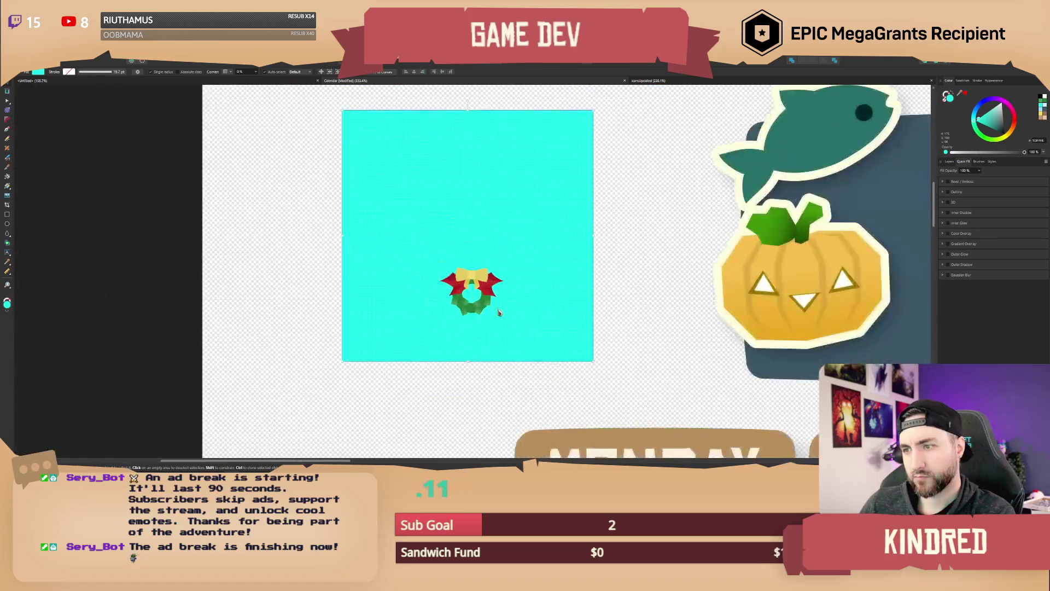
Step: Duplicate the right leaf onto the wreath and rotate the copy counter-clockwise
{"action": "scroll", "coordinate": [496, 311], "scroll_direction": "up", "scroll_amount": 8}
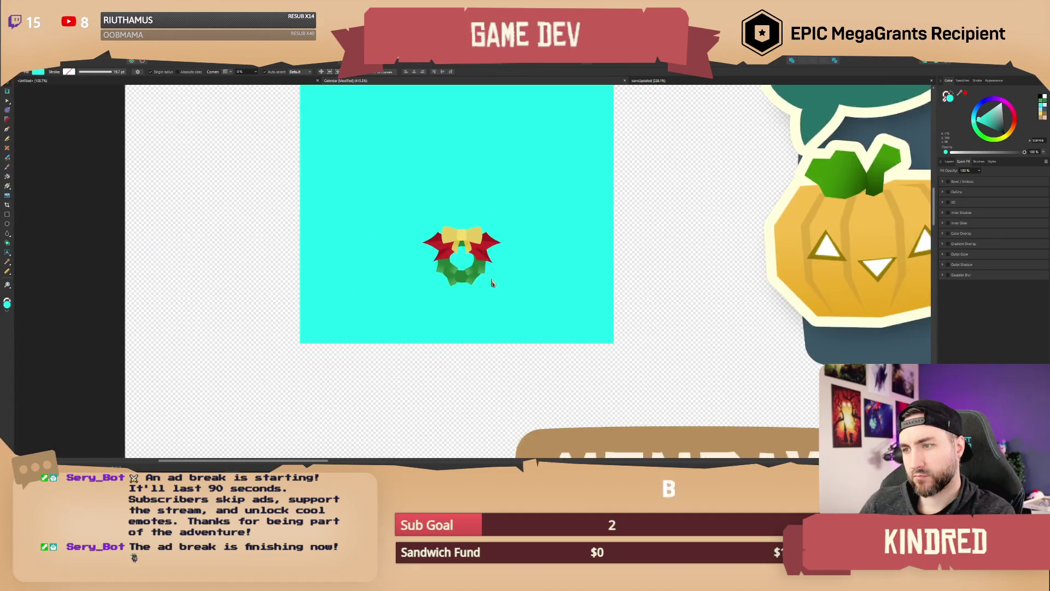
{"action": "scroll", "coordinate": [496, 284], "scroll_direction": "up", "scroll_amount": 6}
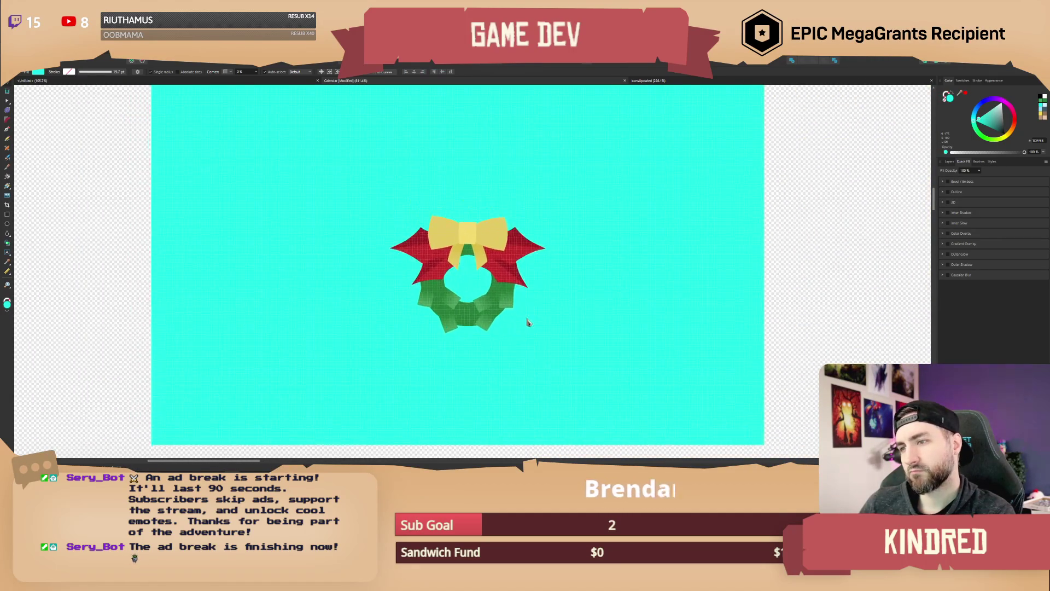
{"action": "mouse_move", "coordinate": [508, 303]}
{"action": "left_mouse_down"}
{"action": "mouse_move", "coordinate": [498, 271]}
{"action": "mouse_move", "coordinate": [466, 239]}
{"action": "left_mouse_up"}
{"action": "left_click", "coordinate": [504, 283]}
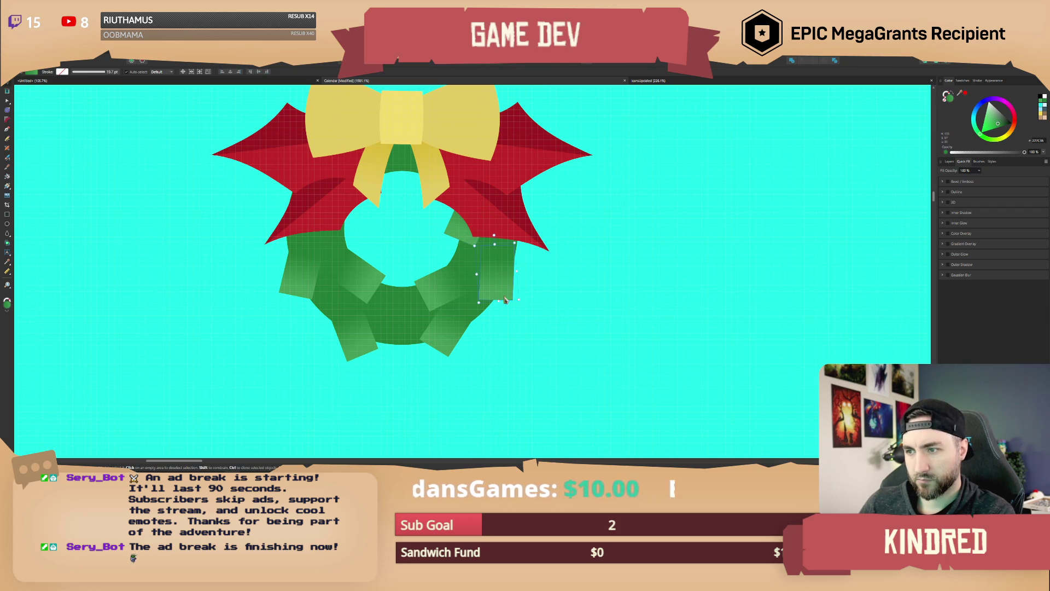
{"action": "left_click_drag", "start_coordinate": [494, 273], "coordinate": [342, 218]}
{"action": "left_click_drag", "start_coordinate": [336, 181], "coordinate": [322, 186]}
{"action": "left_click_drag", "start_coordinate": [344, 240], "coordinate": [346, 243]}
Step: Move a leaf onto the wreath's bottom and rotate it to fit
{"action": "scroll", "coordinate": [560, 322], "scroll_direction": "down", "scroll_amount": 4}
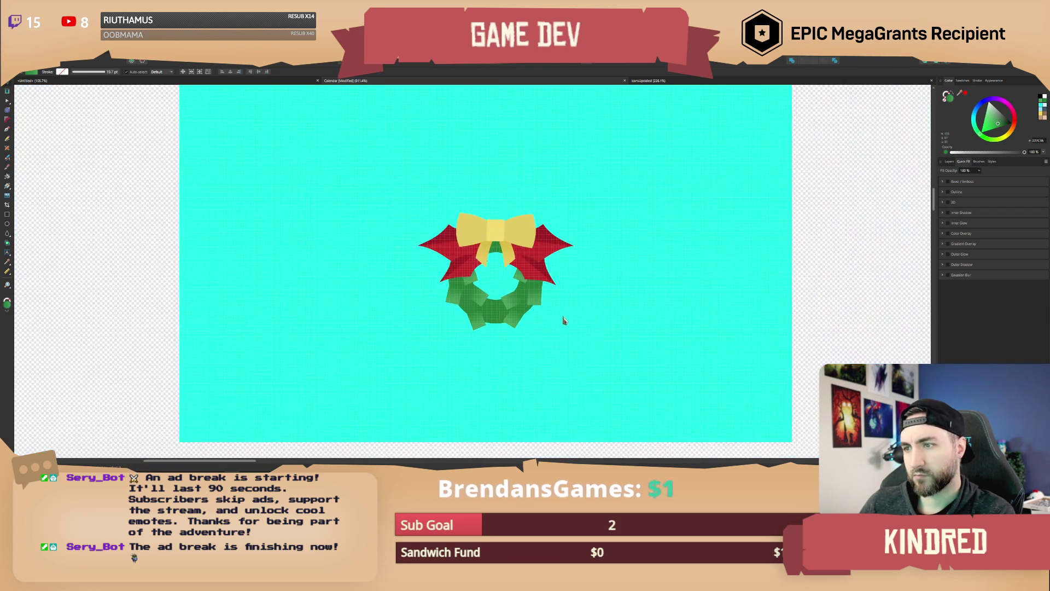
{"action": "scroll", "coordinate": [555, 326], "scroll_direction": "up", "scroll_amount": 4}
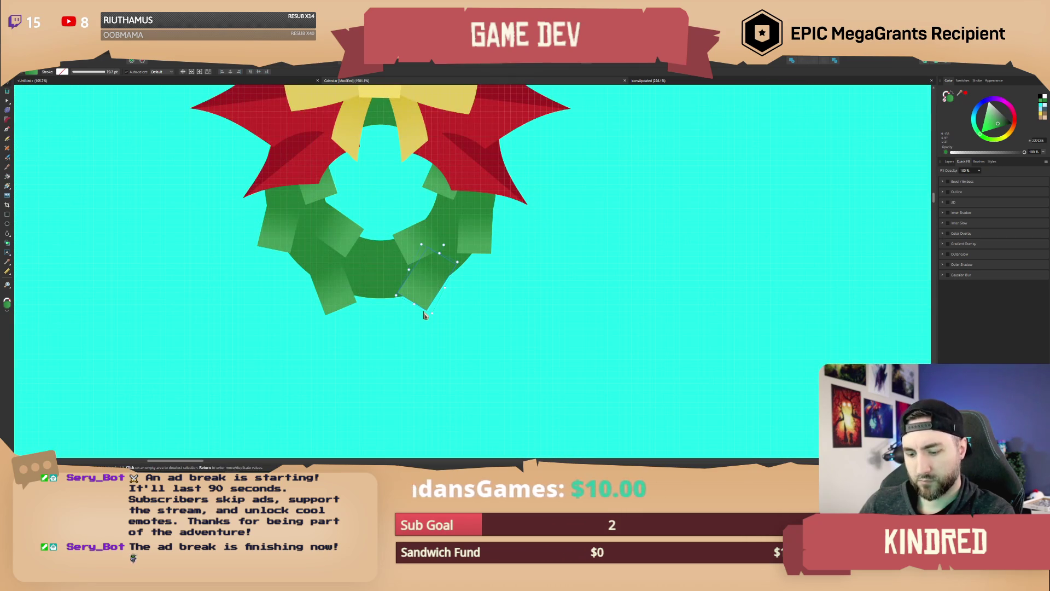
{"action": "left_click_drag", "start_coordinate": [424, 301], "coordinate": [382, 295]}
{"action": "left_click_drag", "start_coordinate": [407, 261], "coordinate": [418, 251]}
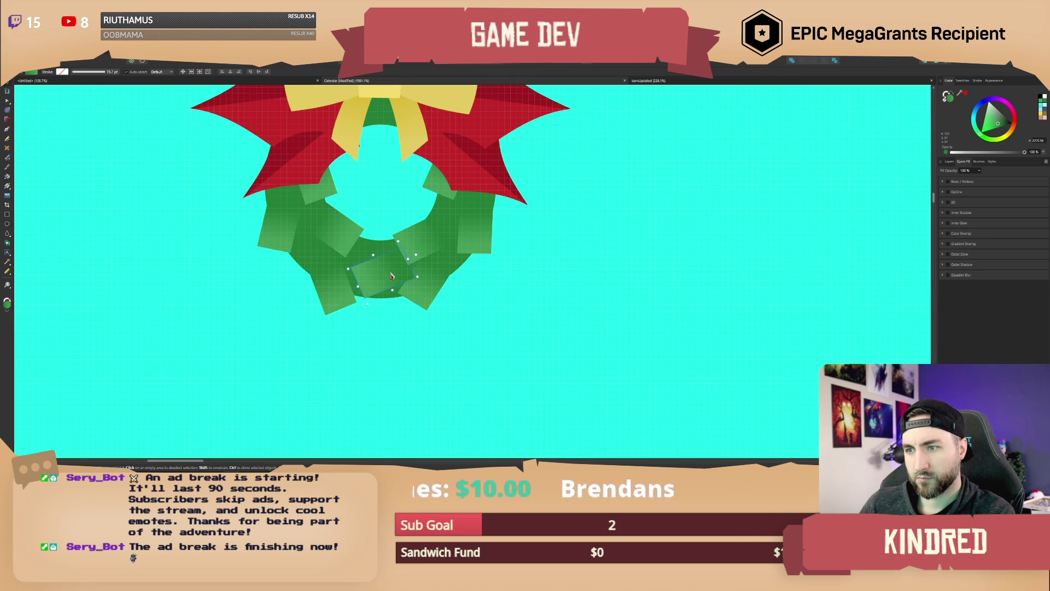
Step: Open the Layers panel and select the lower Curve layer
{"action": "left_click", "coordinate": [949, 161]}
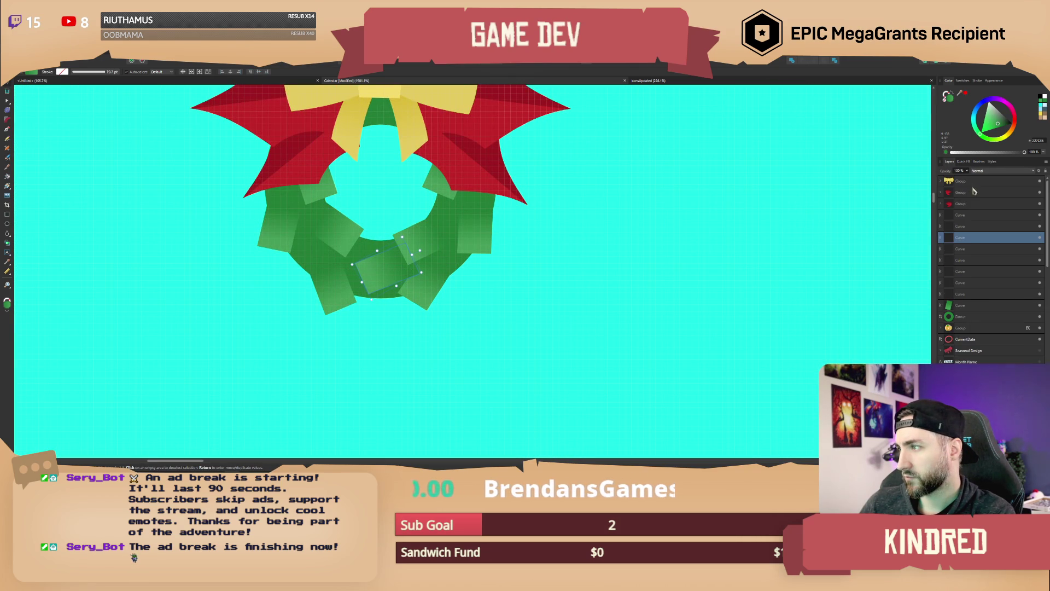
{"action": "left_click", "coordinate": [962, 306]}
{"action": "scroll", "coordinate": [511, 284], "scroll_direction": "down", "scroll_amount": 5}
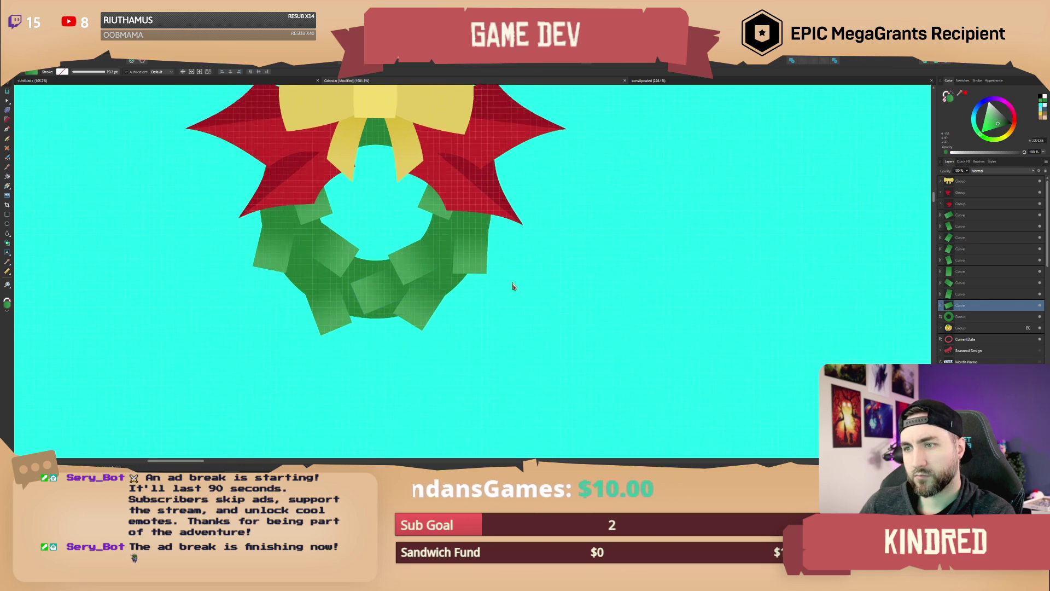
{"action": "scroll", "coordinate": [514, 281], "scroll_direction": "down", "scroll_amount": 3}
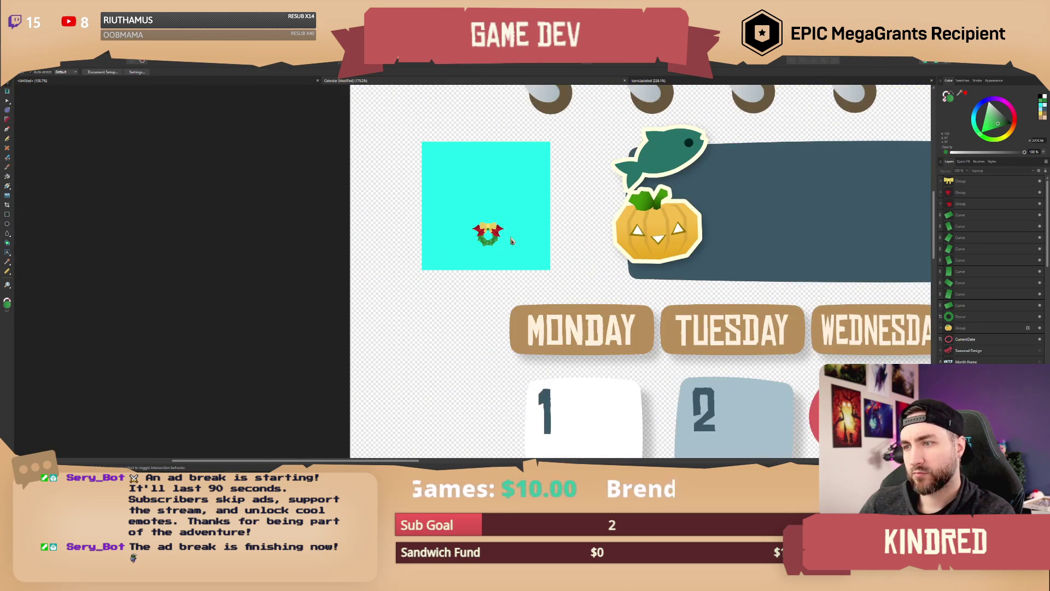
Step: Select the wreath group and scale it up
{"action": "left_click_drag", "start_coordinate": [627, 189], "coordinate": [368, 307]}
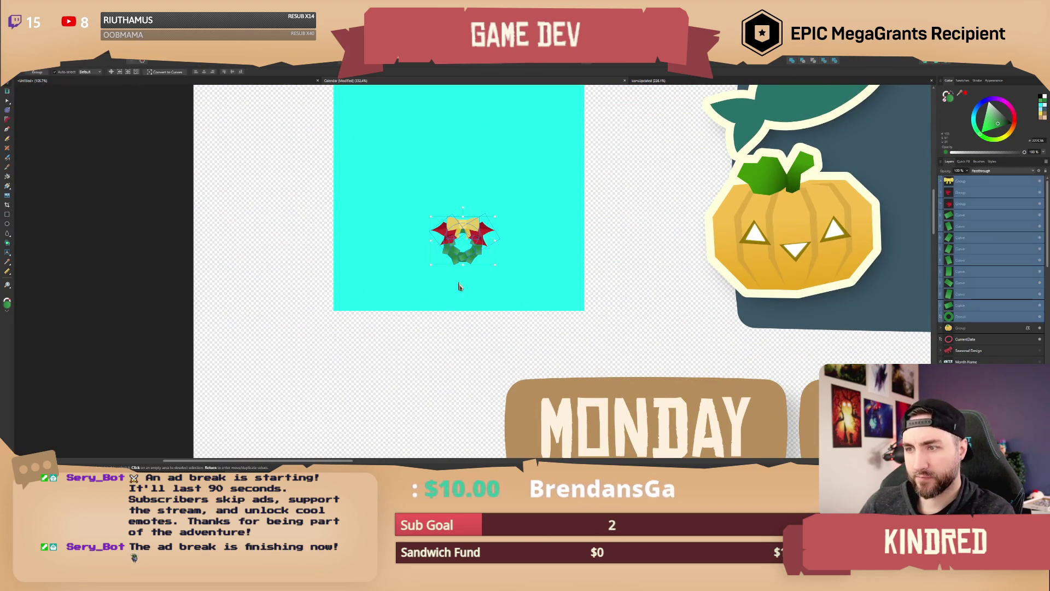
{"action": "left_click", "coordinate": [521, 263]}
{"action": "scroll", "coordinate": [547, 267], "scroll_direction": "down", "scroll_amount": 1}
{"action": "left_click", "coordinate": [642, 283]}
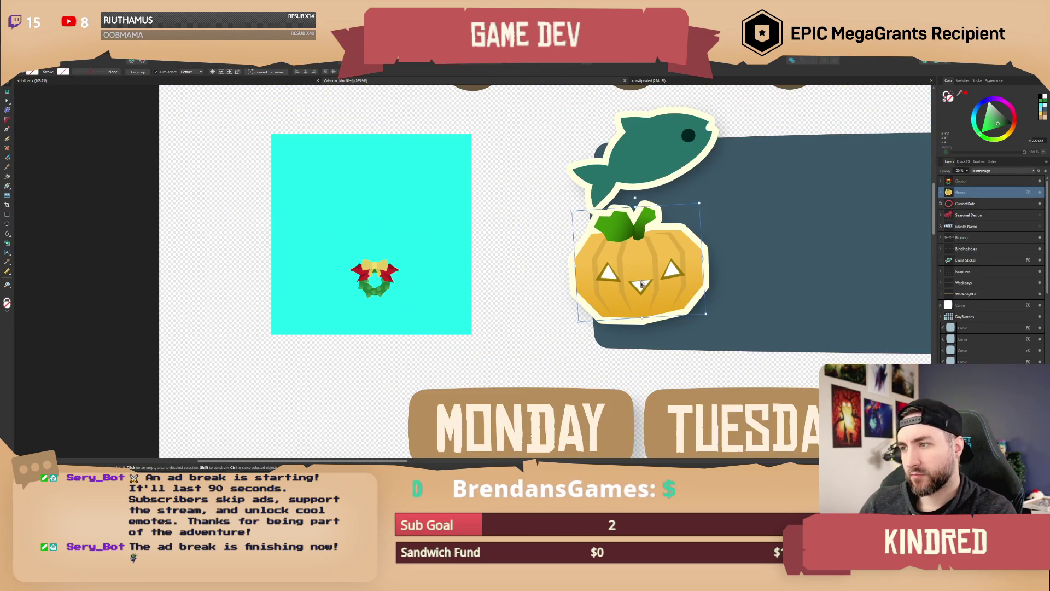
{"action": "left_click", "coordinate": [384, 274]}
{"action": "mouse_move", "coordinate": [400, 259]}
{"action": "left_mouse_down"}
{"action": "mouse_move", "coordinate": [470, 223]}
{"action": "mouse_move", "coordinate": [445, 225]}
{"action": "left_mouse_up"}
{"action": "scroll", "coordinate": [417, 281], "scroll_direction": "up", "scroll_amount": 2}
Step: Shrink both red holly groups and rotate the right one about -60 degrees
{"action": "double_click", "coordinate": [434, 232]}
{"action": "scroll", "coordinate": [435, 232], "scroll_direction": "up", "scroll_amount": 2}
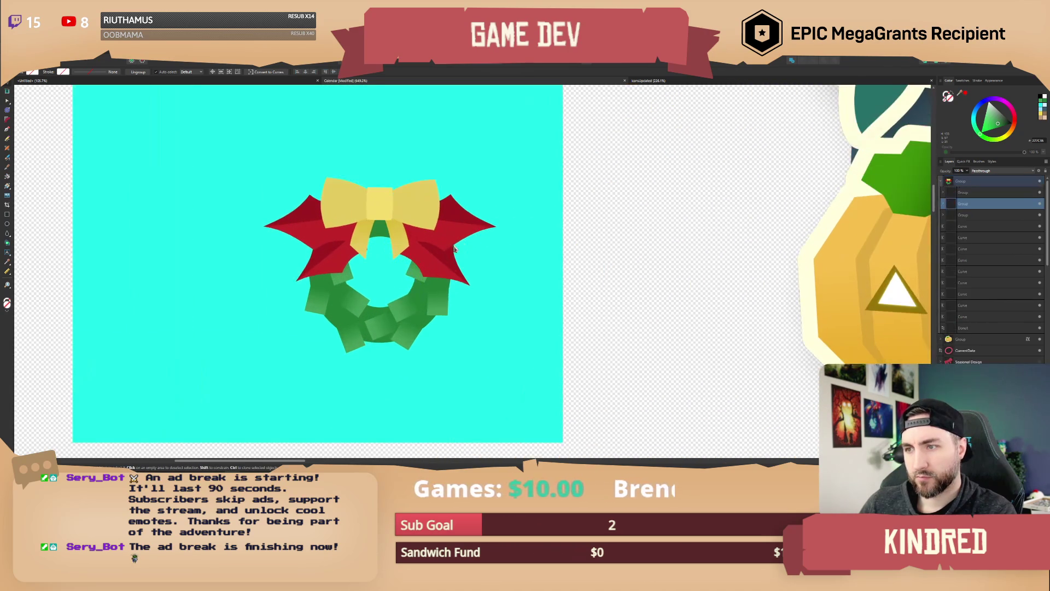
{"action": "mouse_move", "coordinate": [515, 259]}
{"action": "left_mouse_down"}
{"action": "mouse_move", "coordinate": [513, 244]}
{"action": "mouse_move", "coordinate": [498, 252]}
{"action": "left_mouse_up"}
{"action": "left_click", "coordinate": [306, 272]}
{"action": "left_click_drag", "start_coordinate": [263, 245], "coordinate": [330, 252]}
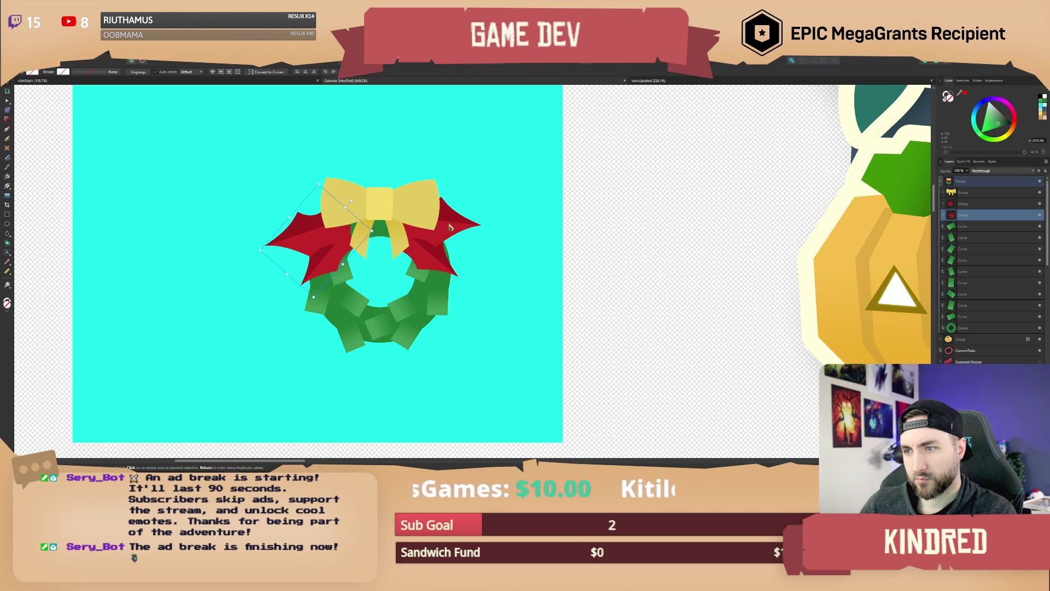
{"action": "left_click", "coordinate": [473, 213]}
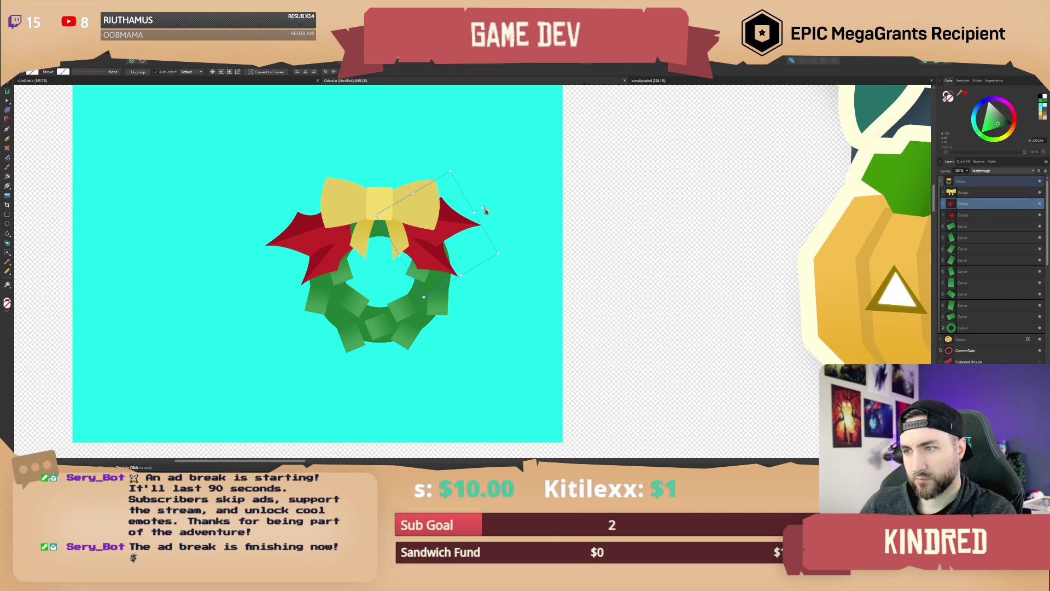
{"action": "left_click_drag", "start_coordinate": [482, 210], "coordinate": [484, 226]}
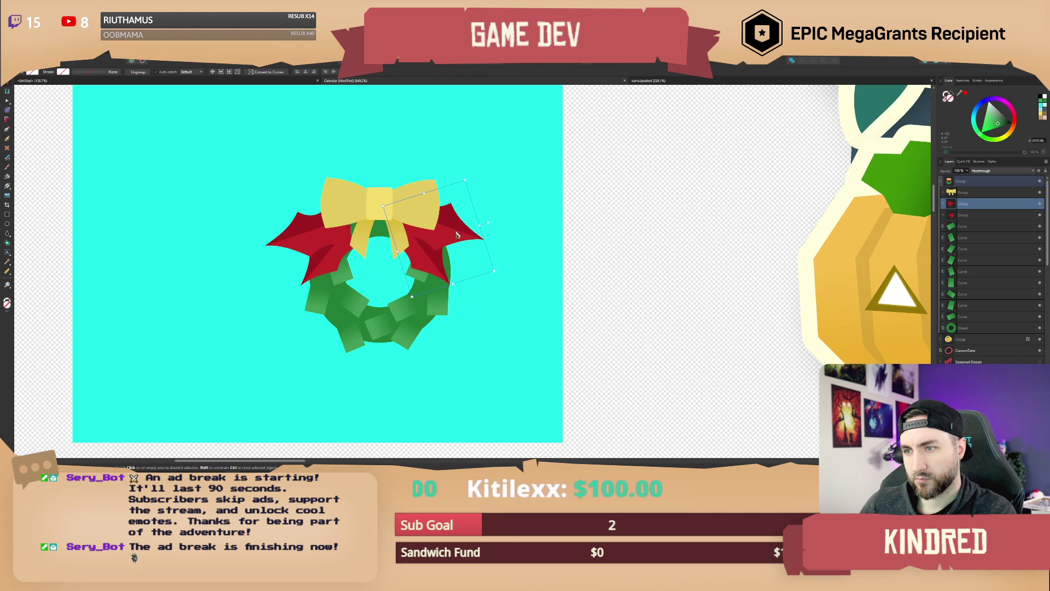
Step: Scale and shift the yellow bow, then shrink it back down slightly
{"action": "left_click", "coordinate": [377, 214]}
{"action": "left_click_drag", "start_coordinate": [438, 194], "coordinate": [446, 184]}
{"action": "left_click_drag", "start_coordinate": [391, 220], "coordinate": [387, 226]}
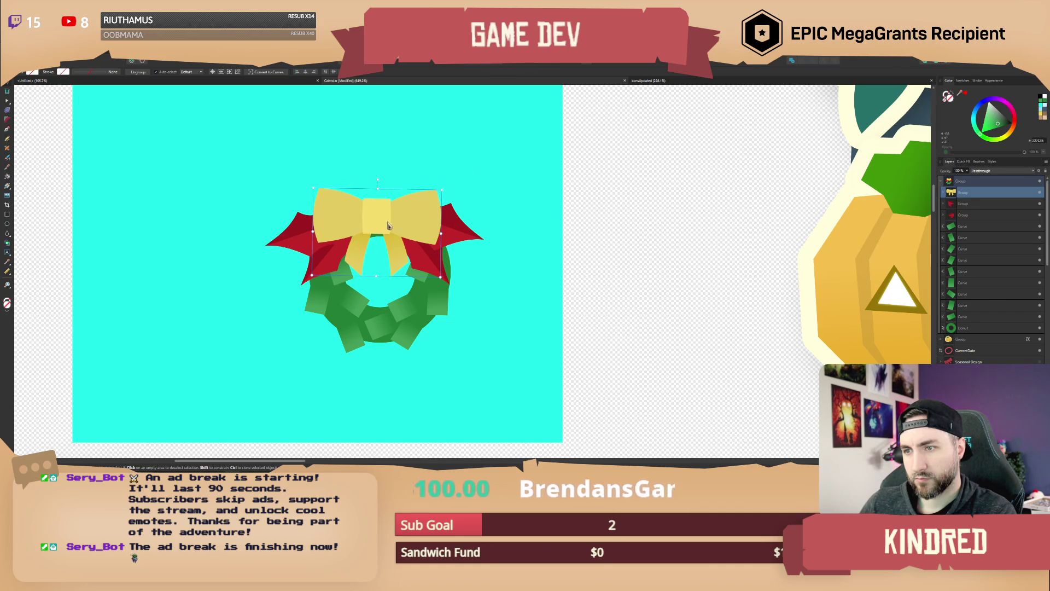
{"action": "left_click", "coordinate": [462, 240]}
{"action": "scroll", "coordinate": [442, 251], "scroll_direction": "down", "scroll_amount": 5}
{"action": "scroll", "coordinate": [440, 252], "scroll_direction": "down", "scroll_amount": 2}
{"action": "scroll", "coordinate": [405, 246], "scroll_direction": "up", "scroll_amount": 7}
{"action": "left_click", "coordinate": [437, 224]}
{"action": "left_click_drag", "start_coordinate": [474, 205], "coordinate": [444, 233]}
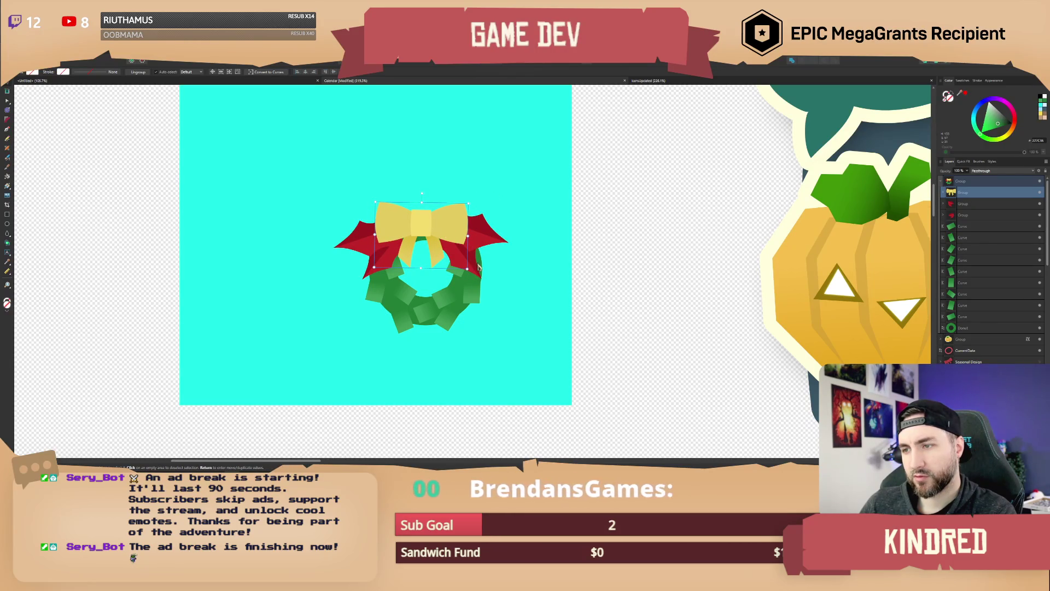
Step: Isolate the left red holly group and shift it right and up, tucking it under the yellow bow
{"action": "left_click", "coordinate": [553, 274]}
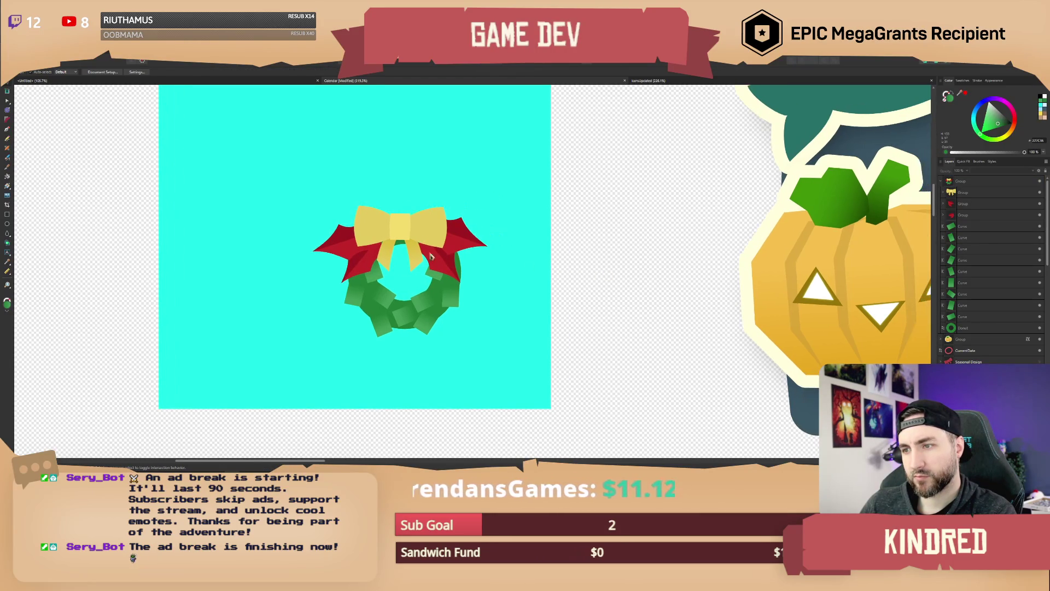
{"action": "left_click", "coordinate": [465, 242]}
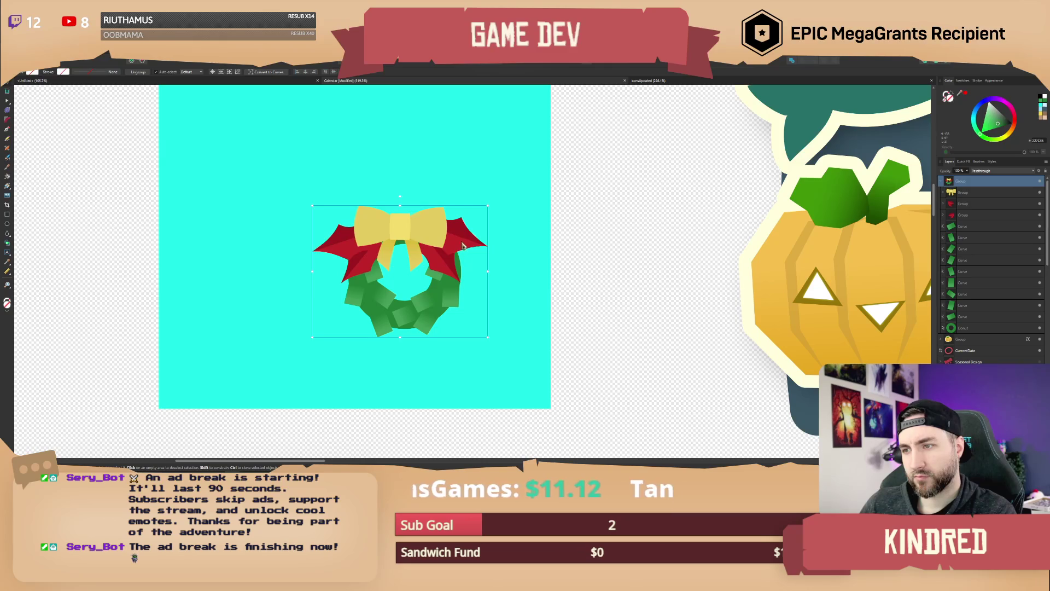
{"action": "double_click", "coordinate": [462, 245]}
{"action": "left_click", "coordinate": [386, 254], "text": "shift"}
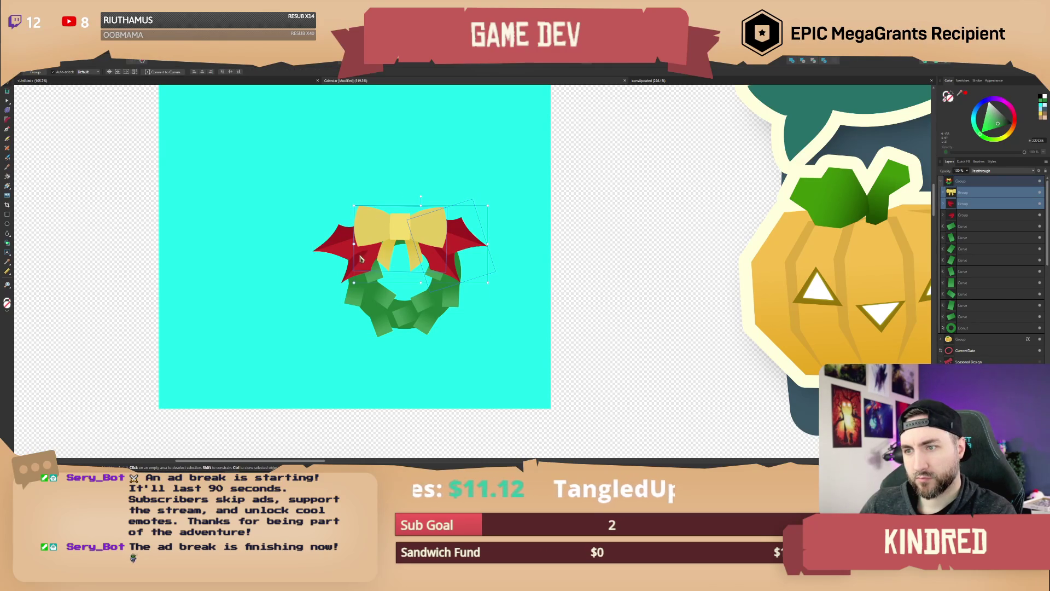
{"action": "left_click", "coordinate": [361, 258], "text": "shift"}
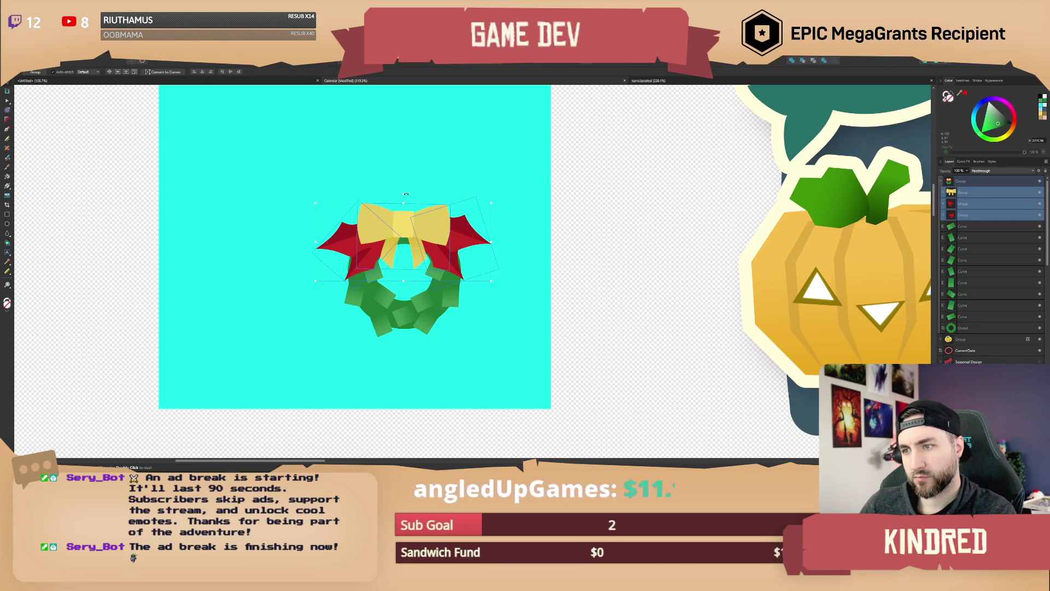
{"action": "left_click", "coordinate": [646, 218]}
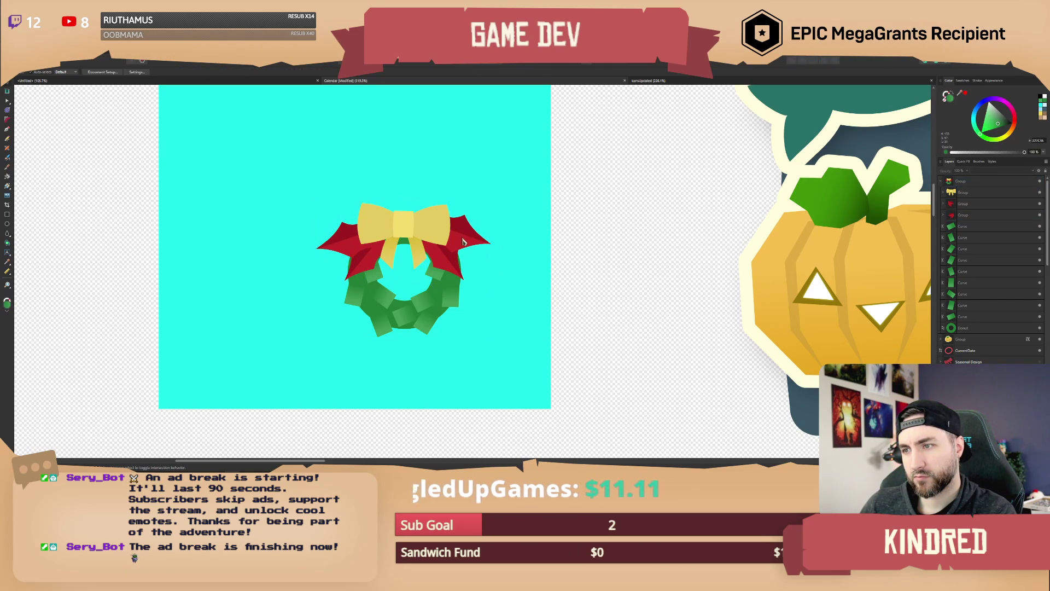
{"action": "double_click", "coordinate": [346, 250]}
{"action": "left_click_drag", "start_coordinate": [343, 247], "coordinate": [355, 243]}
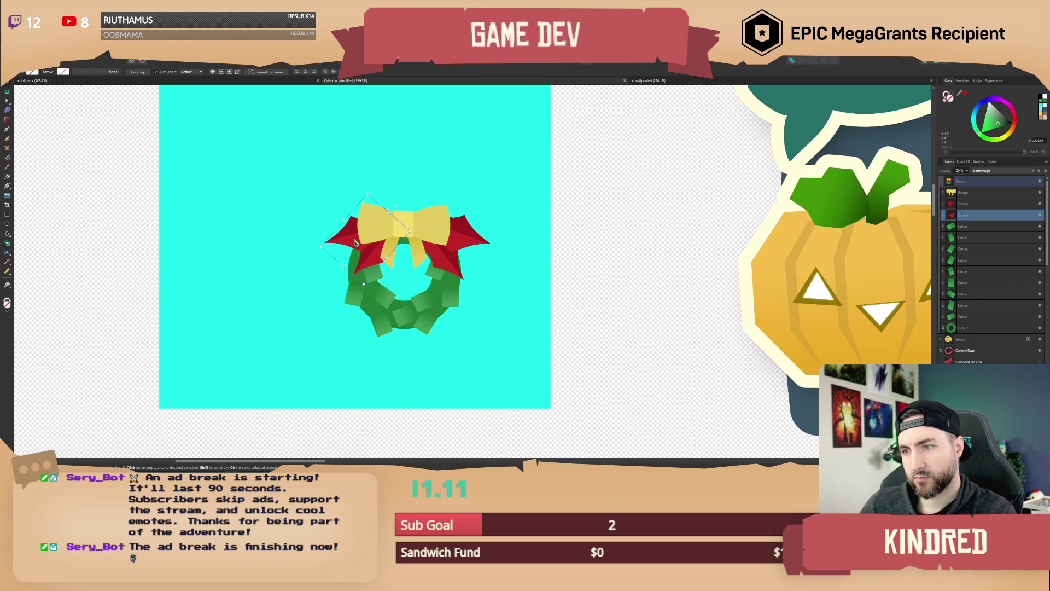
{"action": "left_click", "coordinate": [470, 253]}
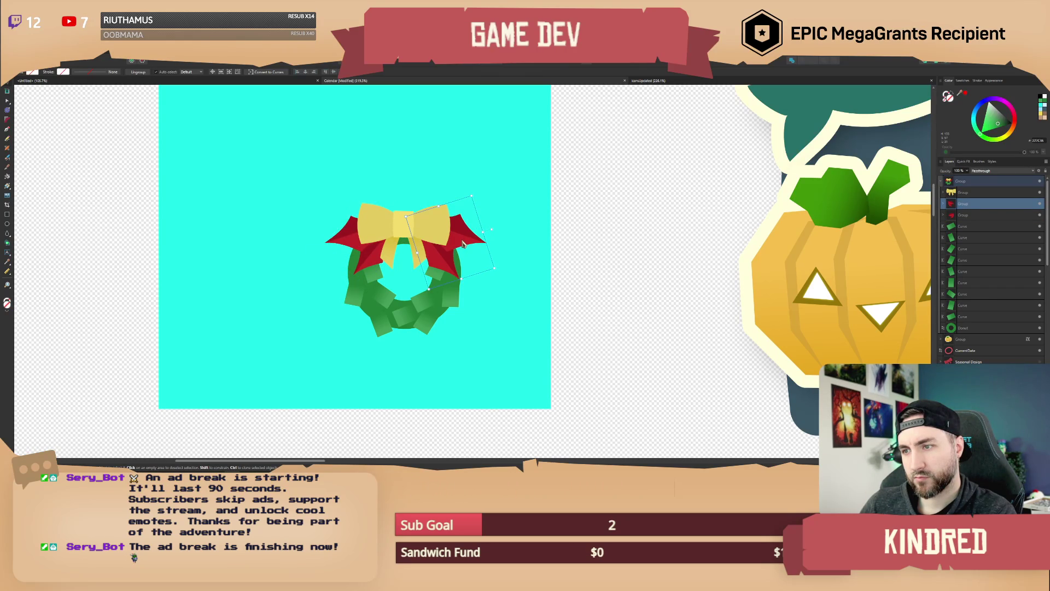
{"action": "left_click", "coordinate": [586, 263]}
{"action": "scroll", "coordinate": [547, 257], "scroll_direction": "down", "scroll_amount": 5}
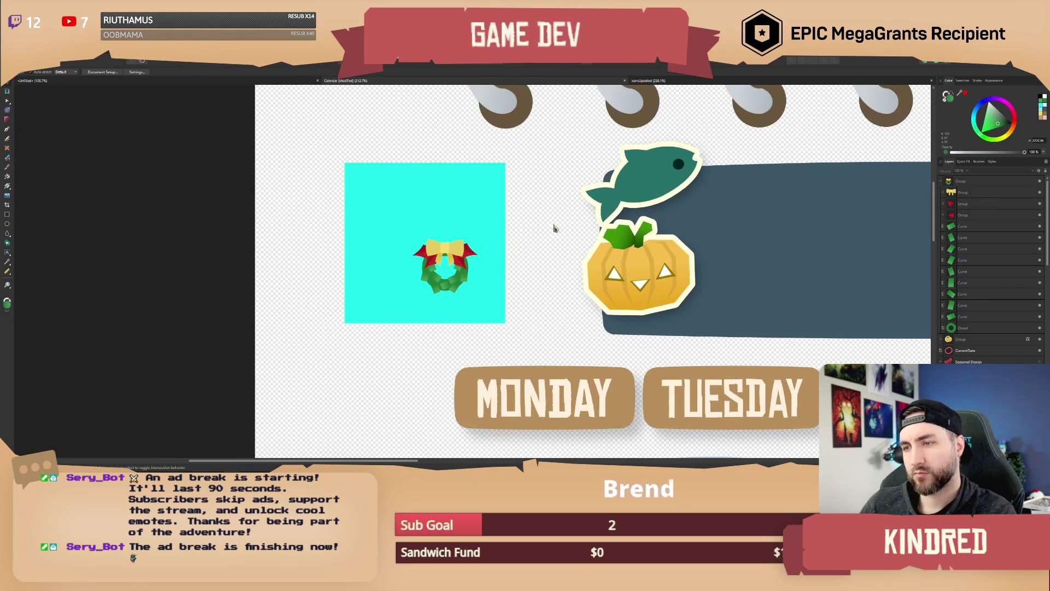
Step: Give the wreath a white sticker outline and resize it to fill the cyan square
{"action": "left_click", "coordinate": [596, 281]}
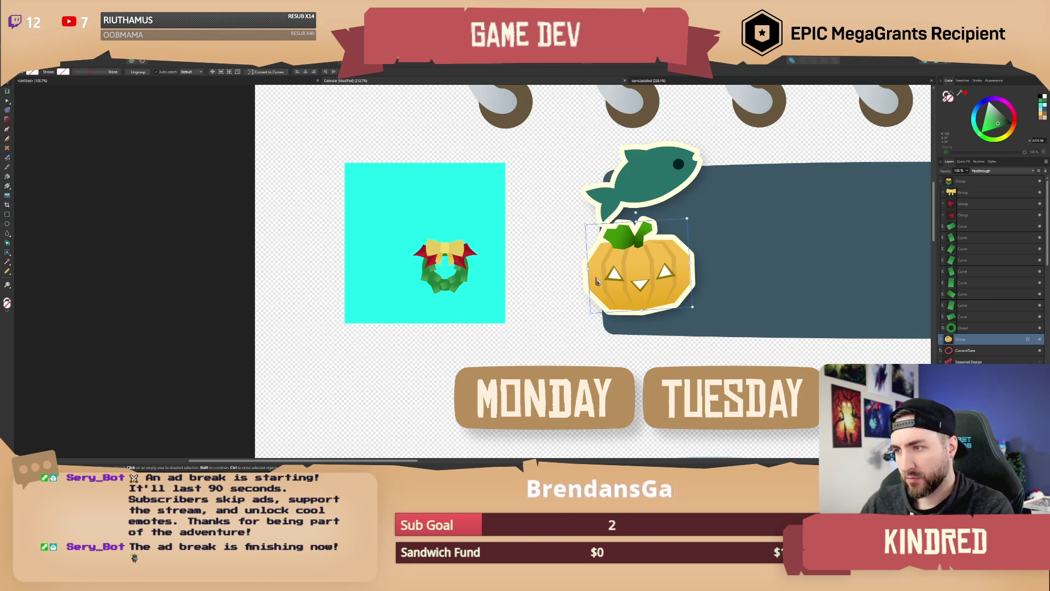
{"action": "left_click", "coordinate": [453, 253]}
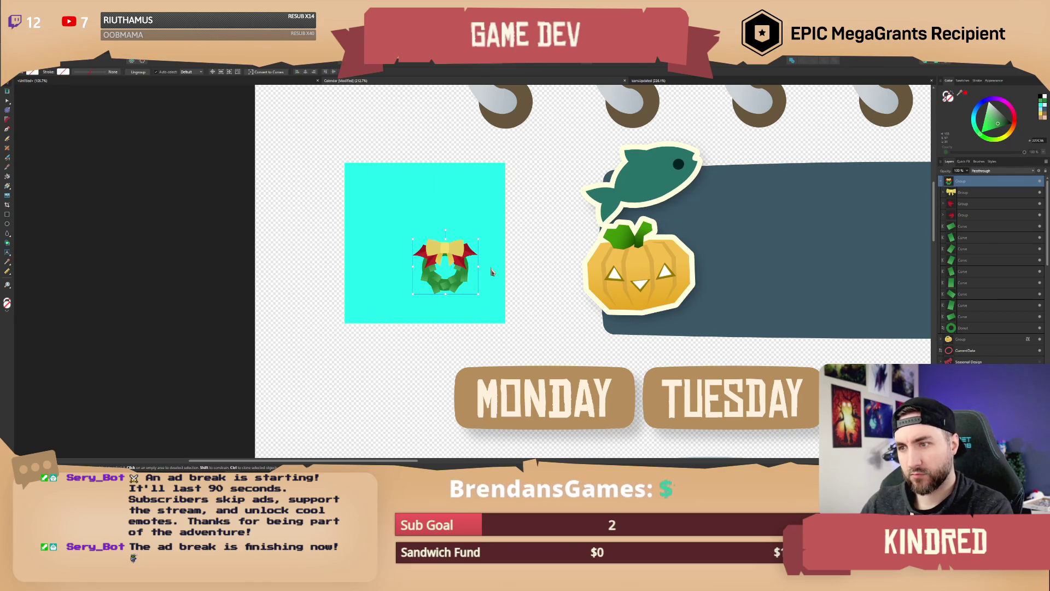
{"action": "key", "text": "ctrl+shift+v"}
{"action": "mouse_move", "coordinate": [478, 238]}
{"action": "left_mouse_down"}
{"action": "mouse_move", "coordinate": [516, 199]}
{"action": "mouse_move", "coordinate": [538, 195]}
{"action": "mouse_move", "coordinate": [499, 221]}
{"action": "mouse_move", "coordinate": [444, 232]}
{"action": "left_mouse_up"}
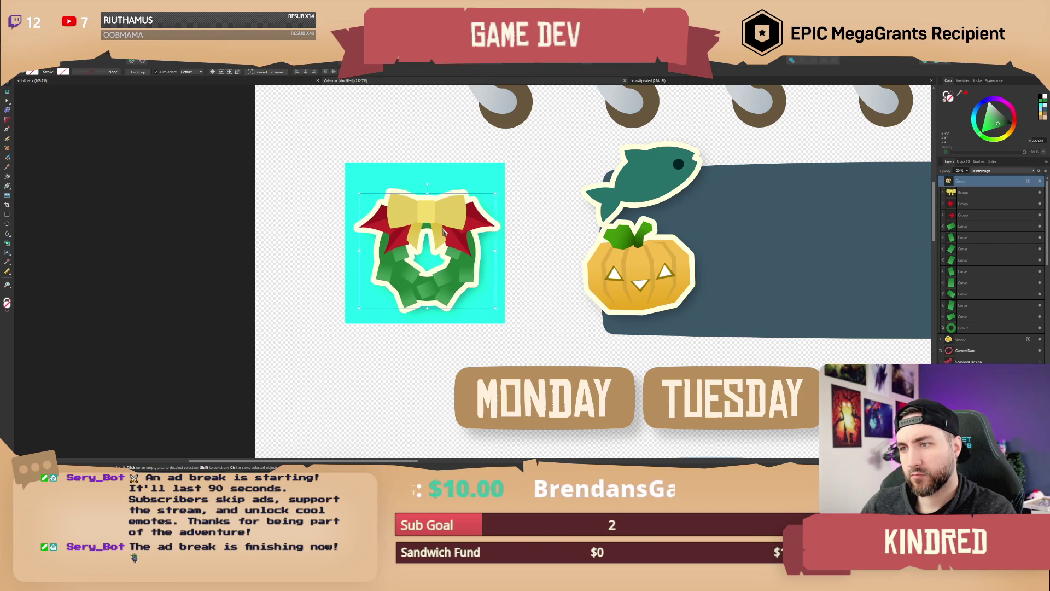
{"action": "mouse_move", "coordinate": [495, 192]}
{"action": "left_mouse_down"}
{"action": "mouse_move", "coordinate": [487, 185]}
{"action": "mouse_move", "coordinate": [490, 198]}
{"action": "left_mouse_up"}
{"action": "left_click", "coordinate": [534, 228]}
Step: Delete the cyan backing square behind the wreath
{"action": "scroll", "coordinate": [492, 240], "scroll_direction": "down", "scroll_amount": 8}
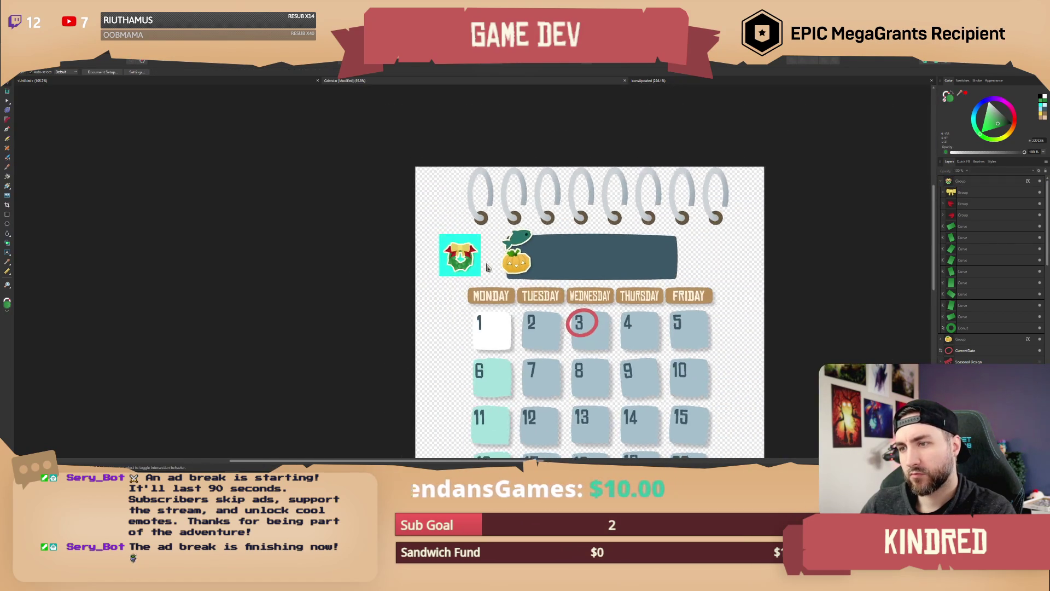
{"action": "scroll", "coordinate": [487, 267], "scroll_direction": "up", "scroll_amount": 6}
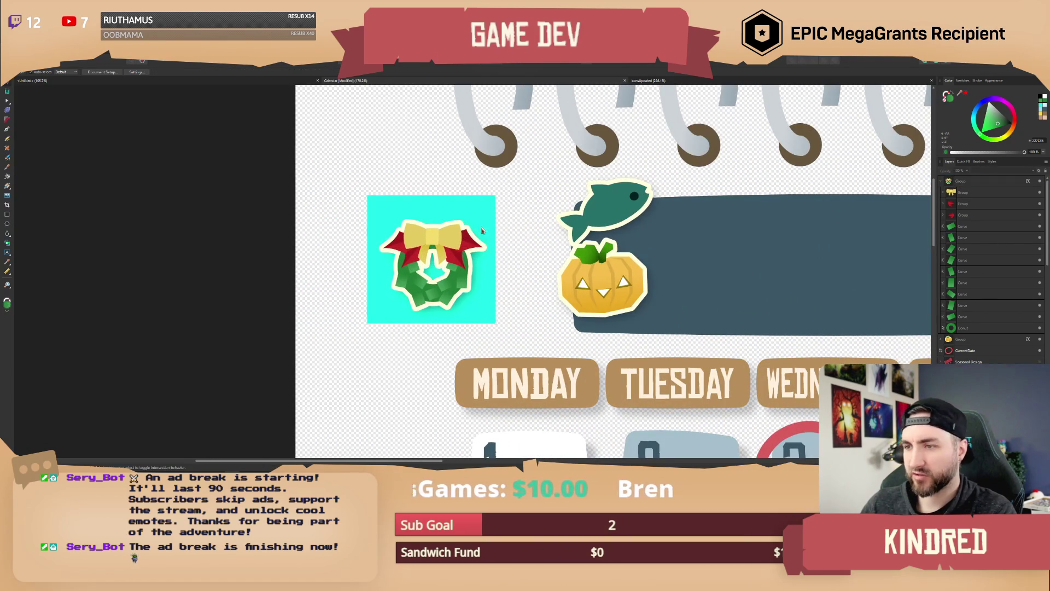
{"action": "left_click", "coordinate": [481, 230]}
{"action": "key", "text": "Delete"}
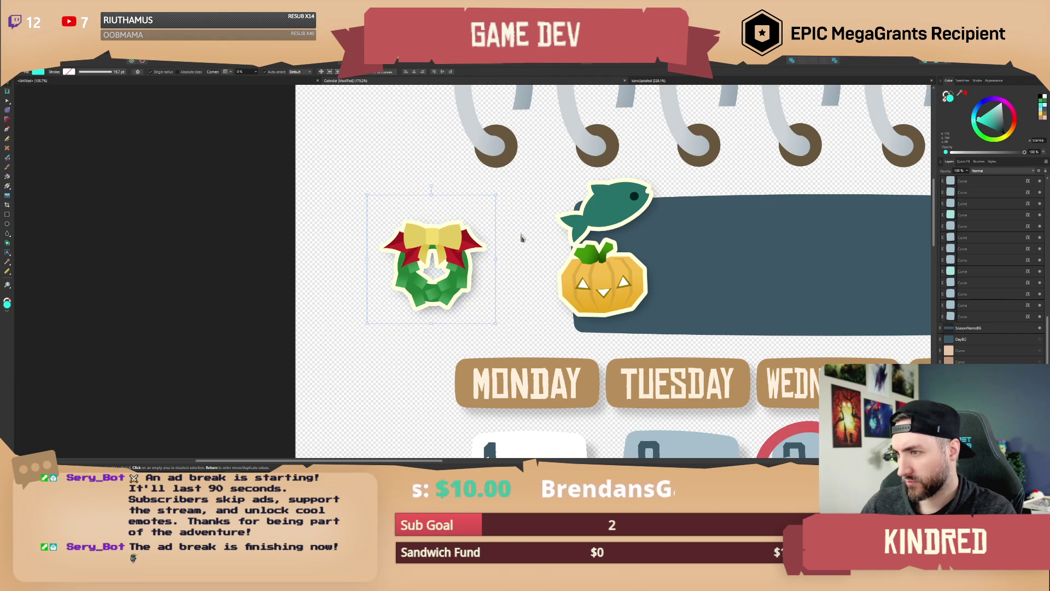
Step: Set up a PNG export of the wreath at 256 × 256 px
{"action": "key", "text": "alt+f"}
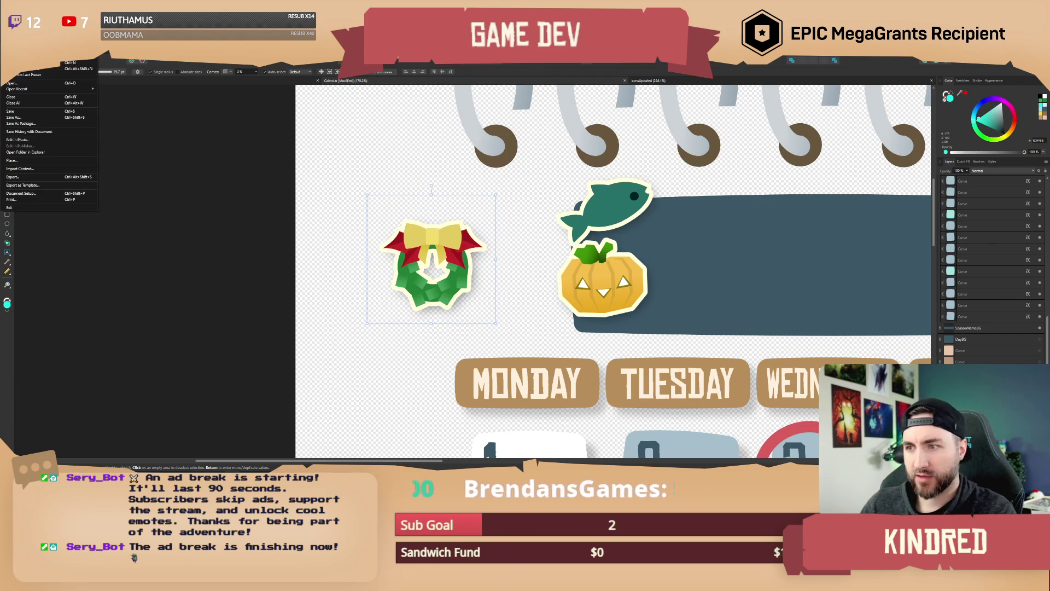
{"action": "left_click", "coordinate": [31, 178]}
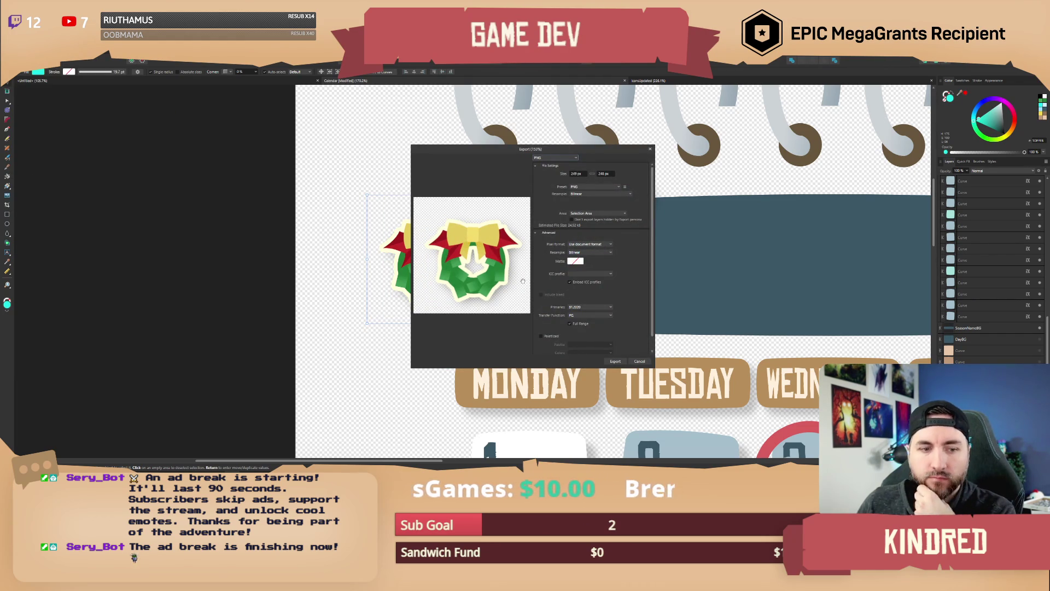
{"action": "left_click_drag", "start_coordinate": [512, 153], "coordinate": [584, 138]}
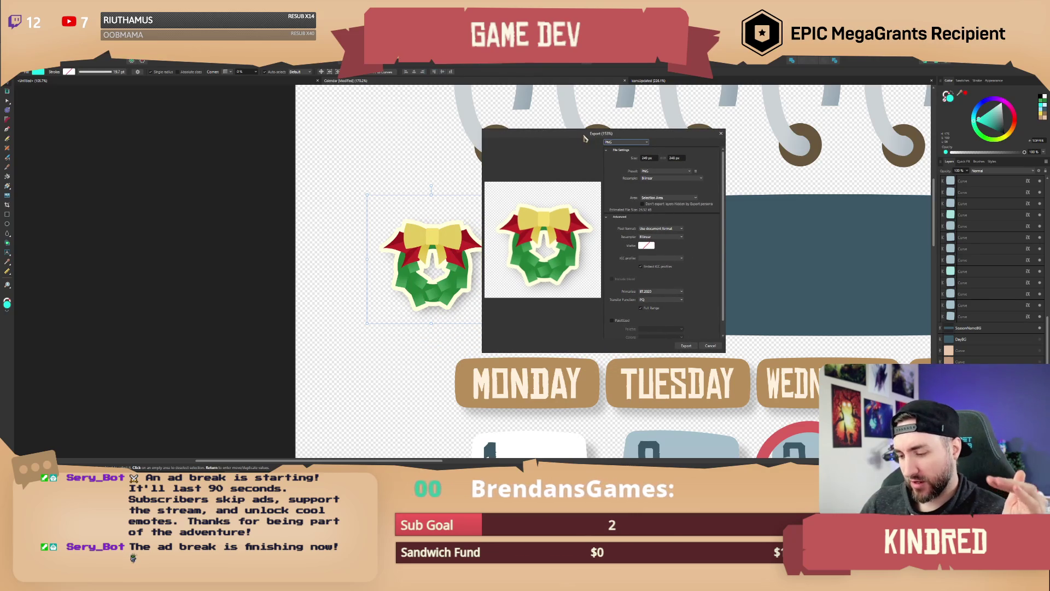
{"action": "left_click_drag", "start_coordinate": [584, 138], "coordinate": [564, 135]}
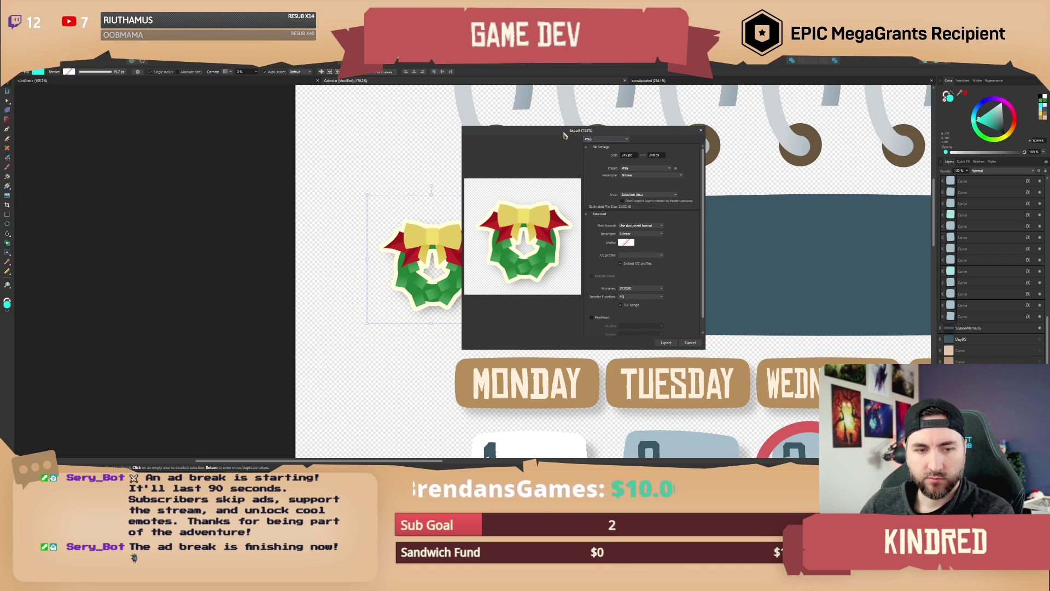
{"action": "left_click_drag", "start_coordinate": [565, 135], "coordinate": [554, 132]}
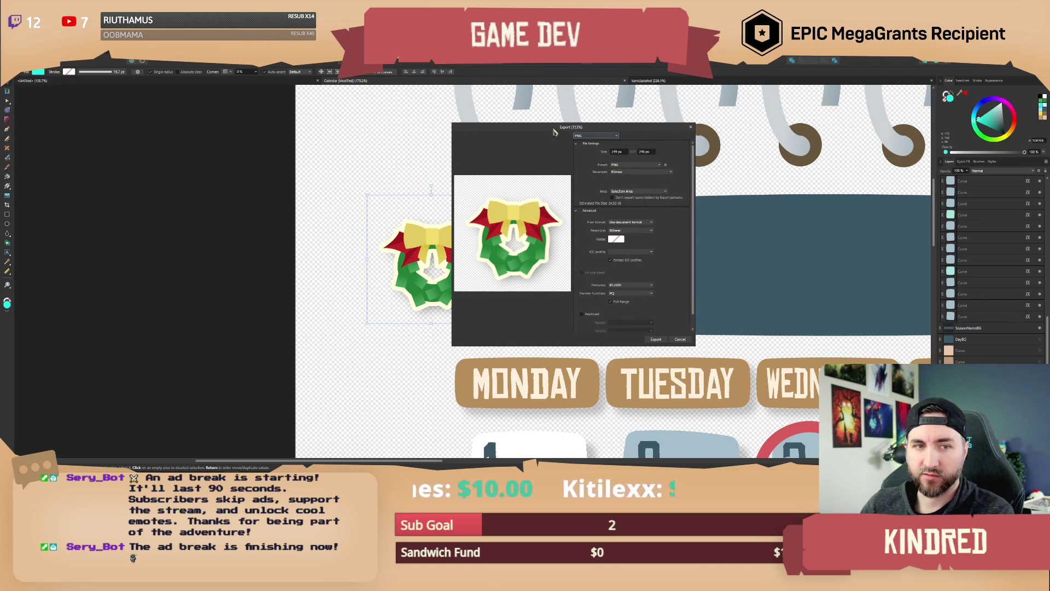
{"action": "left_click_drag", "start_coordinate": [553, 131], "coordinate": [545, 131]}
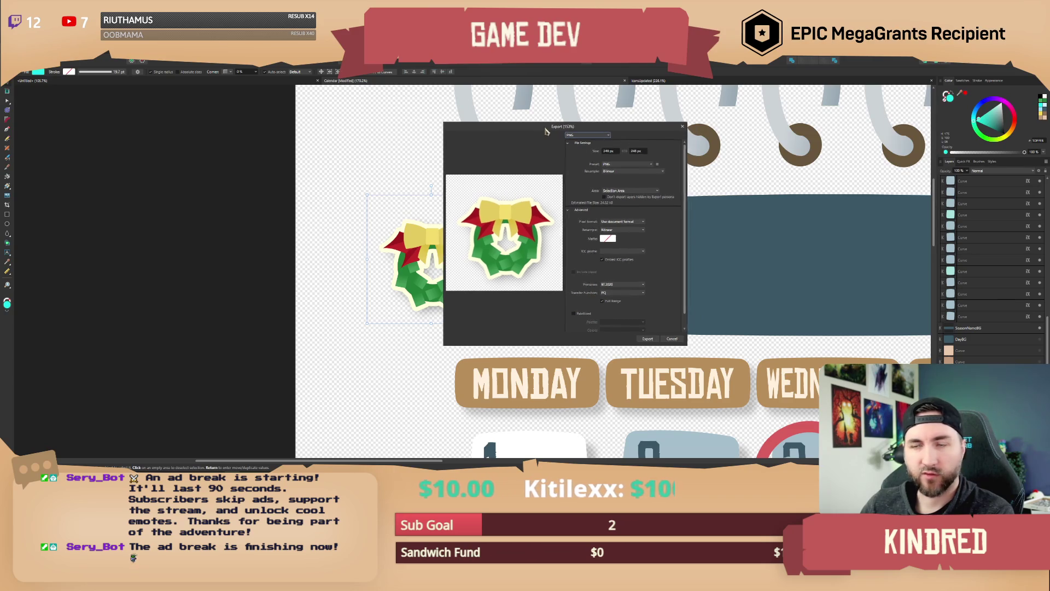
{"action": "left_click", "coordinate": [615, 151]}
{"action": "type", "text": "256"}
{"action": "key", "text": "Return"}
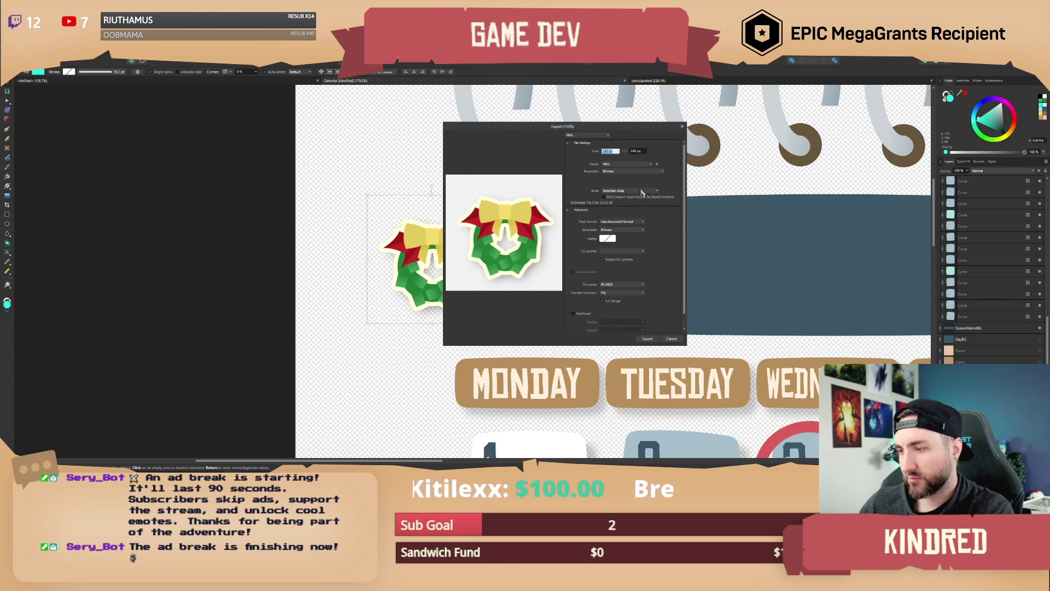
{"action": "key", "text": "Tab"}
{"action": "type", "text": "2"}
{"action": "key", "text": "Return"}
{"action": "key", "text": "Return"}
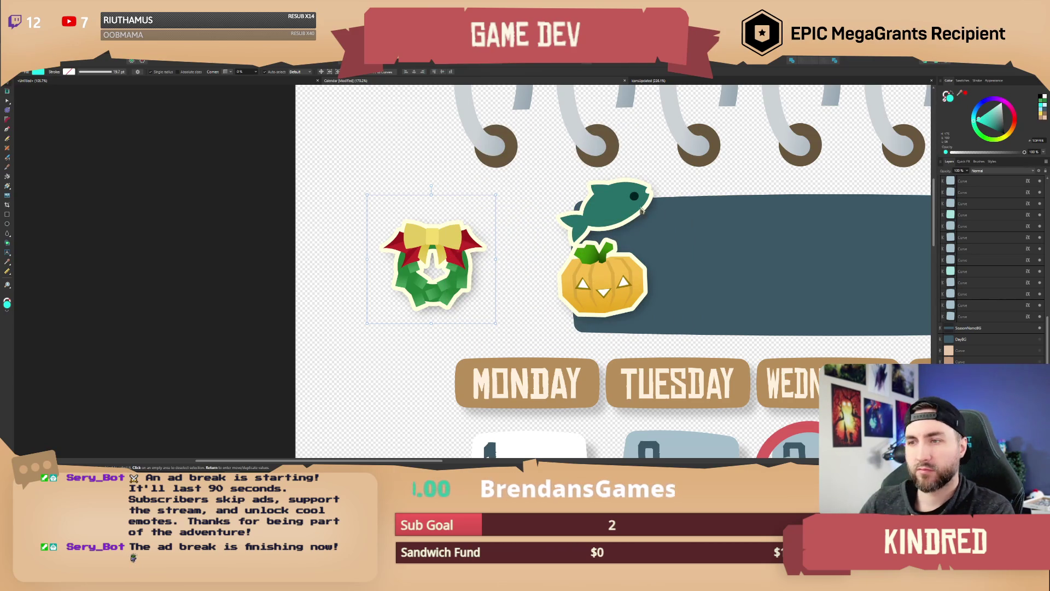
Step: Save the export as T_Calendar_Event_Frost.png in the Calendar folder
{"action": "left_click", "coordinate": [322, 152]}
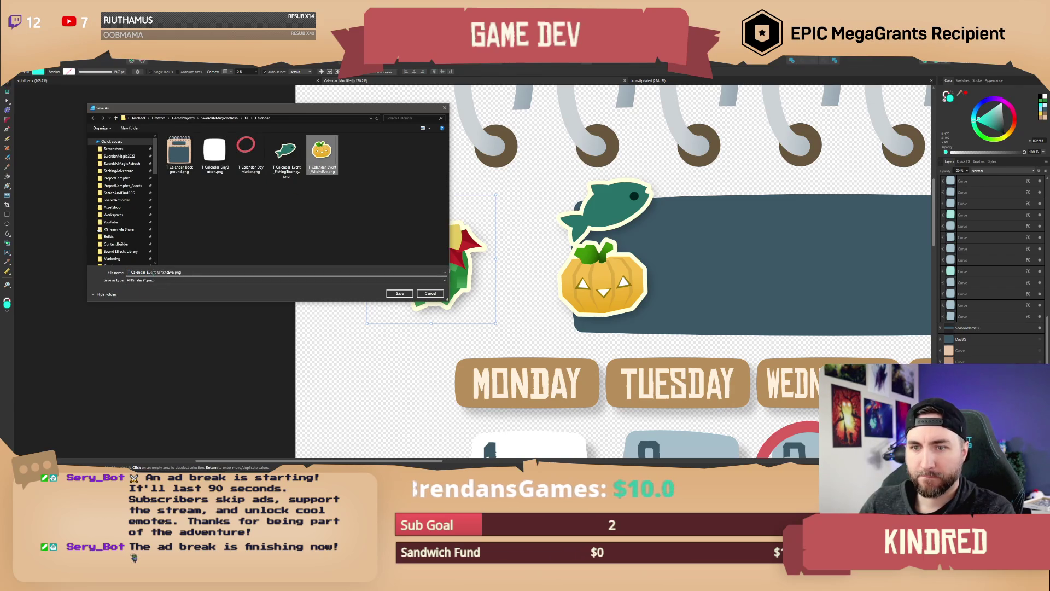
{"action": "left_click", "coordinate": [158, 272]}
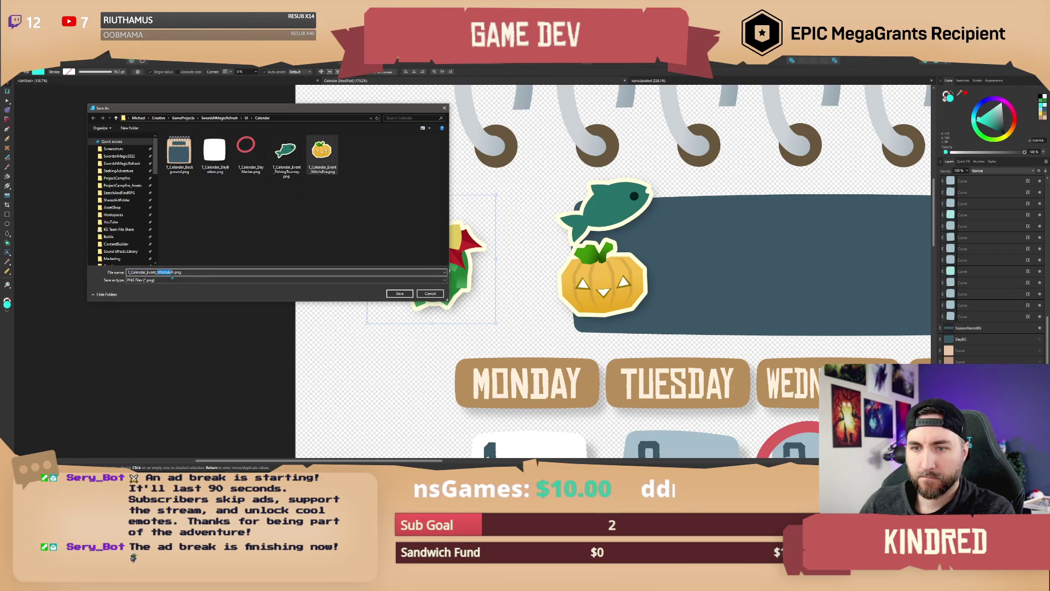
{"action": "type", "text": "Frost"}
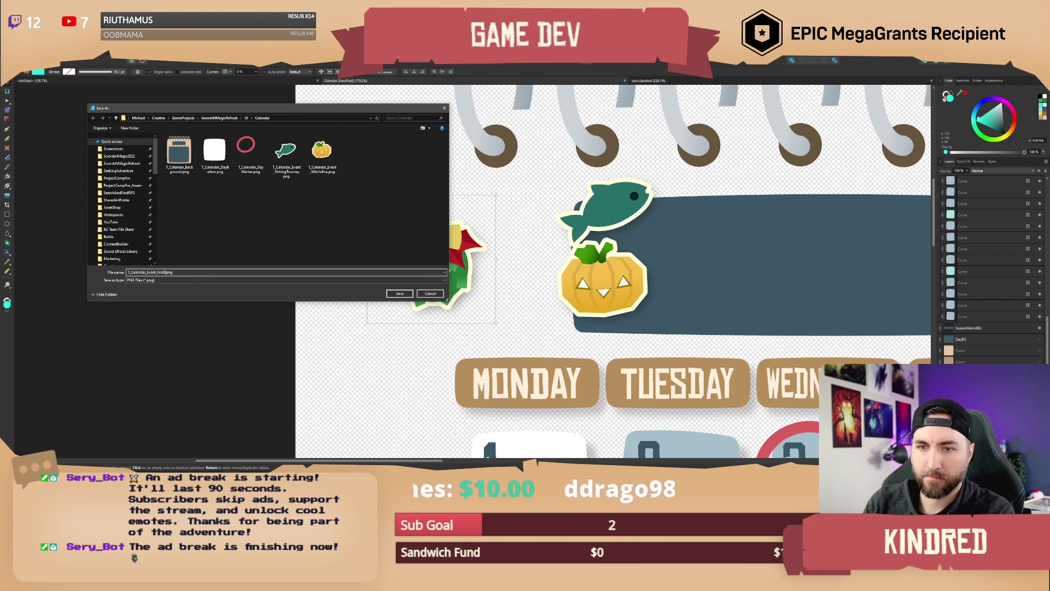
{"action": "key", "text": "Return"}
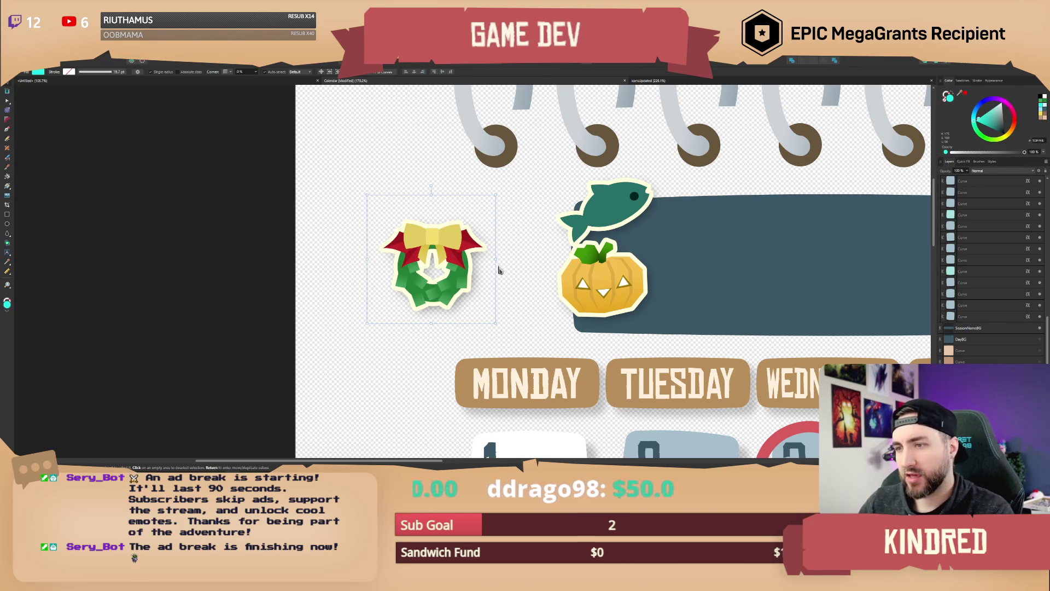
Step: Move the wreath onto the dark banner beside the pumpkin, then save the calendar document
{"action": "scroll", "coordinate": [493, 252], "scroll_direction": "down", "scroll_amount": 3}
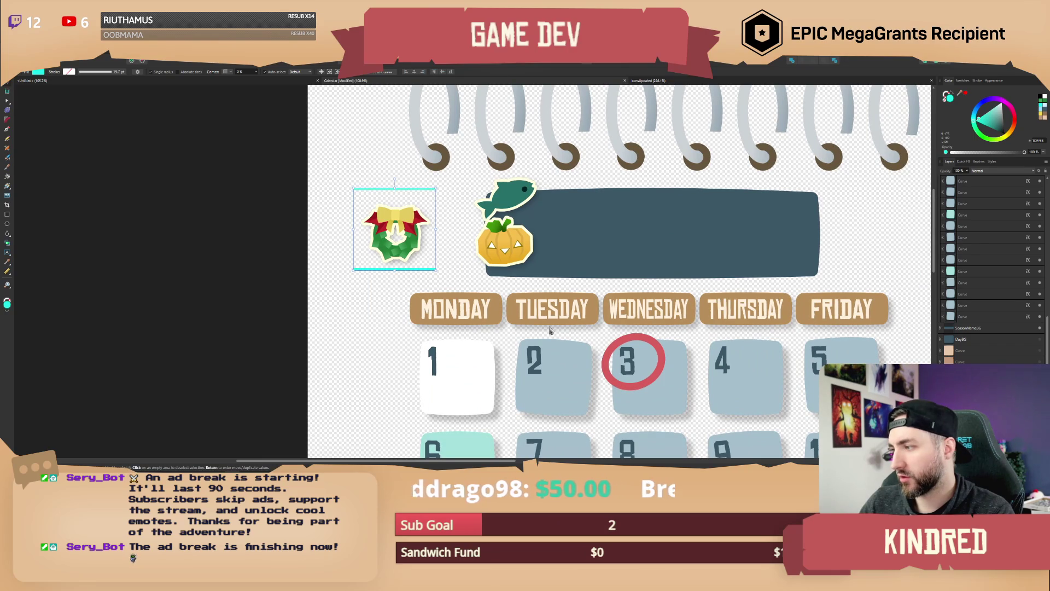
{"action": "left_click", "coordinate": [391, 232]}
{"action": "left_click_drag", "start_coordinate": [392, 233], "coordinate": [581, 215]}
{"action": "left_click", "coordinate": [349, 284]}
{"action": "scroll", "coordinate": [371, 265], "scroll_direction": "down", "scroll_amount": 3}
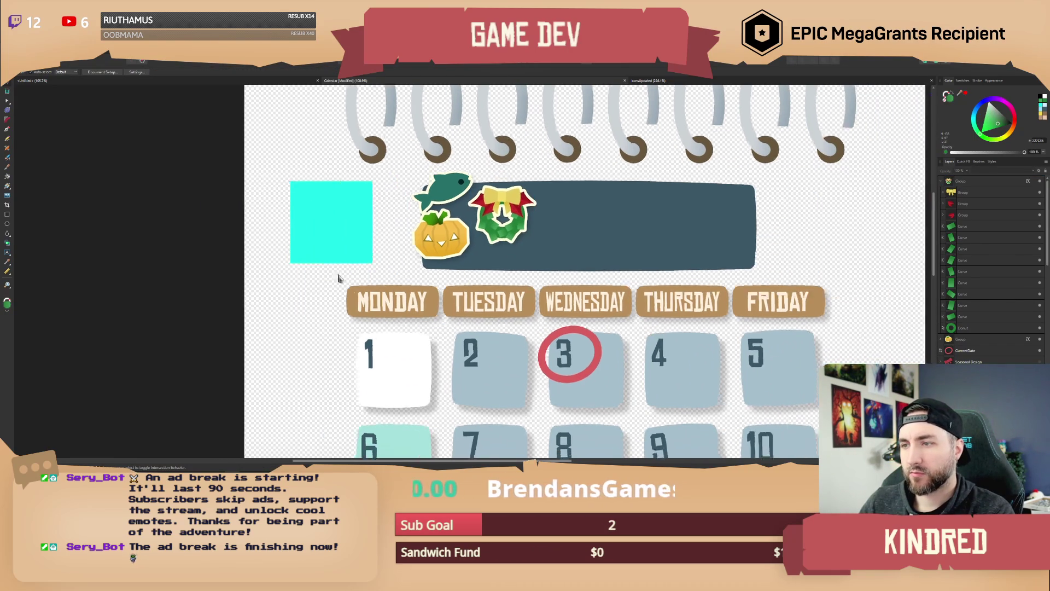
{"action": "key", "text": "ctrl+s"}
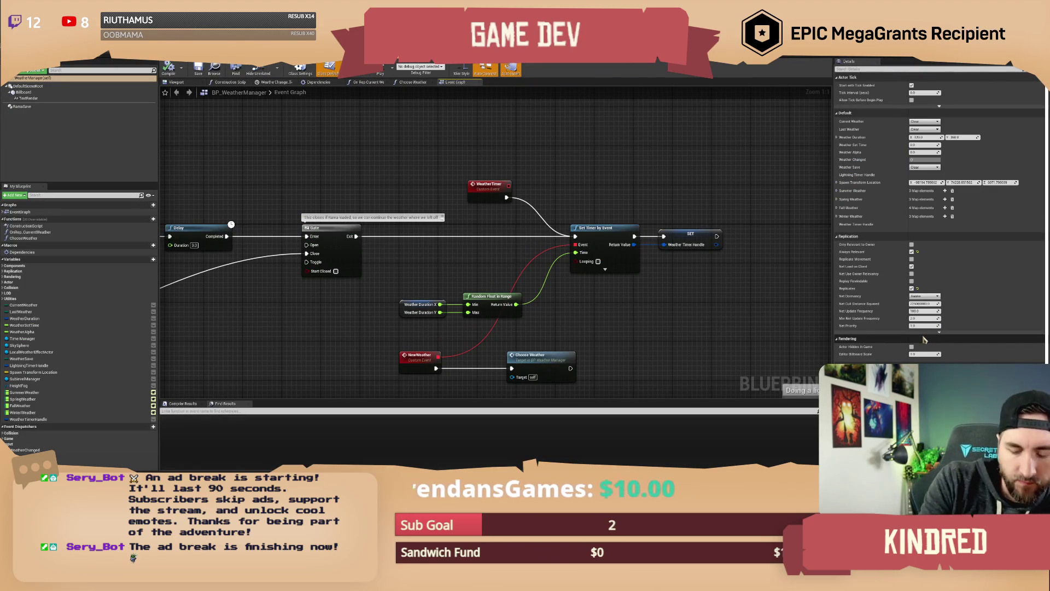
Step: Add a breakpoint on the entry node of the On Rep Current Weather function
{"action": "left_click_drag", "start_coordinate": [469, 173], "coordinate": [536, 140]}
{"action": "mouse_move", "coordinate": [448, 296]}
{"action": "left_mouse_down"}
{"action": "mouse_move", "coordinate": [423, 289]}
{"action": "mouse_move", "coordinate": [402, 301]}
{"action": "mouse_move", "coordinate": [458, 243]}
{"action": "mouse_move", "coordinate": [482, 262]}
{"action": "left_mouse_up"}
{"action": "mouse_move", "coordinate": [479, 133]}
{"action": "left_mouse_down"}
{"action": "mouse_move", "coordinate": [517, 144]}
{"action": "mouse_move", "coordinate": [439, 268]}
{"action": "mouse_move", "coordinate": [638, 261]}
{"action": "left_mouse_up"}
{"action": "double_click", "coordinate": [430, 278]}
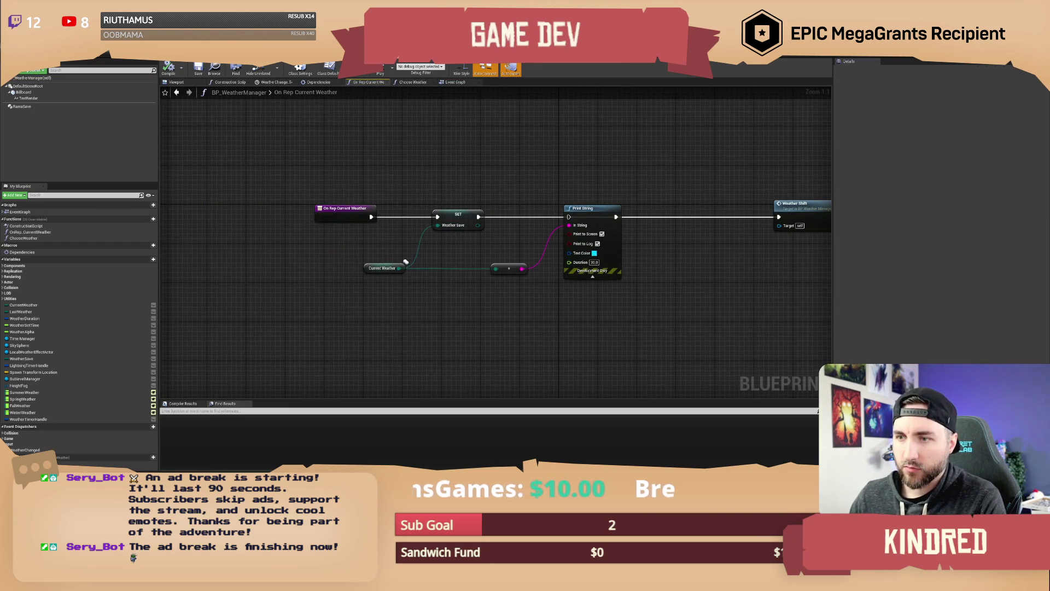
{"action": "right_click", "coordinate": [349, 209]}
{"action": "left_click", "coordinate": [376, 334]}
Step: Add a breakpoint on the Branch node
{"action": "left_click_drag", "start_coordinate": [439, 166], "coordinate": [392, 199]}
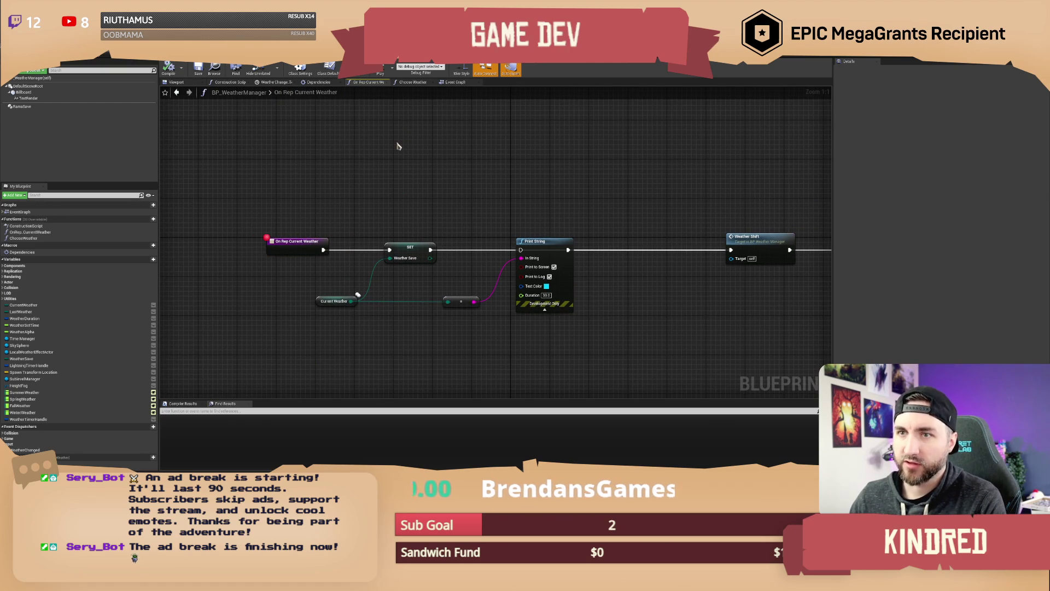
{"action": "left_click_drag", "start_coordinate": [398, 146], "coordinate": [418, 152]}
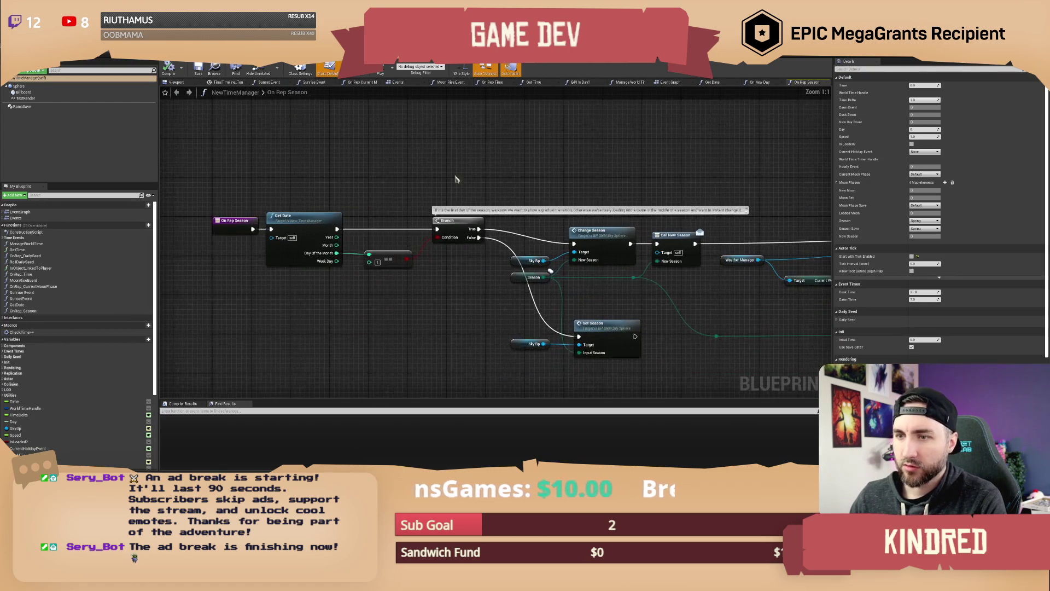
{"action": "left_click_drag", "start_coordinate": [407, 218], "coordinate": [363, 211]}
{"action": "left_click", "coordinate": [444, 212]}
{"action": "right_click", "coordinate": [444, 212]}
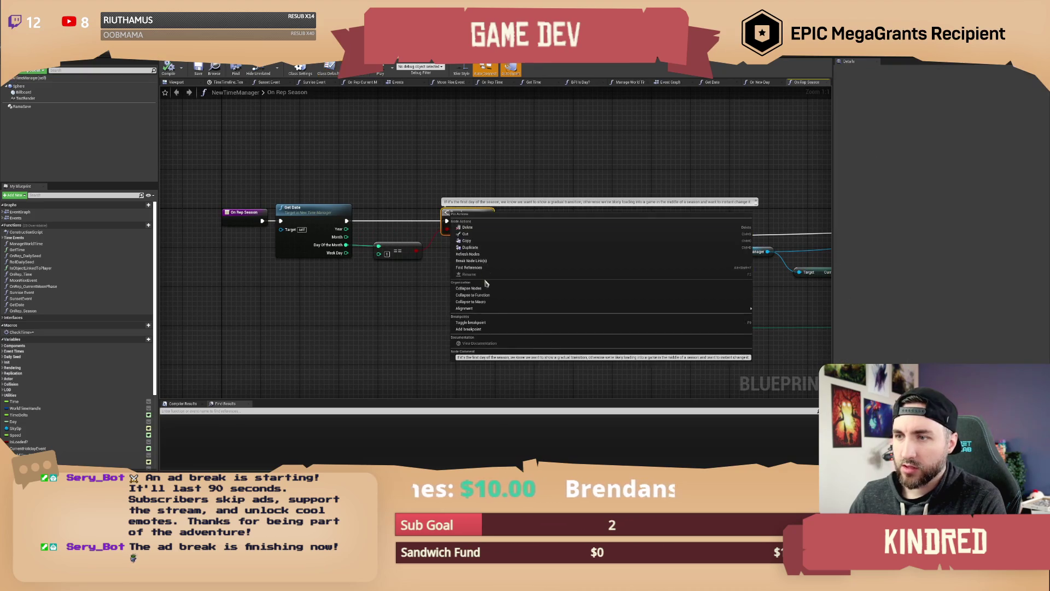
{"action": "left_click", "coordinate": [470, 322]}
Step: Clear the node selection in the On Rep Season graph and launch play-in-editor from the level editor
{"action": "left_click_drag", "start_coordinate": [589, 261], "coordinate": [503, 261]}
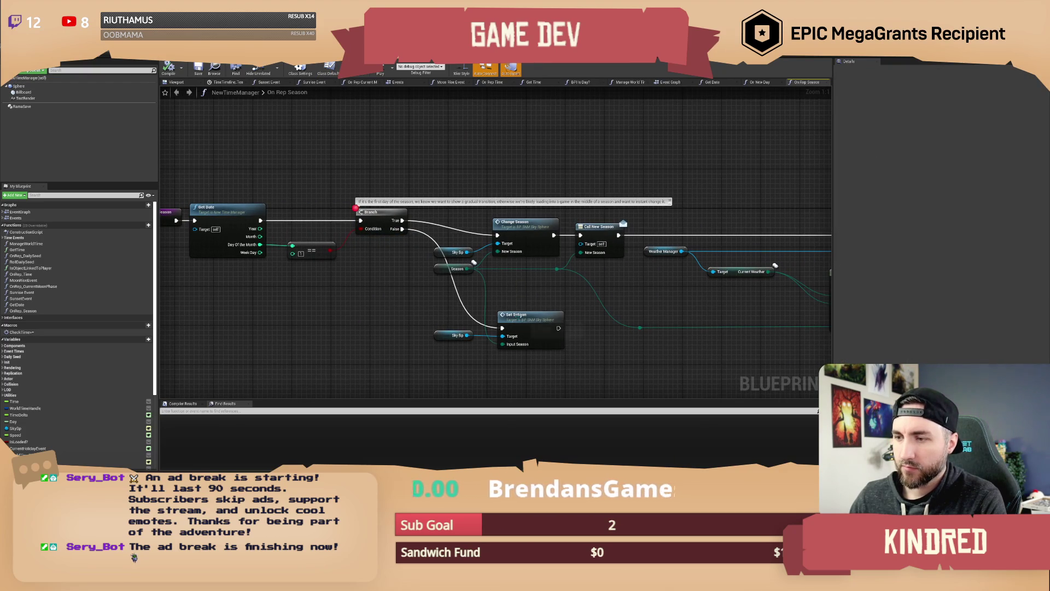
{"action": "mouse_move", "coordinate": [307, 164]}
{"action": "left_mouse_down"}
{"action": "mouse_move", "coordinate": [407, 153]}
{"action": "mouse_move", "coordinate": [616, 279]}
{"action": "mouse_move", "coordinate": [597, 271]}
{"action": "left_mouse_up"}
{"action": "left_click", "coordinate": [569, 309]}
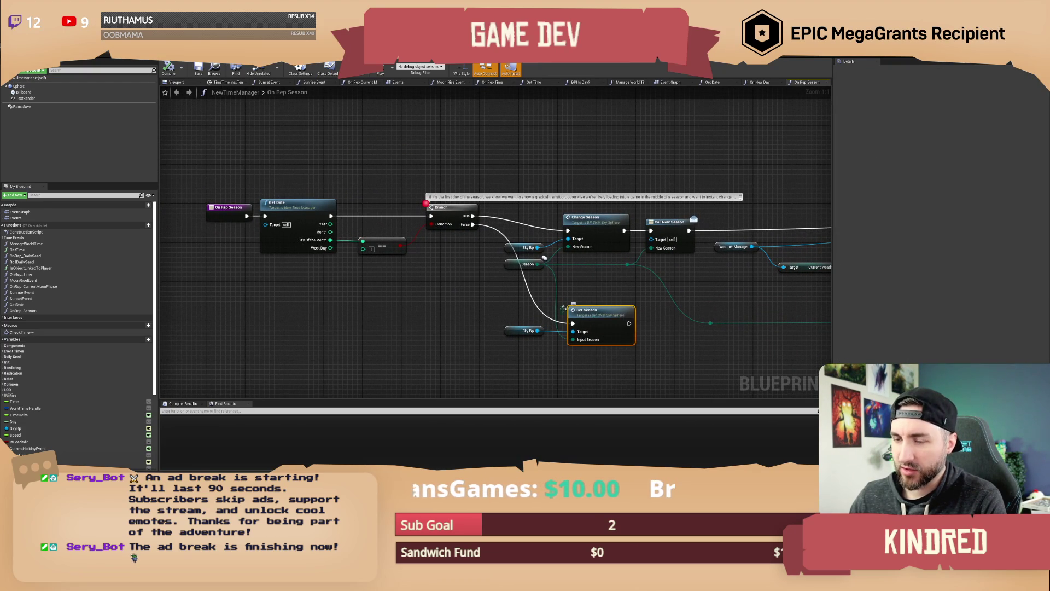
{"action": "left_click", "coordinate": [435, 289]}
{"action": "left_click_drag", "start_coordinate": [427, 282], "coordinate": [425, 286]}
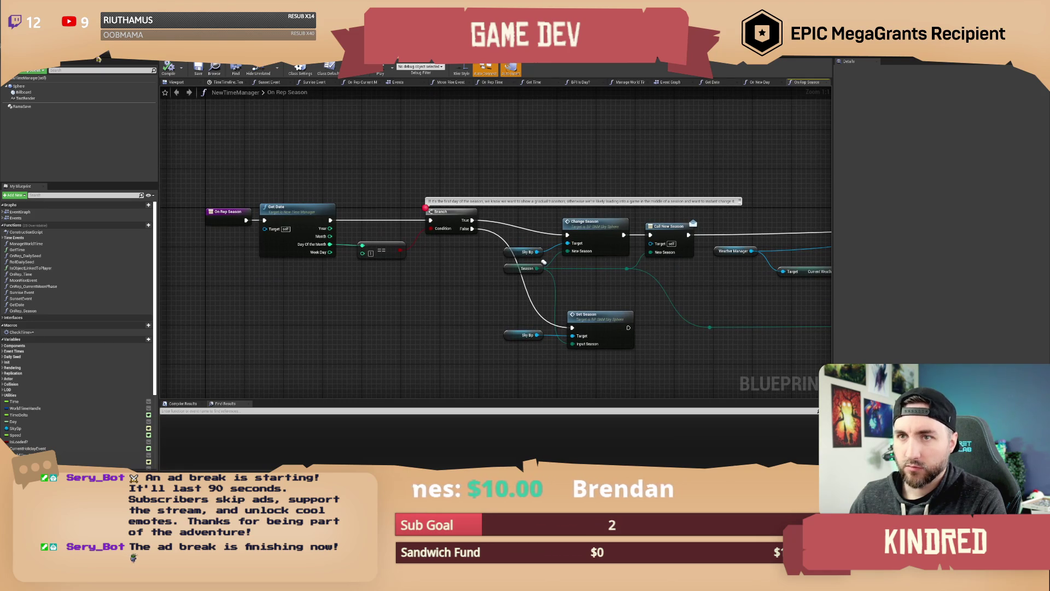
{"action": "key", "text": "alt+Tab"}
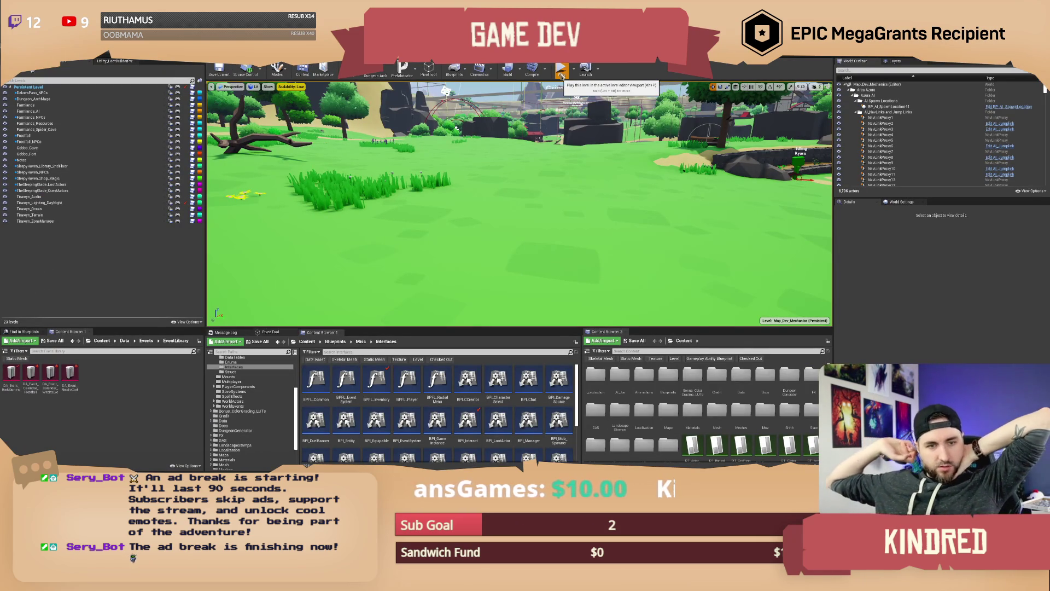
{"action": "left_click", "coordinate": [561, 74]}
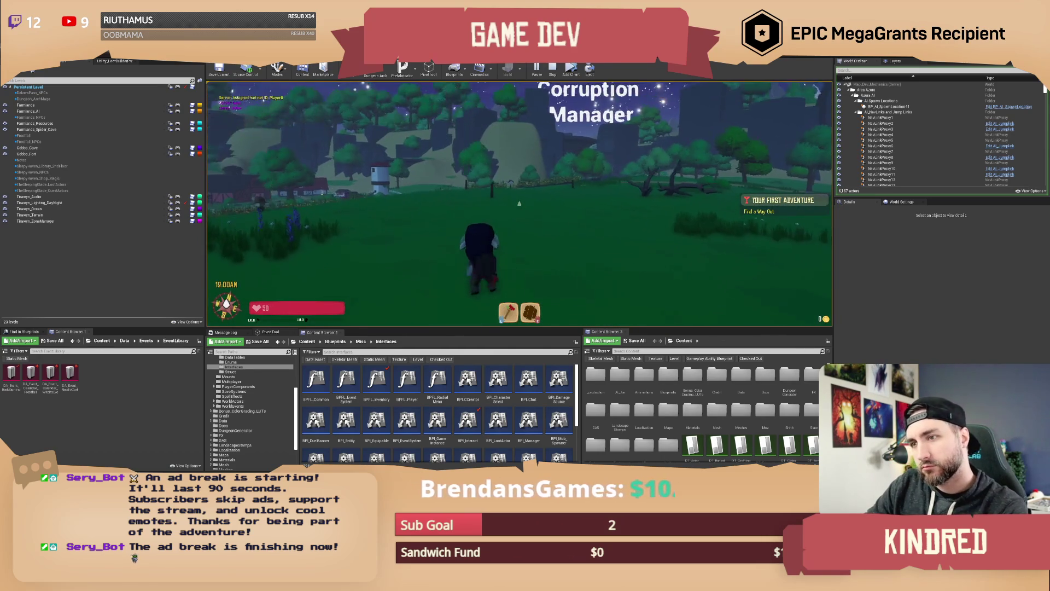
Step: Send /setseason winter in the in-game chat, hitting the On Rep Season breakpoint
{"action": "key", "text": "Return"}
{"action": "type", "text": "/setseason winte"}
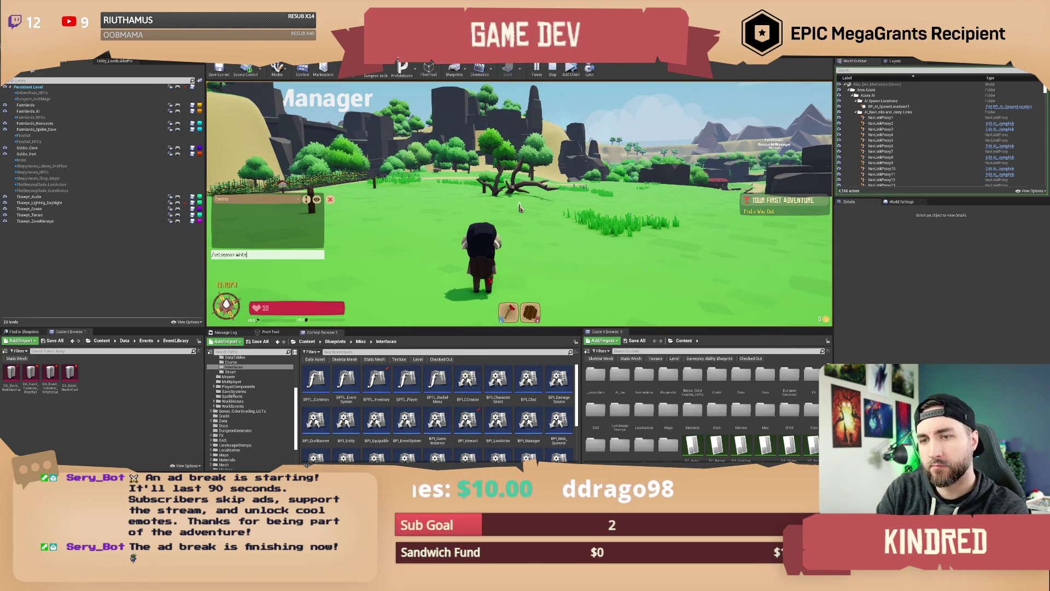
{"action": "key", "text": "Return"}
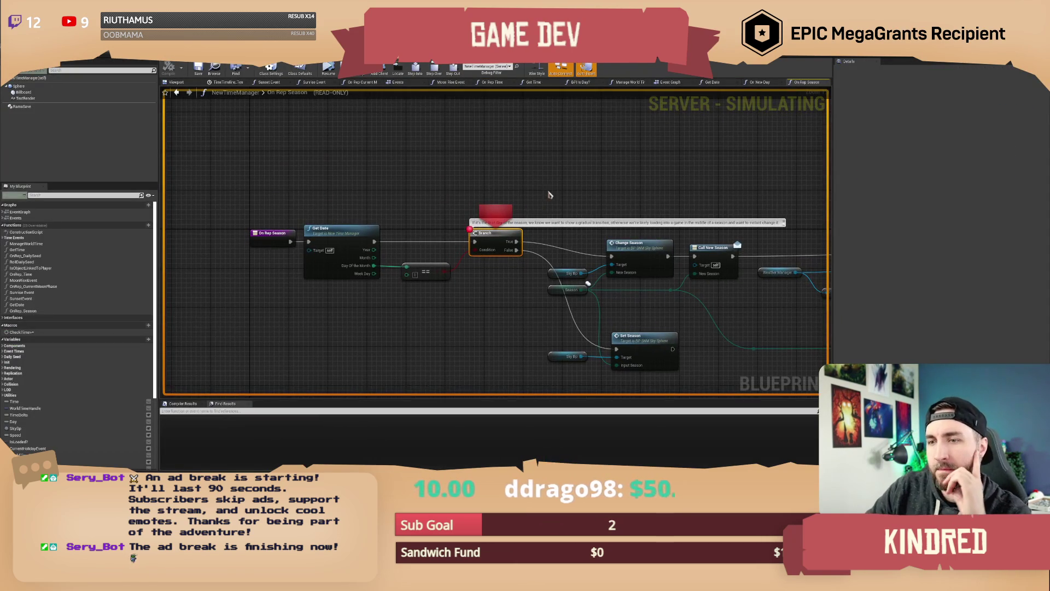
Step: Step from Change Season through On Rep Current Weather to Weather Timer, then resume play
{"action": "left_click", "coordinate": [434, 71]}
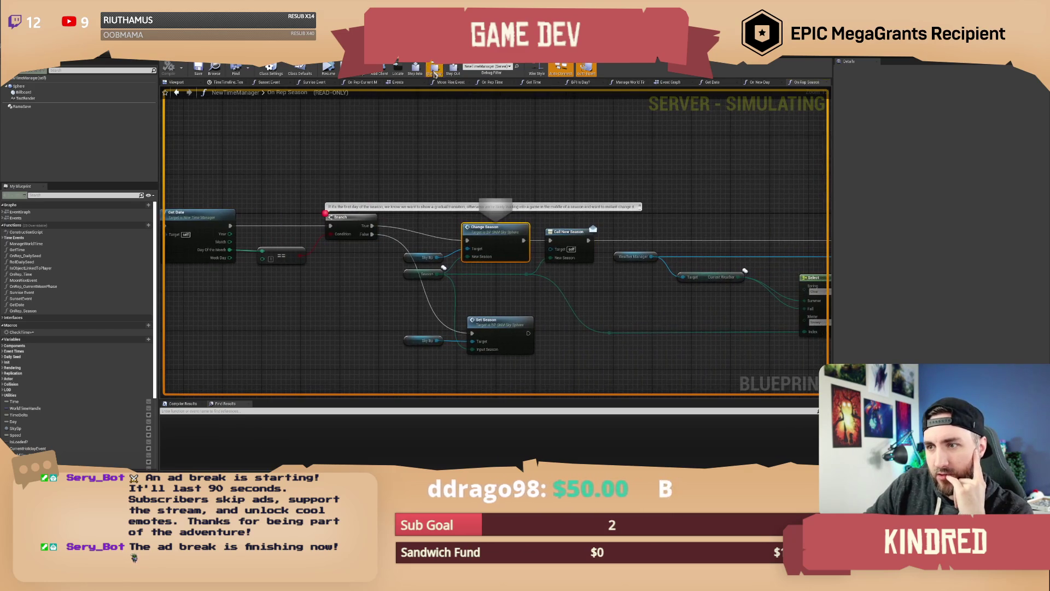
{"action": "left_click", "coordinate": [434, 71]}
{"action": "left_click", "coordinate": [435, 71]}
{"action": "left_click", "coordinate": [435, 71]}
{"action": "left_click", "coordinate": [434, 71]}
{"action": "left_click", "coordinate": [434, 71]}
{"action": "left_click", "coordinate": [434, 71]}
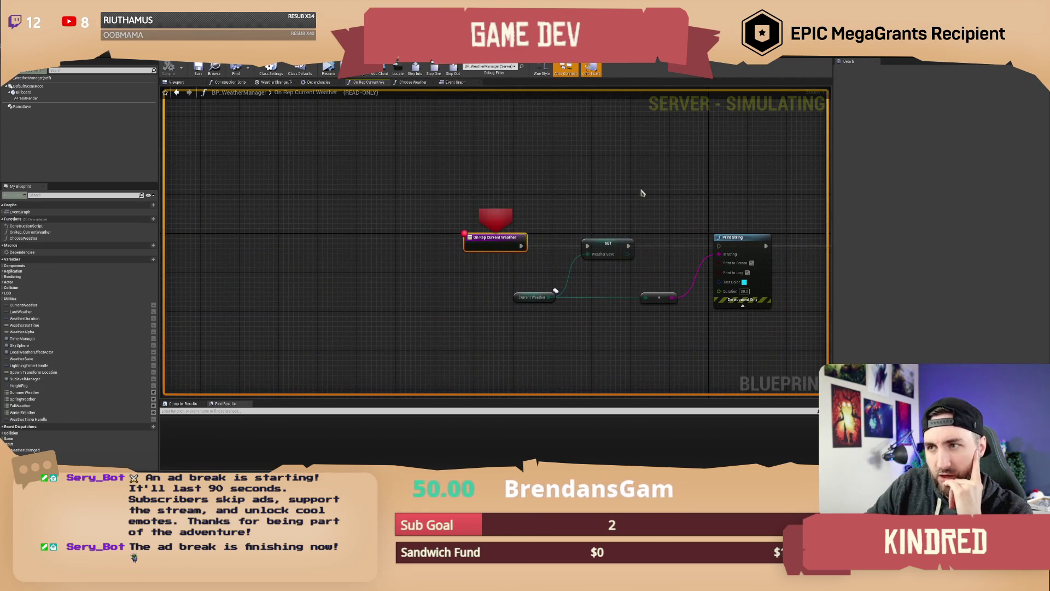
{"action": "left_click_drag", "start_coordinate": [642, 193], "coordinate": [463, 179]}
{"action": "left_click", "coordinate": [434, 71]}
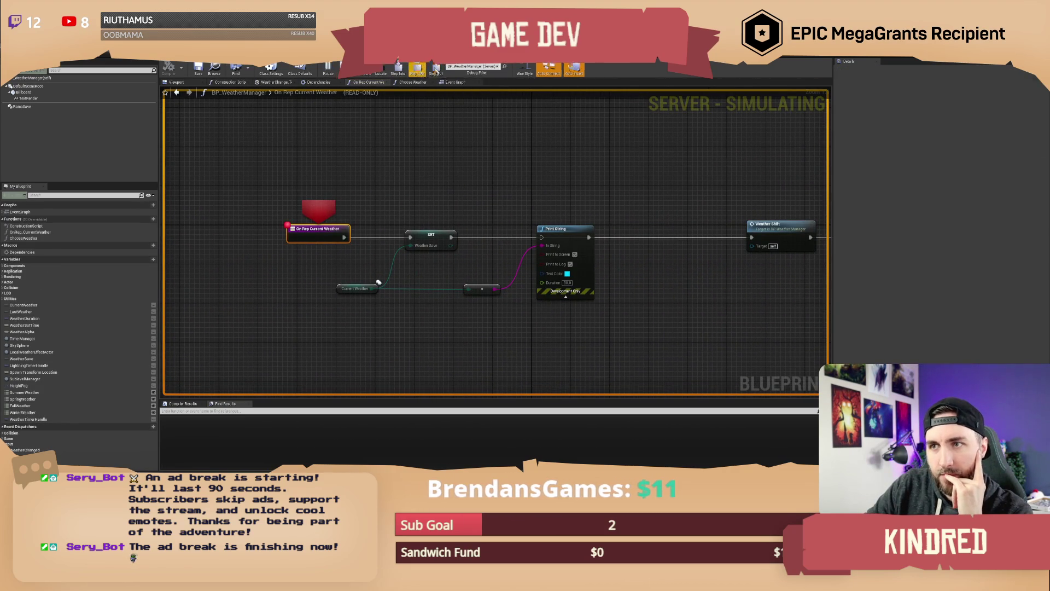
{"action": "left_click", "coordinate": [435, 71]}
{"action": "left_click", "coordinate": [434, 71]}
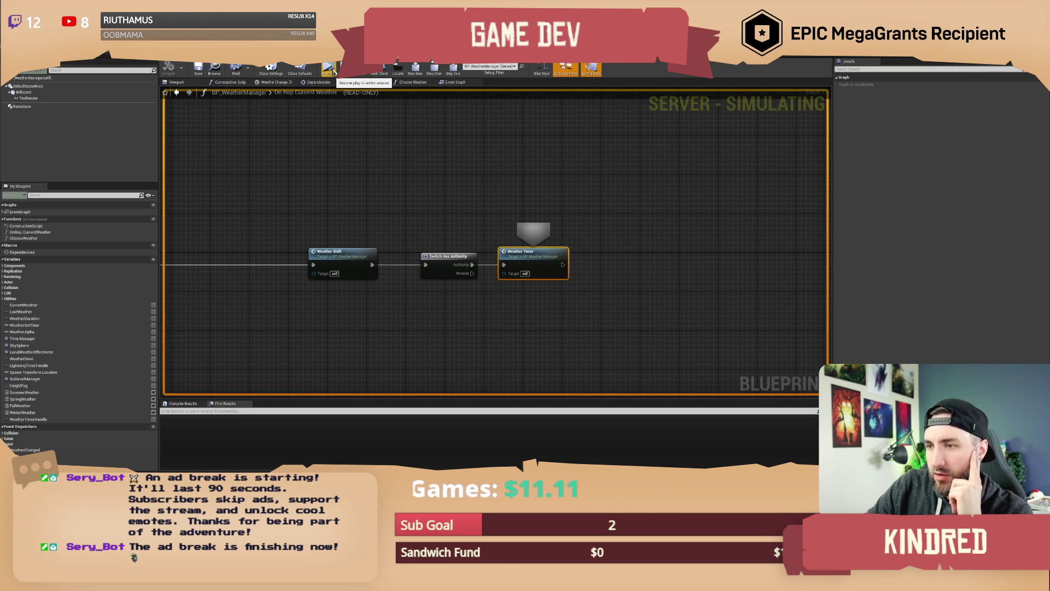
{"action": "left_click", "coordinate": [328, 69]}
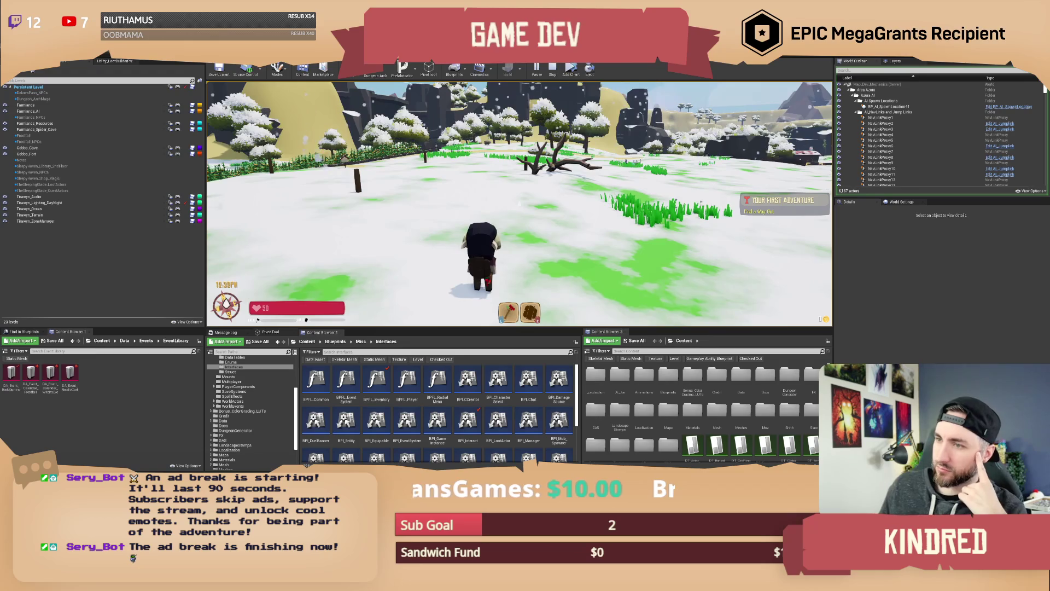
Step: Recall the last chat command, swap winter for spring, and send /setseason spring
{"action": "type", "text": "/son"}
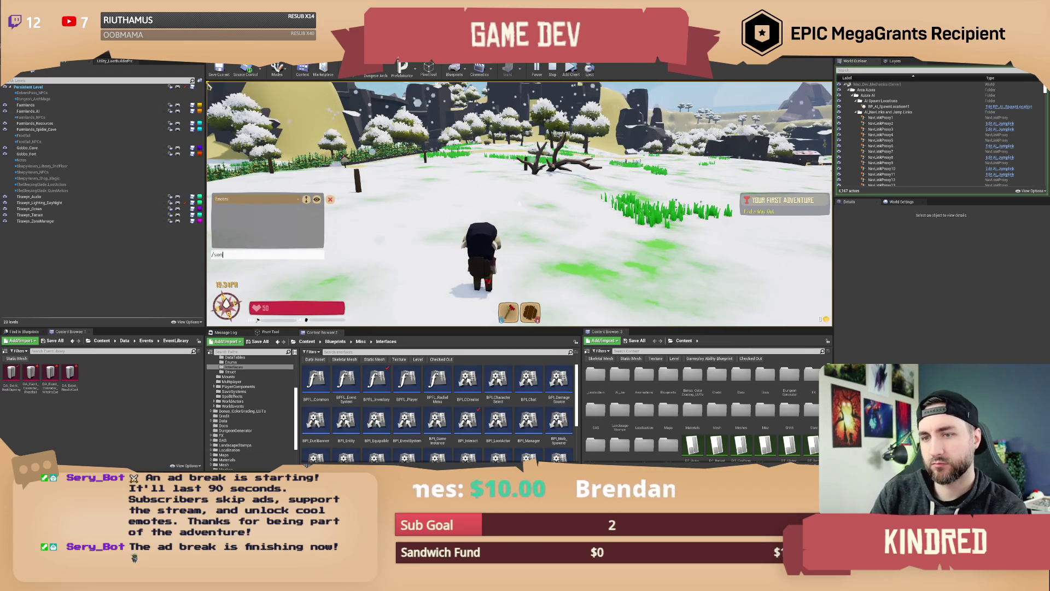
{"action": "type", "text": "0"}
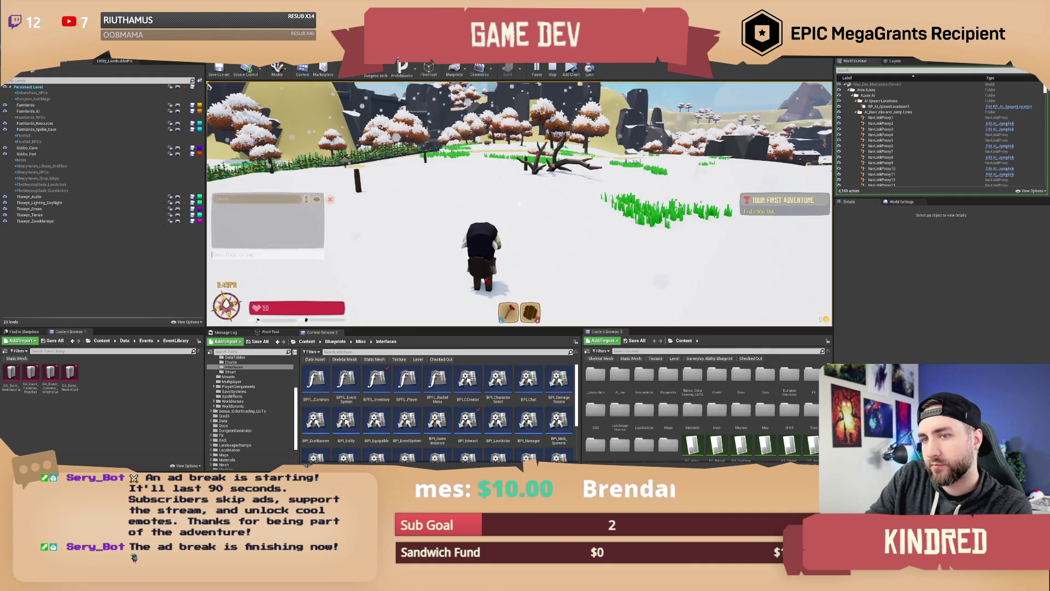
{"action": "key", "text": "Up"}
{"action": "key", "text": "BackSpace"}
{"action": "key", "text": "BackSpace"}
{"action": "key", "text": "BackSpace"}
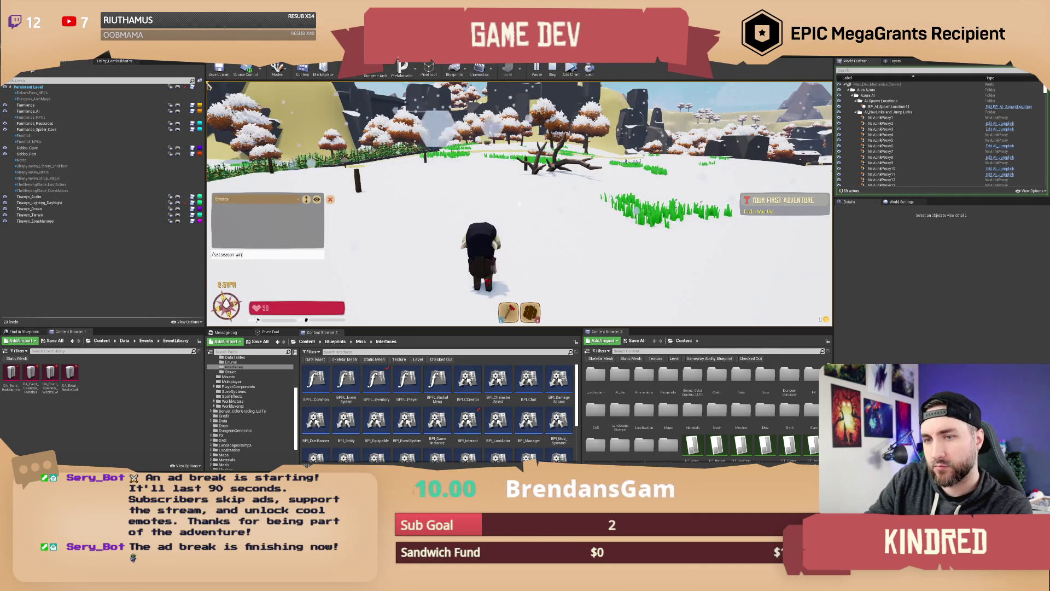
{"action": "type", "text": "spring"}
{"action": "key", "text": "Return"}
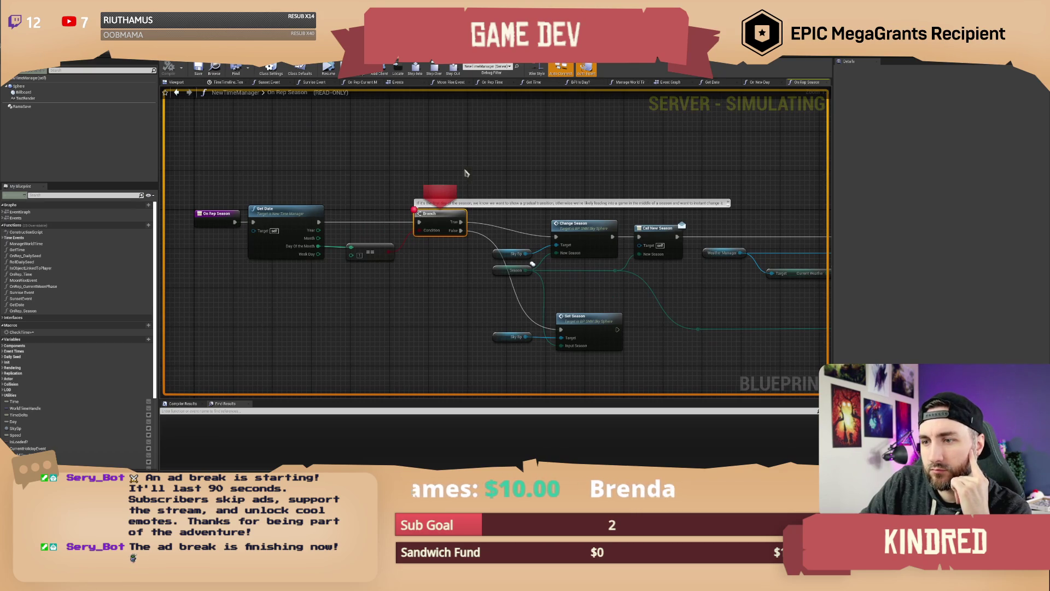
Step: Step through Change Season, Call New Season, SET w/ Notify and Weather Timer, then resume
{"action": "left_click", "coordinate": [436, 73]}
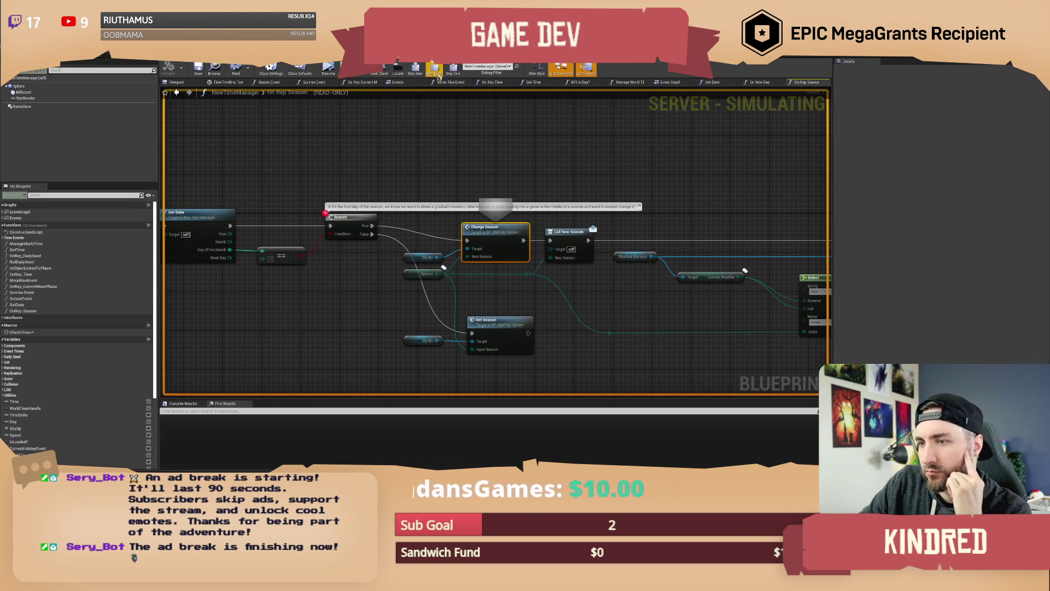
{"action": "left_click", "coordinate": [438, 77]}
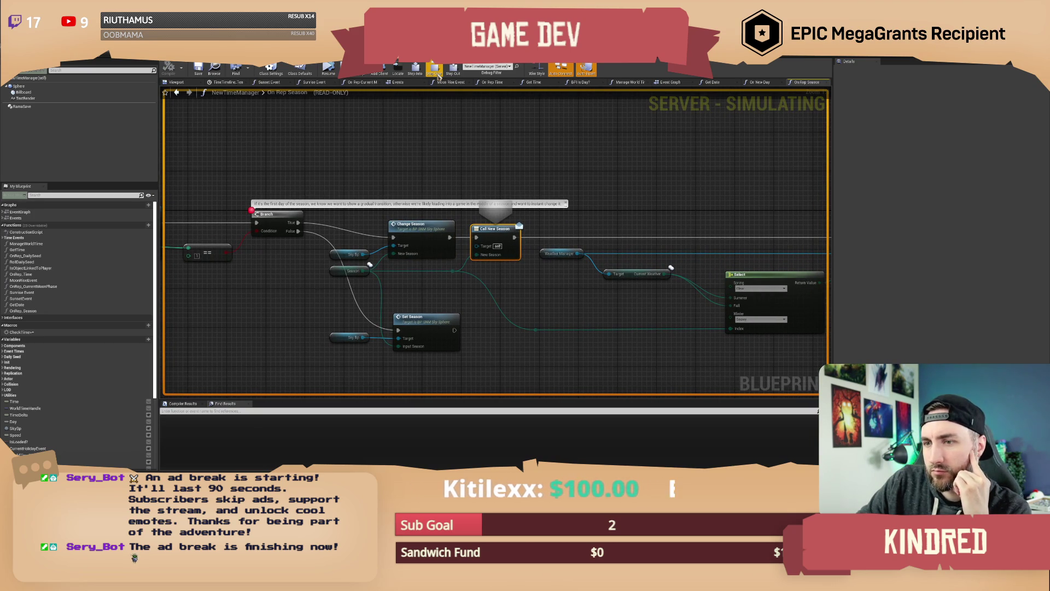
{"action": "left_click", "coordinate": [438, 76]}
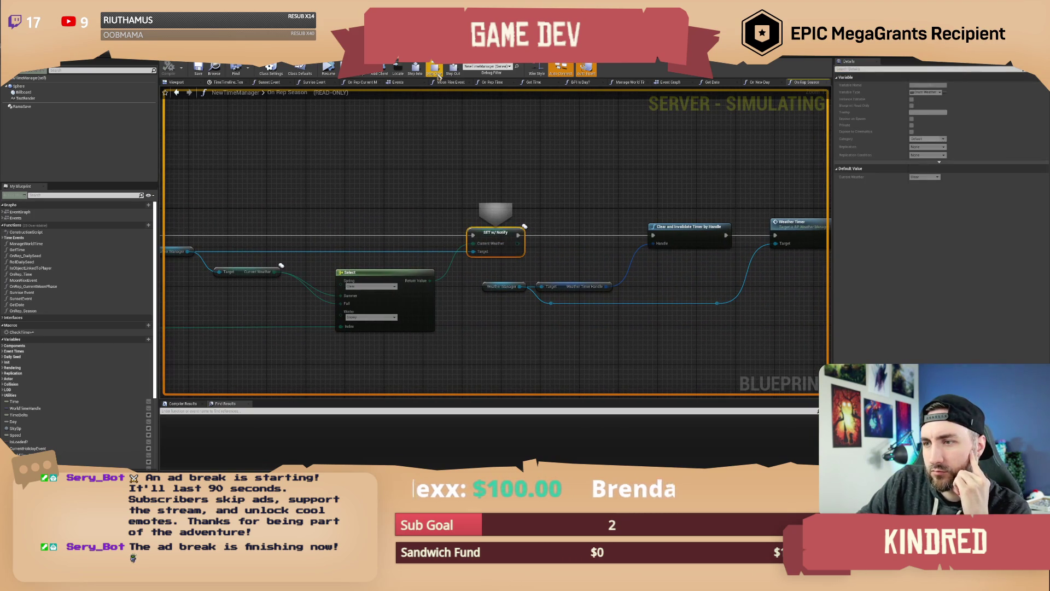
{"action": "left_click", "coordinate": [438, 77]}
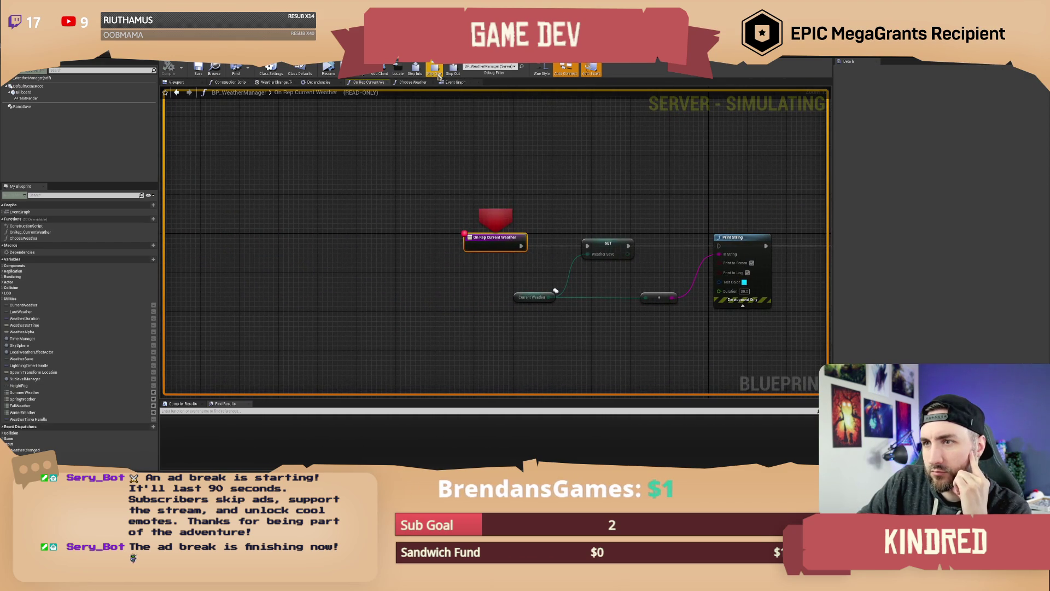
{"action": "left_click", "coordinate": [438, 77]}
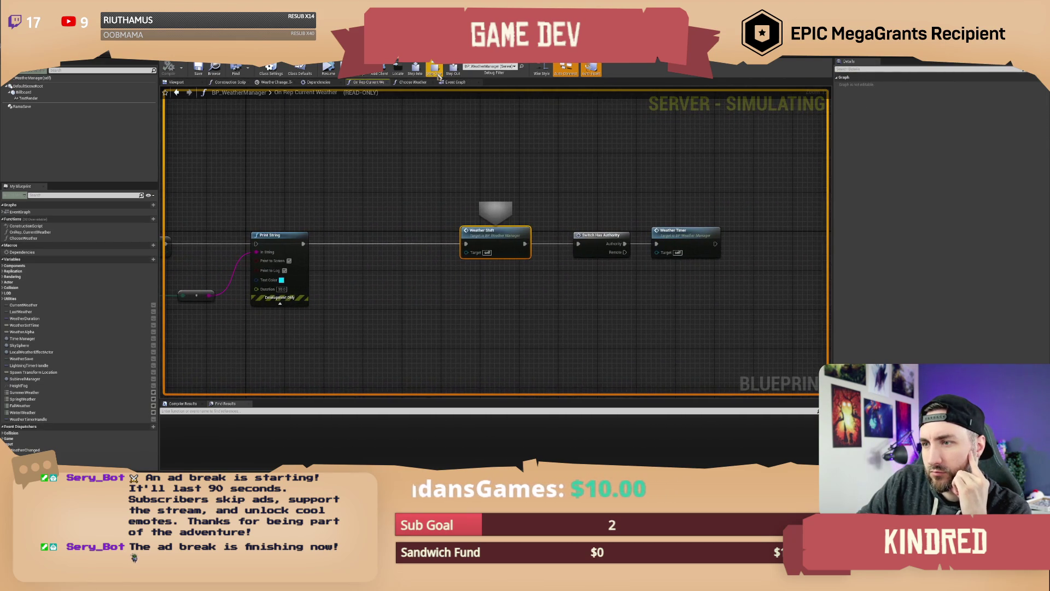
{"action": "left_click", "coordinate": [438, 77]}
{"action": "left_click", "coordinate": [438, 77]}
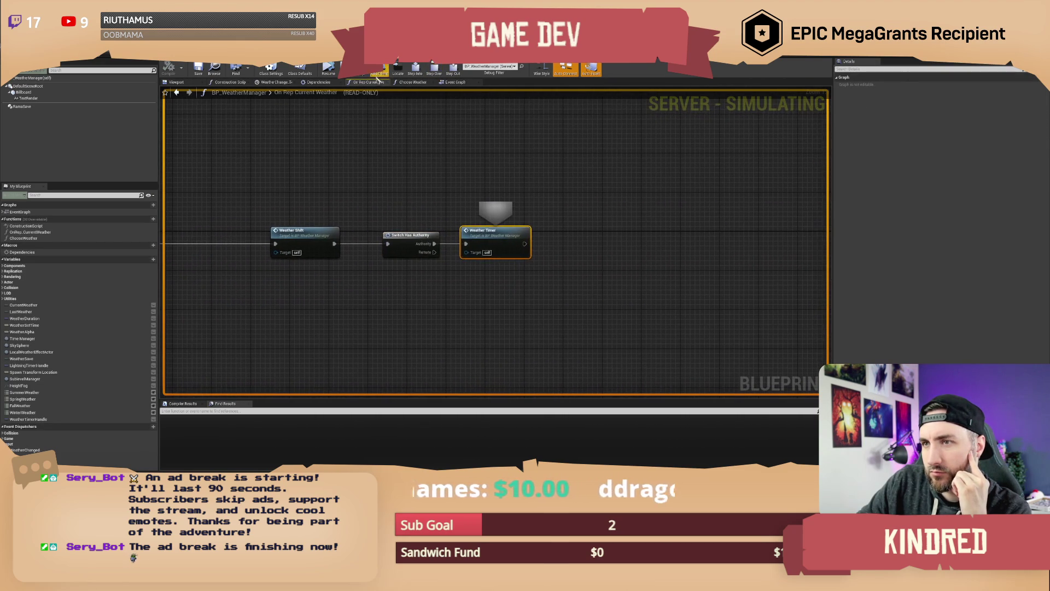
{"action": "left_click", "coordinate": [434, 69]}
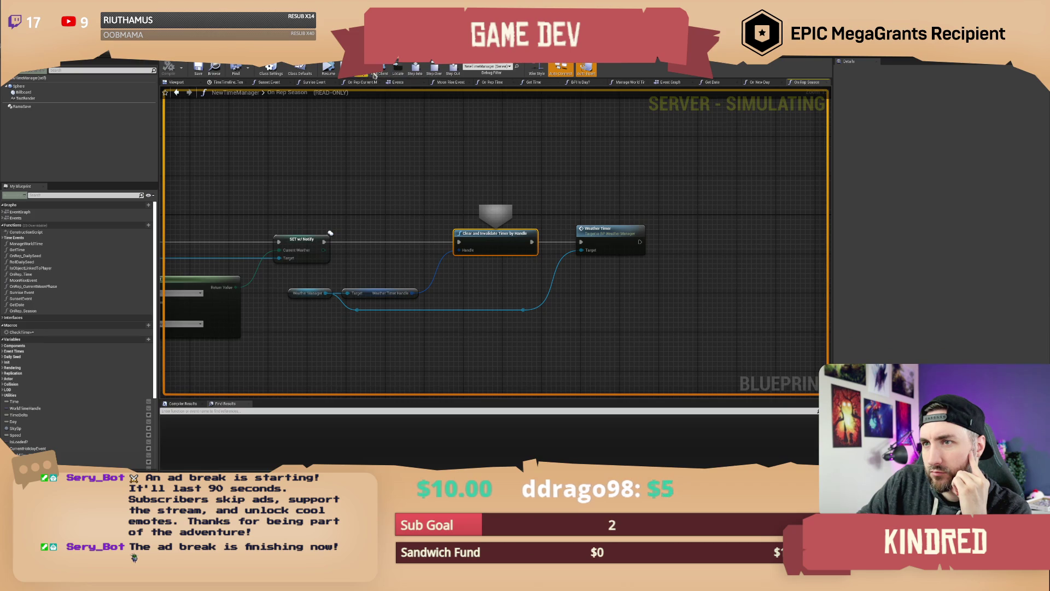
{"action": "left_click", "coordinate": [328, 69]}
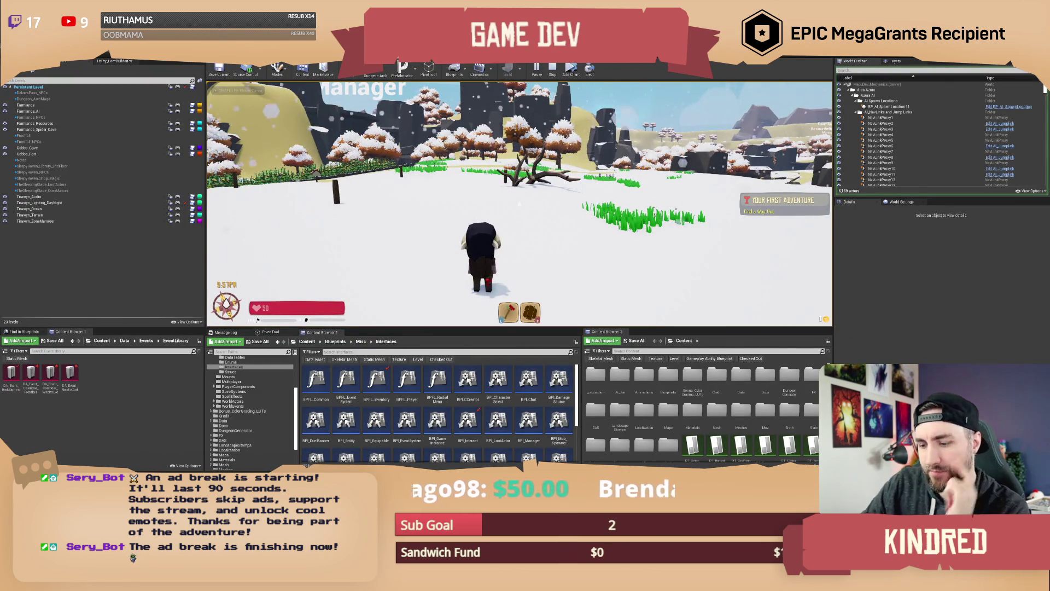
Step: Send the /somo 100 time-advance command, watch the snow melt, then stop play-in-editor
{"action": "type", "text": "/sono 1"}
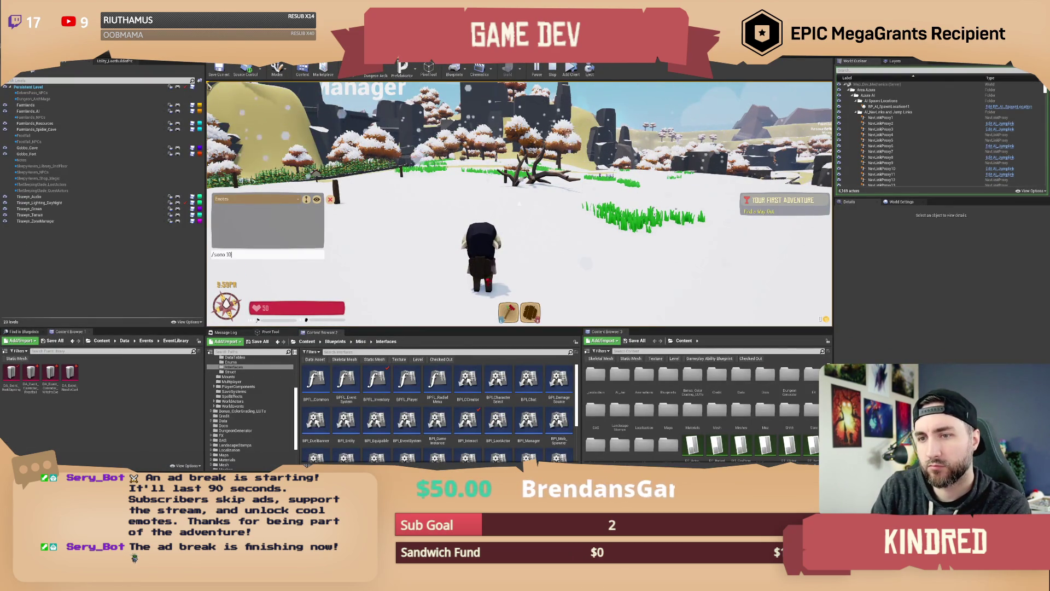
{"action": "type", "text": "0"}
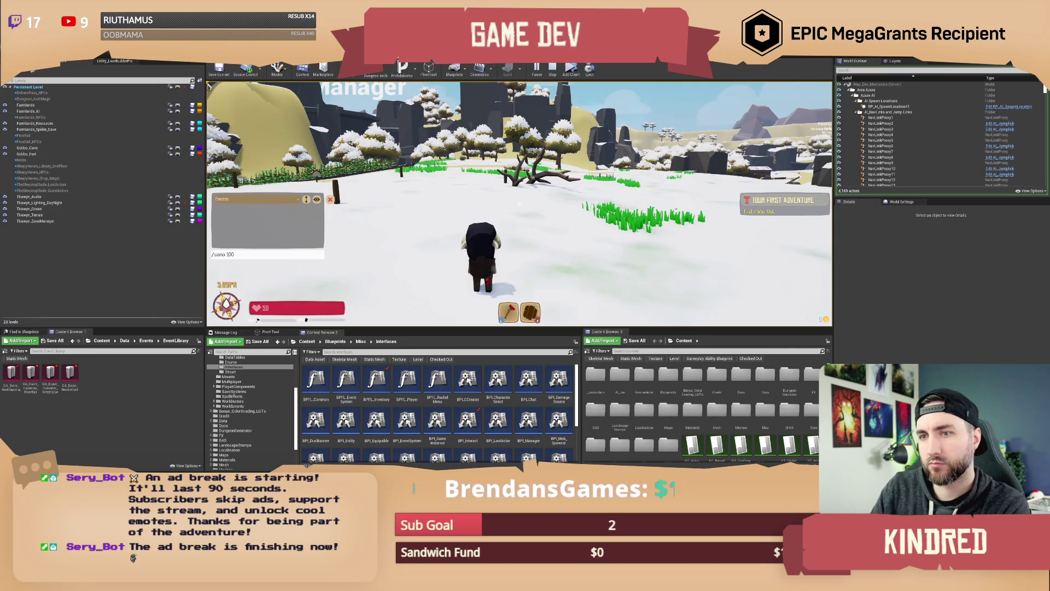
{"action": "key", "text": "Return"}
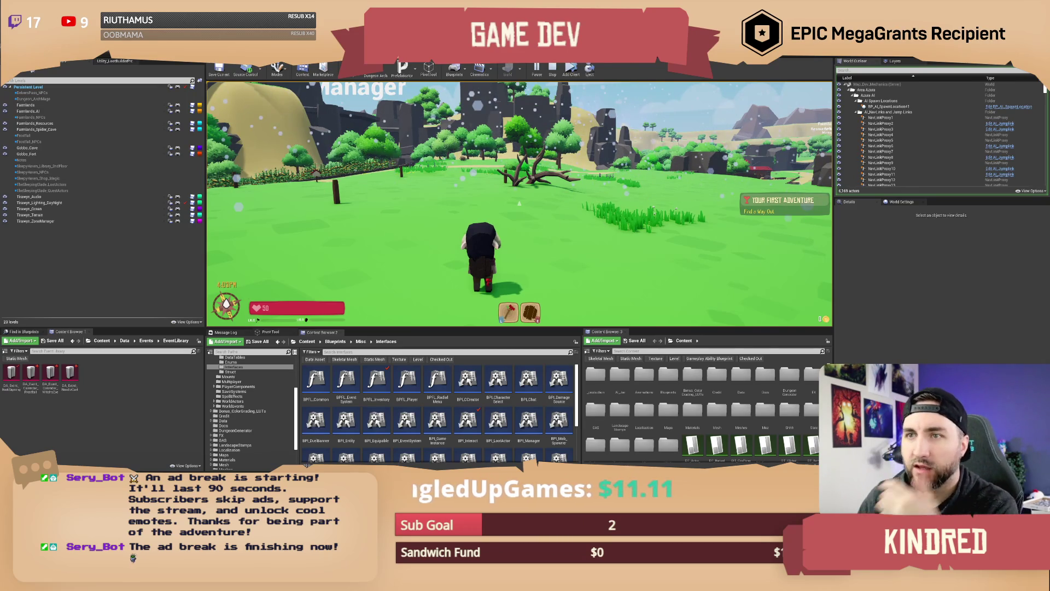
{"action": "key", "text": "Escape"}
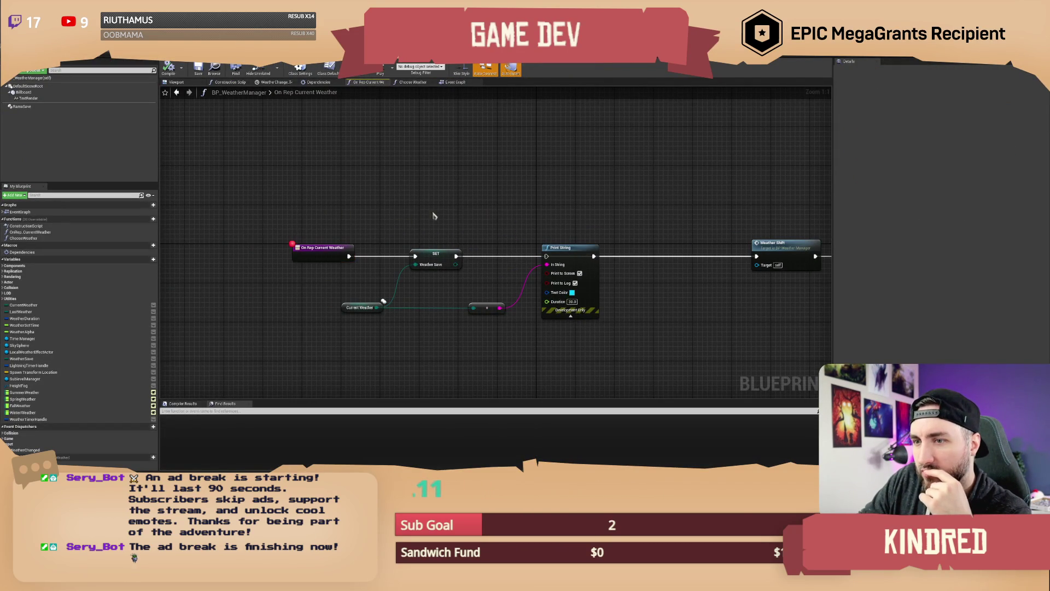
Step: Review BP_WeatherManager's Event Graph: WeatherChange timeline, rainbow, fog and WeatherTimer/NewWeather events
{"action": "scroll", "coordinate": [489, 215], "scroll_direction": "down", "scroll_amount": 1}
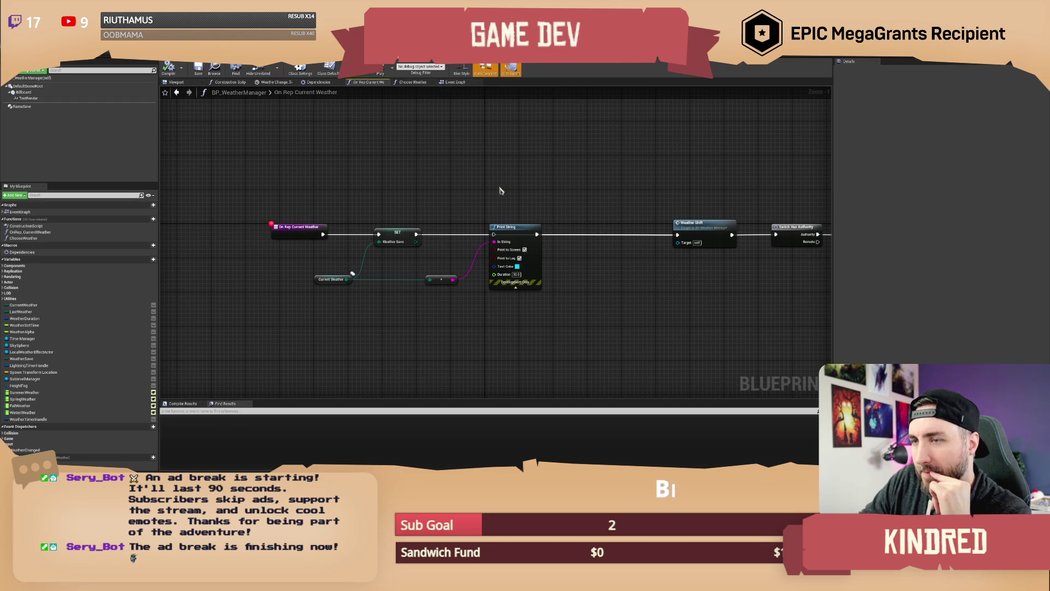
{"action": "mouse_move", "coordinate": [598, 186]}
{"action": "left_mouse_down"}
{"action": "mouse_move", "coordinate": [541, 177]}
{"action": "mouse_move", "coordinate": [534, 218]}
{"action": "mouse_move", "coordinate": [591, 234]}
{"action": "left_mouse_up"}
{"action": "left_click", "coordinate": [457, 83]}
{"action": "left_click_drag", "start_coordinate": [549, 282], "coordinate": [386, 206]}
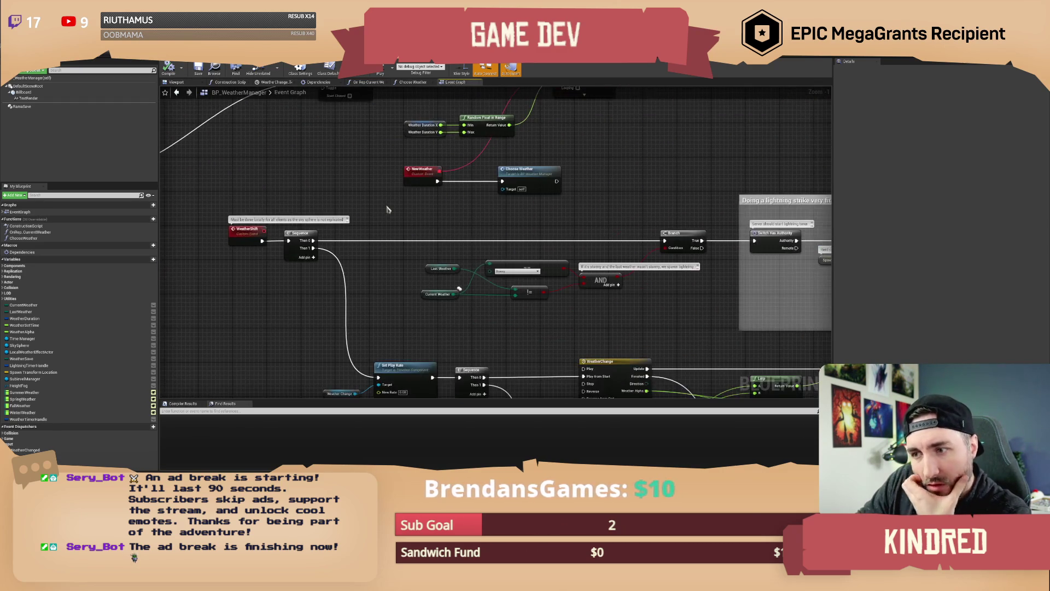
{"action": "mouse_move", "coordinate": [500, 308]}
{"action": "left_mouse_down"}
{"action": "mouse_move", "coordinate": [556, 271]}
{"action": "mouse_move", "coordinate": [567, 219]}
{"action": "left_mouse_up"}
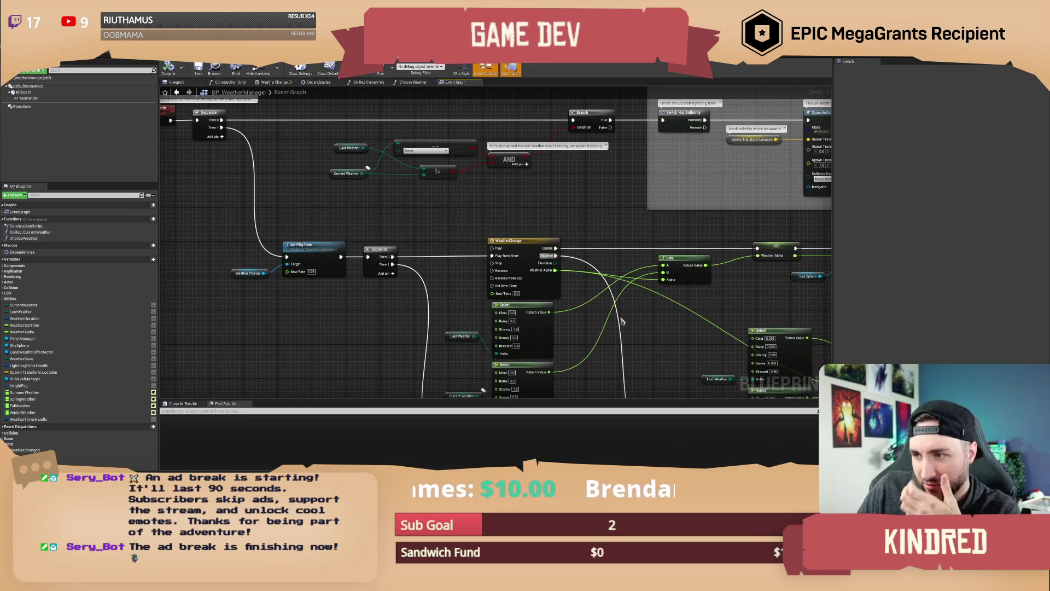
{"action": "left_click_drag", "start_coordinate": [682, 351], "coordinate": [511, 218]}
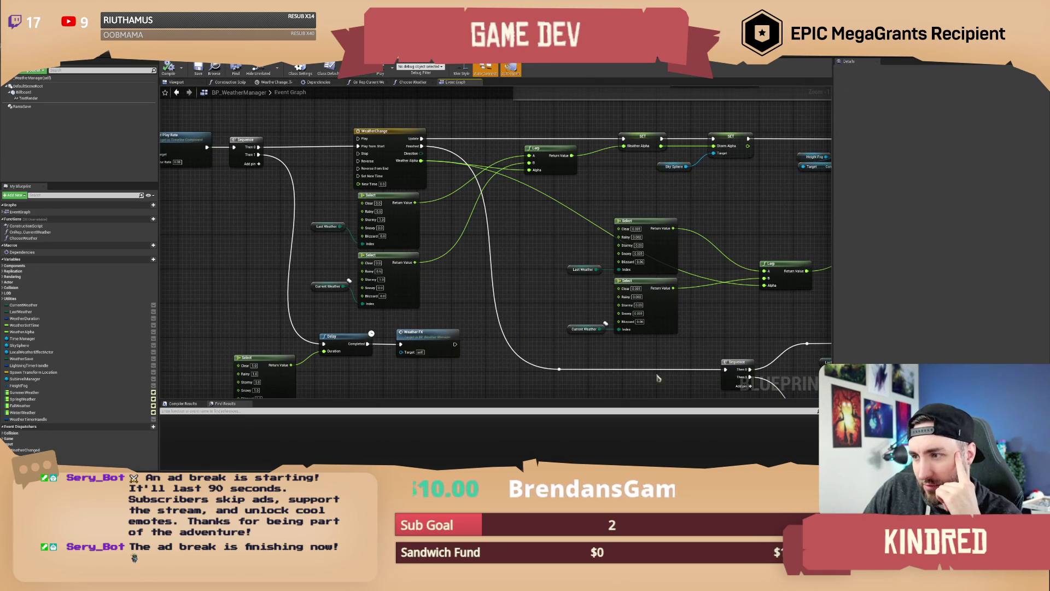
{"action": "mouse_move", "coordinate": [727, 329]}
{"action": "left_mouse_down"}
{"action": "mouse_move", "coordinate": [552, 262]}
{"action": "mouse_move", "coordinate": [374, 213]}
{"action": "left_mouse_up"}
{"action": "left_click_drag", "start_coordinate": [527, 263], "coordinate": [385, 257]}
{"action": "left_click_drag", "start_coordinate": [477, 192], "coordinate": [371, 202]}
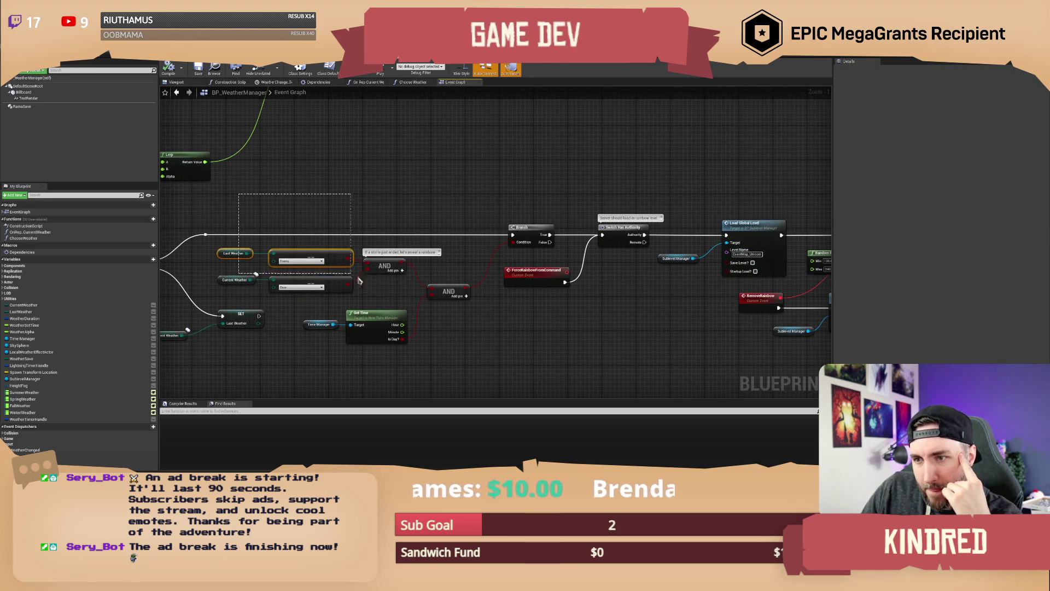
{"action": "left_click_drag", "start_coordinate": [493, 178], "coordinate": [221, 164]}
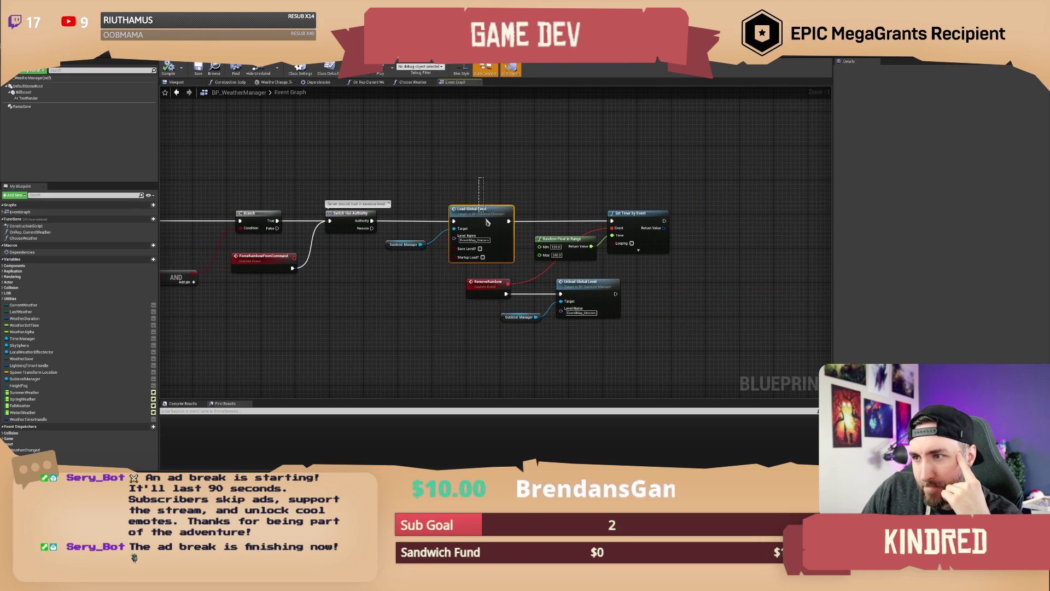
{"action": "mouse_move", "coordinate": [411, 179]}
{"action": "left_mouse_down"}
{"action": "mouse_move", "coordinate": [579, 188]}
{"action": "mouse_move", "coordinate": [566, 195]}
{"action": "left_mouse_up"}
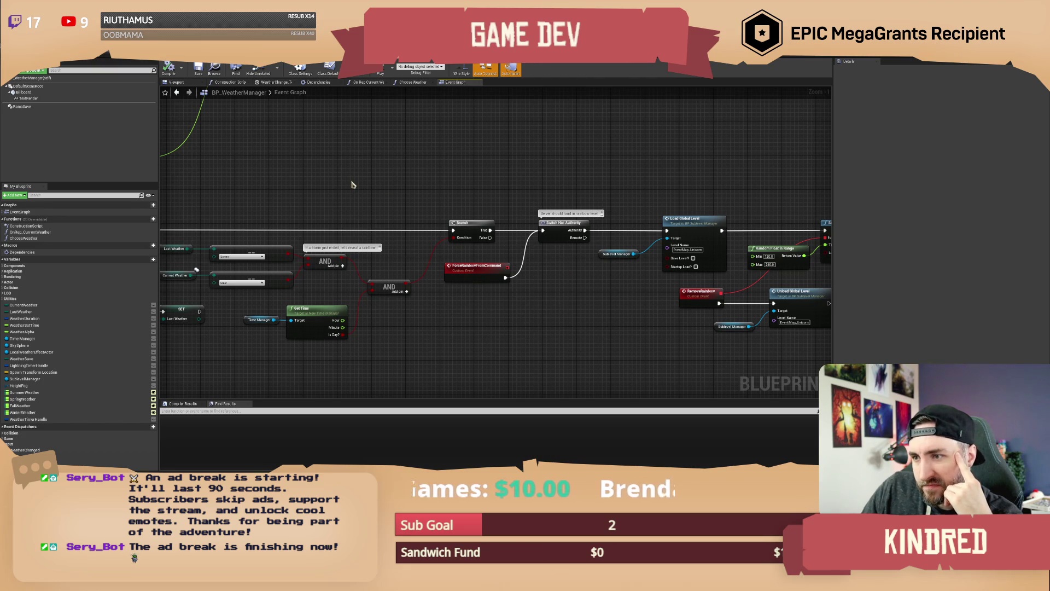
{"action": "left_click_drag", "start_coordinate": [332, 183], "coordinate": [496, 192]}
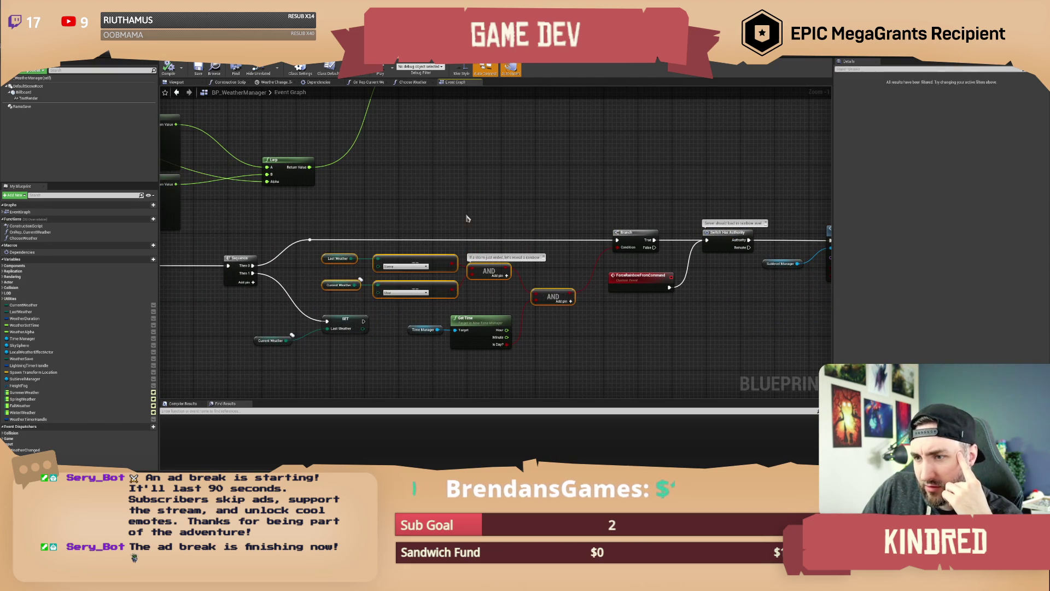
{"action": "left_click_drag", "start_coordinate": [328, 218], "coordinate": [534, 224]}
{"action": "left_click_drag", "start_coordinate": [259, 231], "coordinate": [431, 240]}
{"action": "left_click_drag", "start_coordinate": [399, 205], "coordinate": [505, 251]}
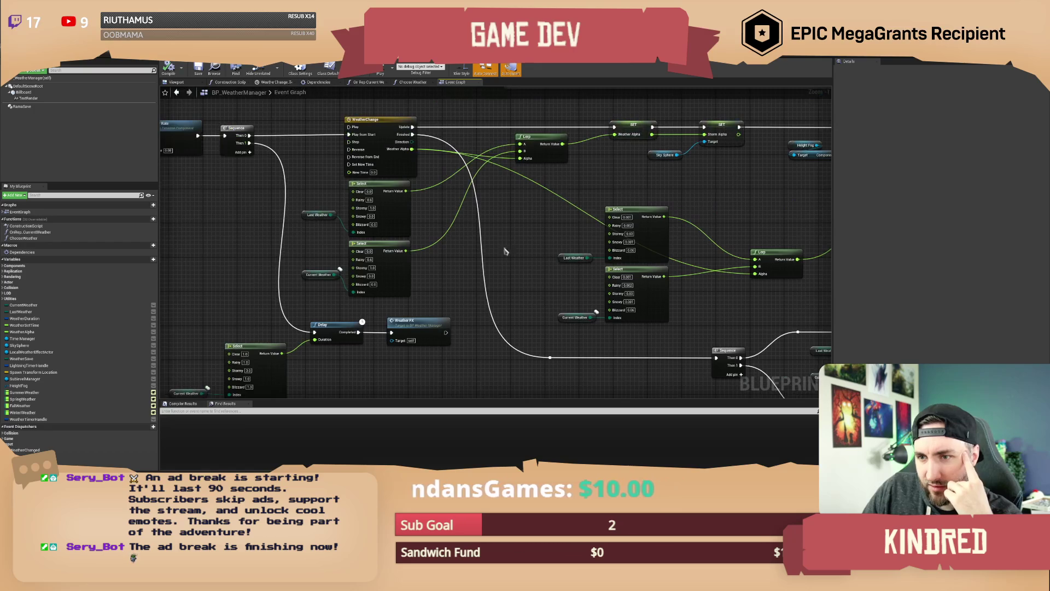
{"action": "left_click_drag", "start_coordinate": [221, 244], "coordinate": [291, 183]}
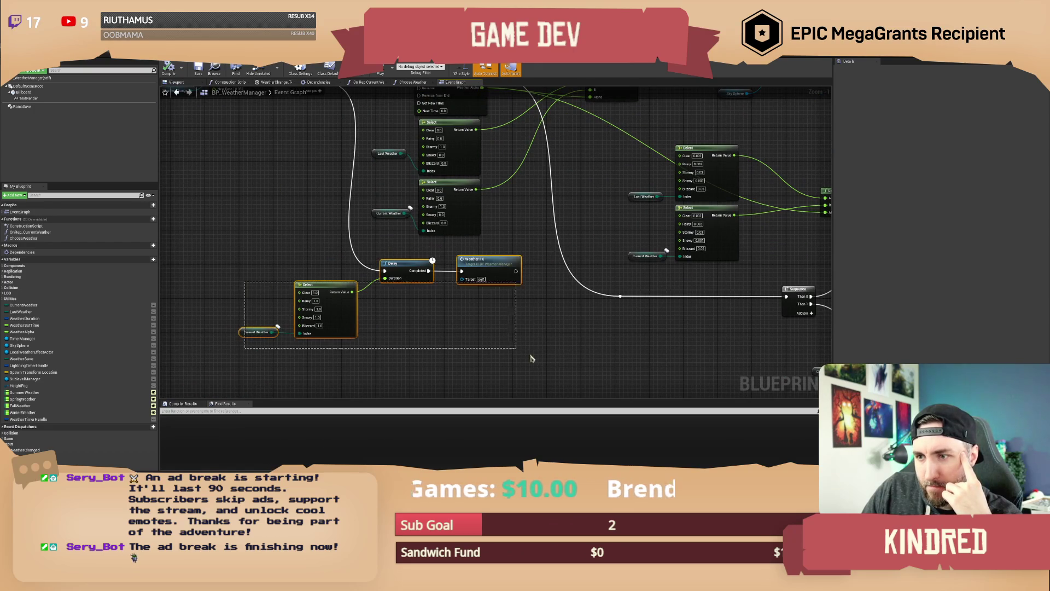
{"action": "mouse_move", "coordinate": [589, 228]}
{"action": "left_mouse_down"}
{"action": "mouse_move", "coordinate": [476, 293]}
{"action": "mouse_move", "coordinate": [519, 229]}
{"action": "mouse_move", "coordinate": [438, 244]}
{"action": "mouse_move", "coordinate": [457, 306]}
{"action": "mouse_move", "coordinate": [678, 233]}
{"action": "left_mouse_up"}
{"action": "mouse_move", "coordinate": [289, 279]}
{"action": "left_mouse_down"}
{"action": "mouse_move", "coordinate": [303, 228]}
{"action": "mouse_move", "coordinate": [319, 252]}
{"action": "mouse_move", "coordinate": [345, 248]}
{"action": "left_mouse_up"}
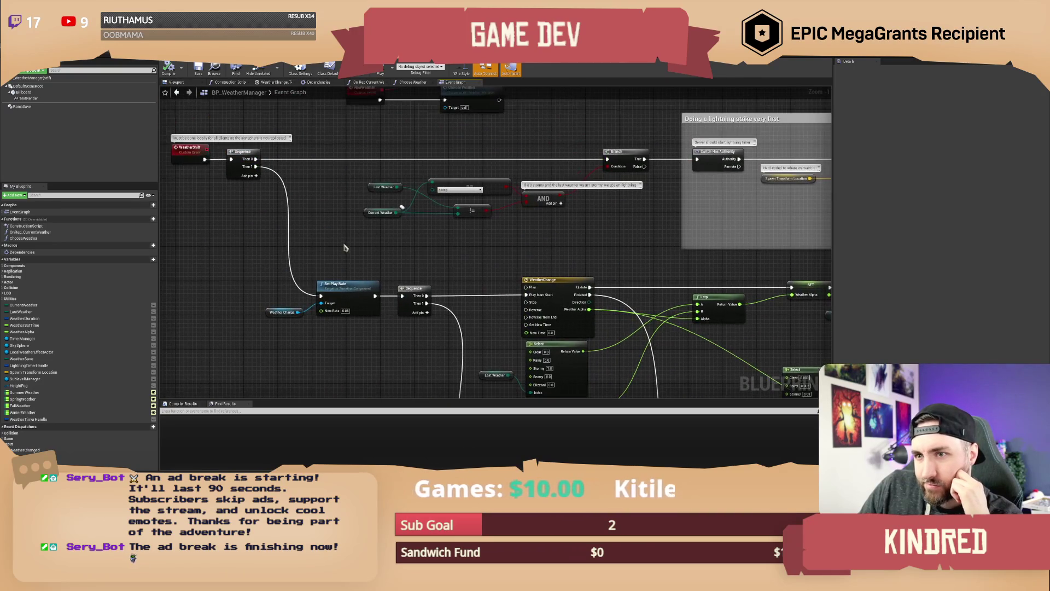
{"action": "left_click_drag", "start_coordinate": [351, 177], "coordinate": [368, 274]}
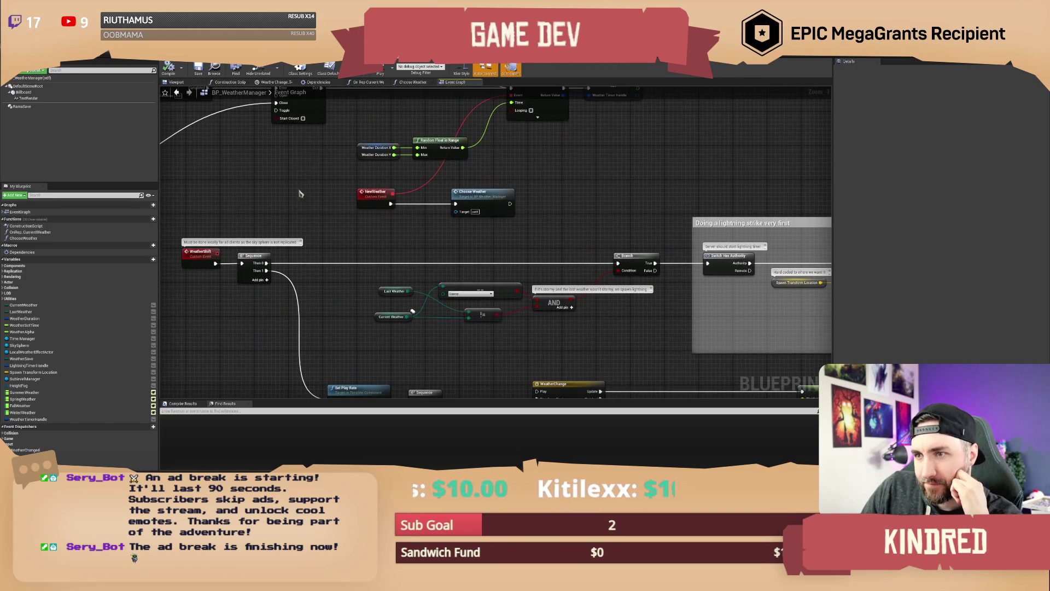
{"action": "left_click_drag", "start_coordinate": [302, 194], "coordinate": [350, 261]}
Step: In On Rep Season, cut SET w/ Notify's link to Clear and Invalidate Timer, then compile
{"action": "left_click", "coordinate": [333, 62]}
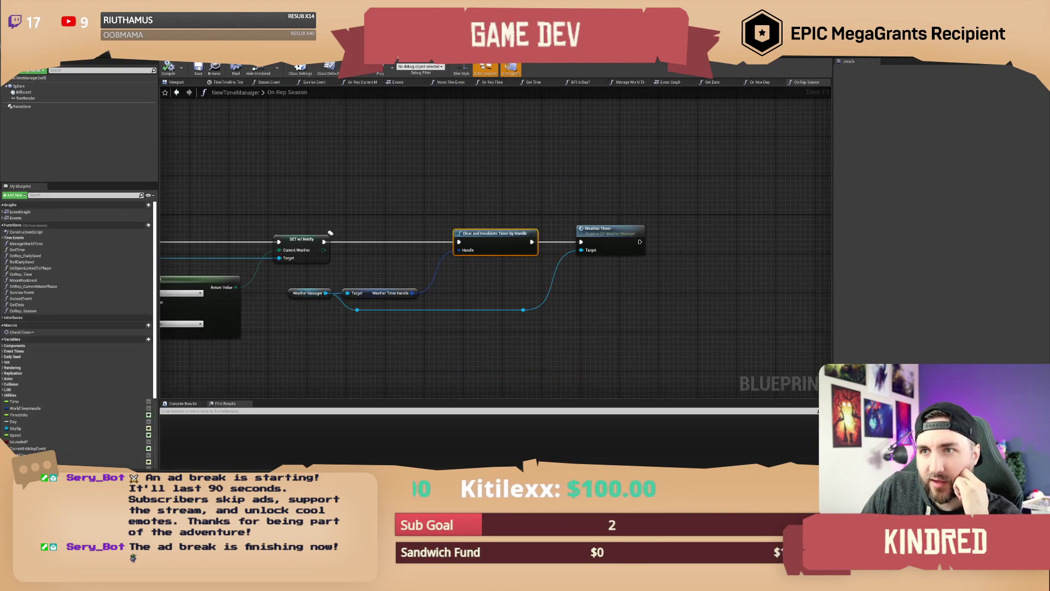
{"action": "left_click", "coordinate": [419, 235], "text": "alt"}
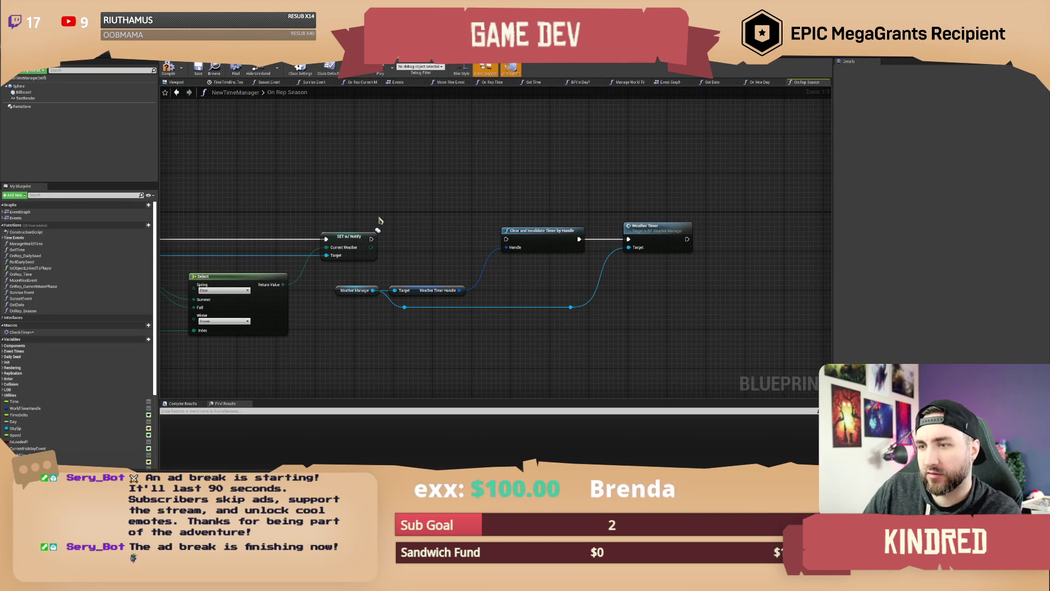
{"action": "left_click", "coordinate": [198, 72]}
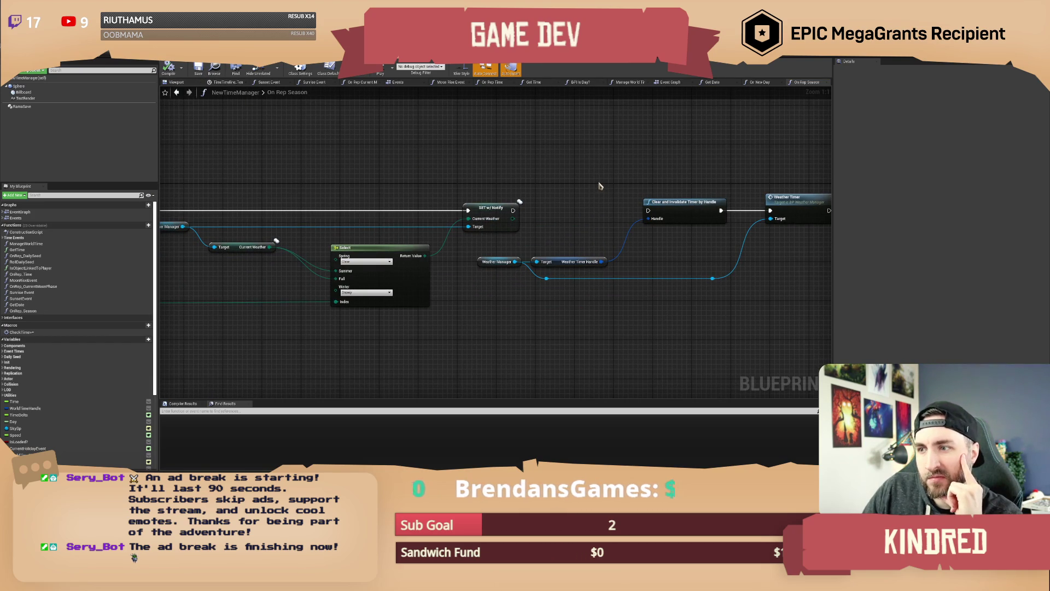
Step: Jump to BP_WeatherManager's WeatherTimer event, breakpoint the Choose Weather node, then return to the level
{"action": "left_click_drag", "start_coordinate": [600, 186], "coordinate": [538, 198]}
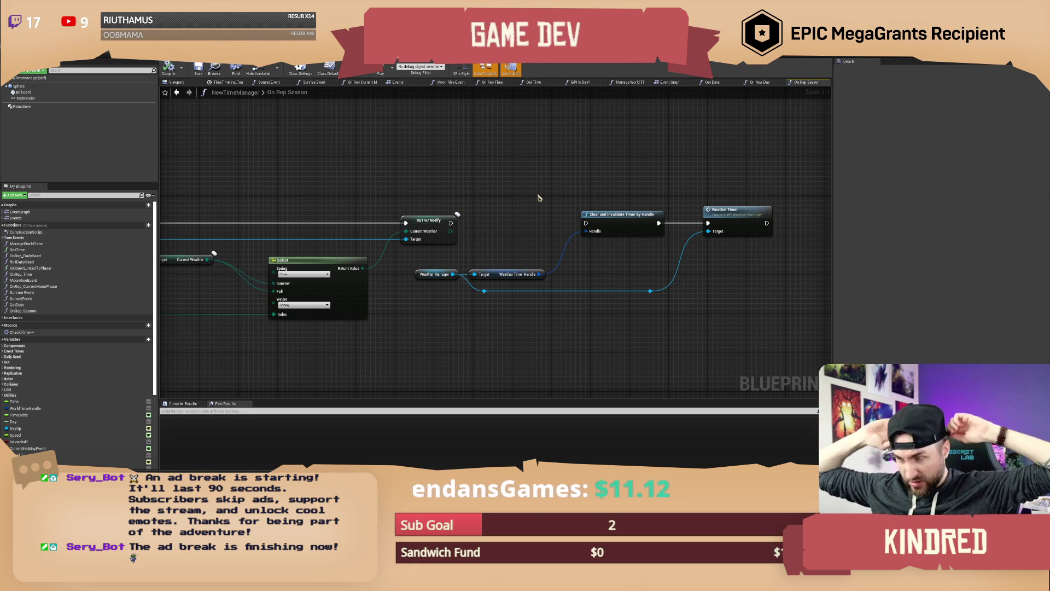
{"action": "double_click", "coordinate": [720, 210]}
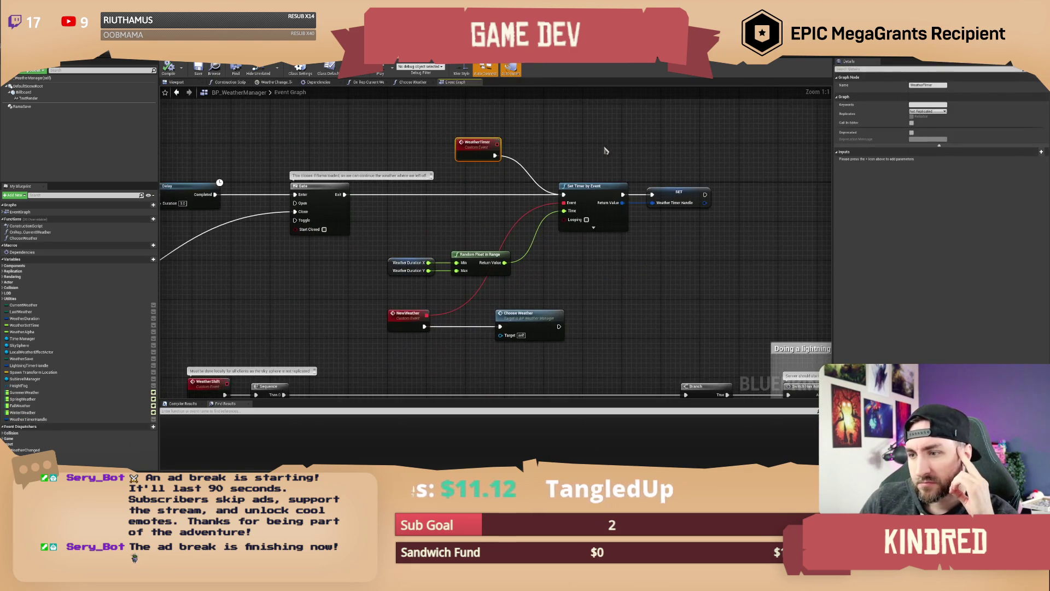
{"action": "left_click", "coordinate": [602, 199]}
{"action": "right_click", "coordinate": [501, 280]}
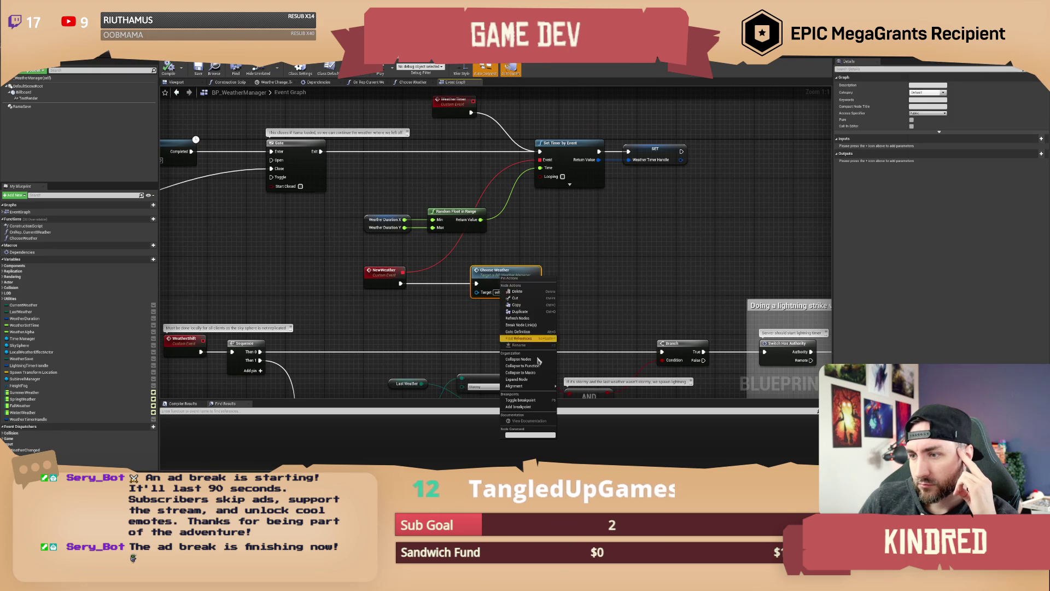
{"action": "left_click", "coordinate": [484, 371]}
{"action": "left_click_drag", "start_coordinate": [421, 316], "coordinate": [488, 360]}
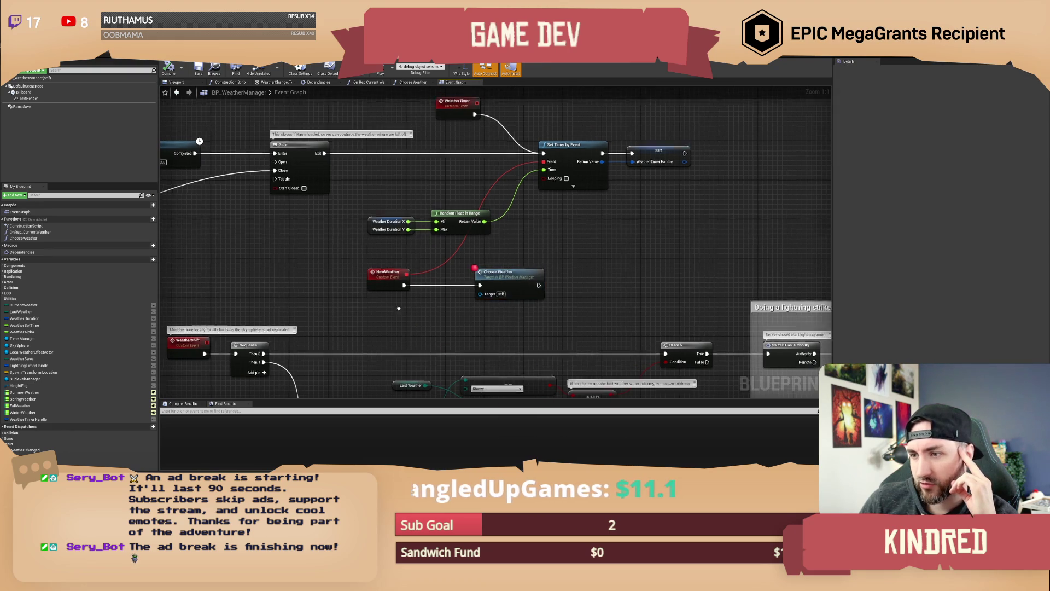
{"action": "key", "text": "alt+Tab"}
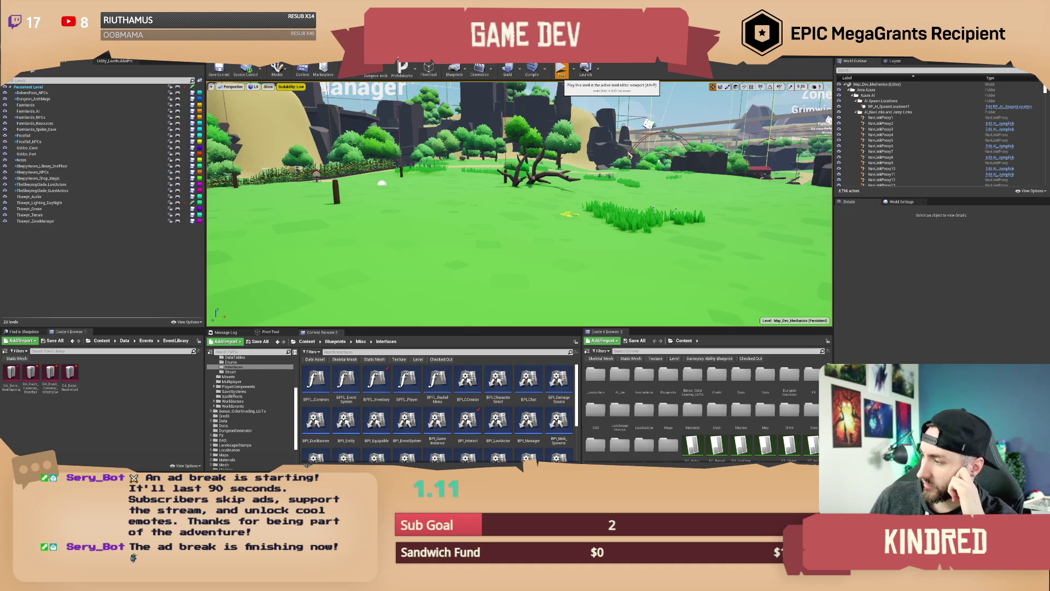
Step: Play in editor, enter /setseason winter in chat, resume past the breakpoint, and resubmit
{"action": "left_click", "coordinate": [562, 70]}
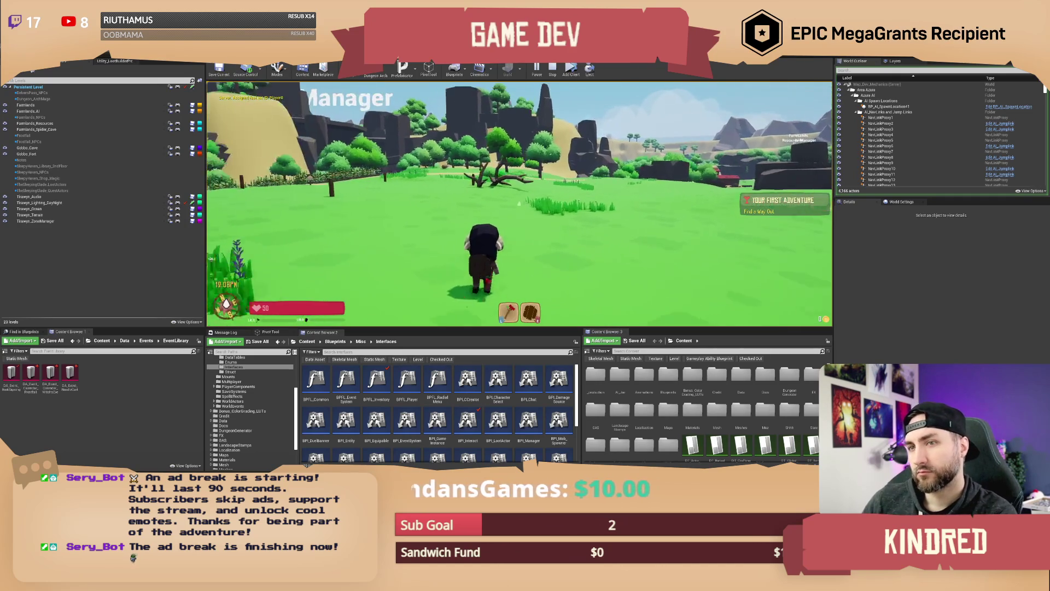
{"action": "type", "text": "/setseason winter"}
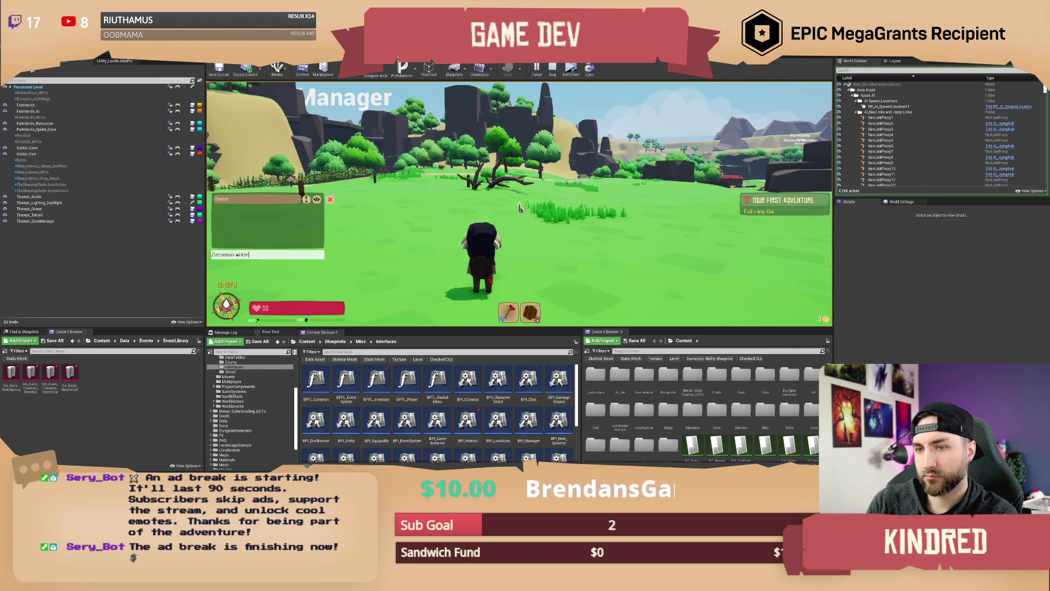
{"action": "key", "text": "Return"}
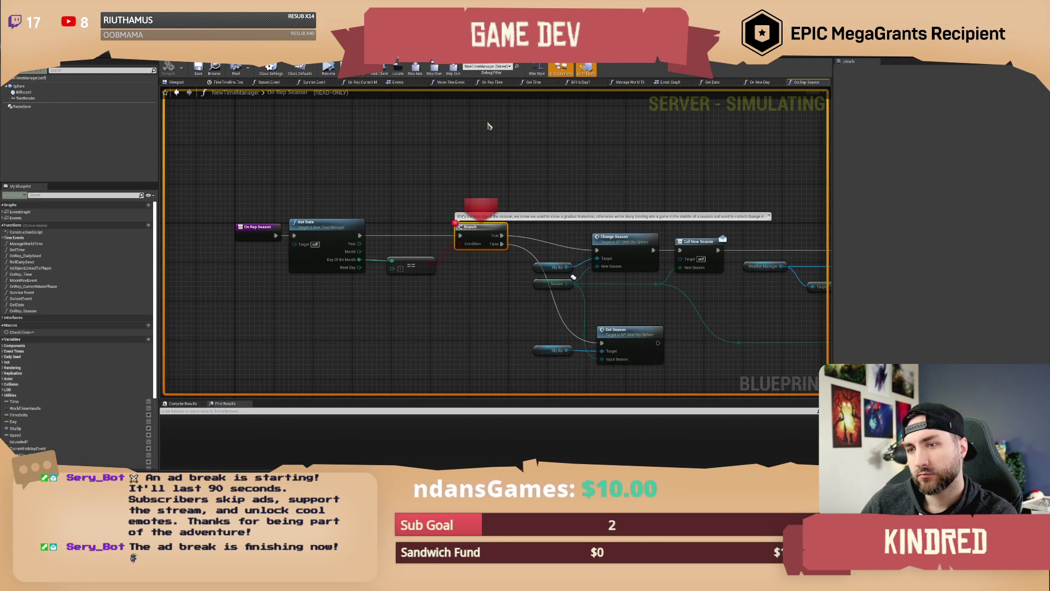
{"action": "left_click", "coordinate": [324, 72]}
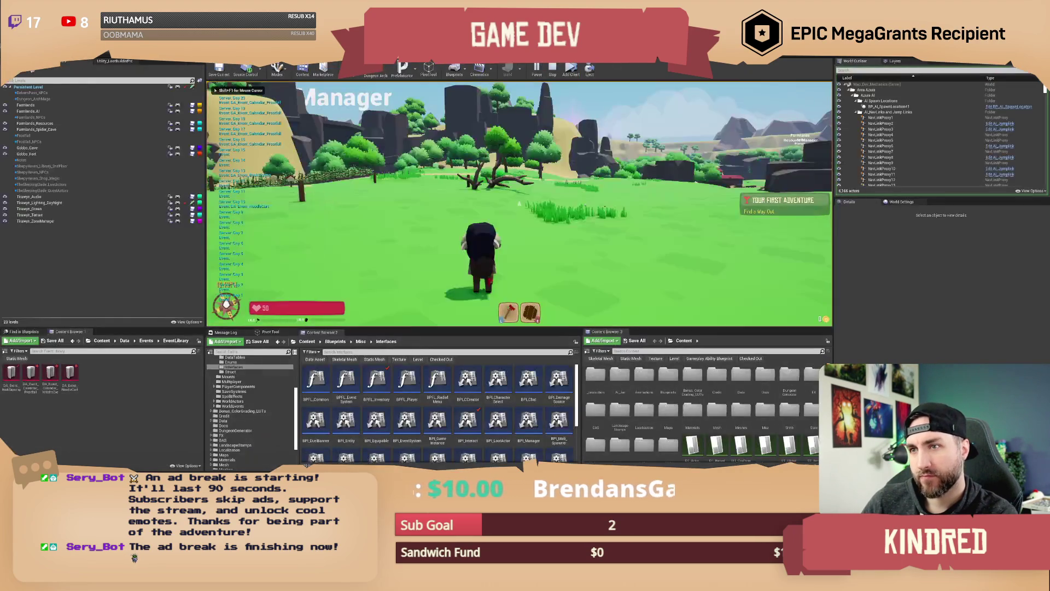
{"action": "key", "text": "Return"}
{"action": "type", "text": "/somo 10"}
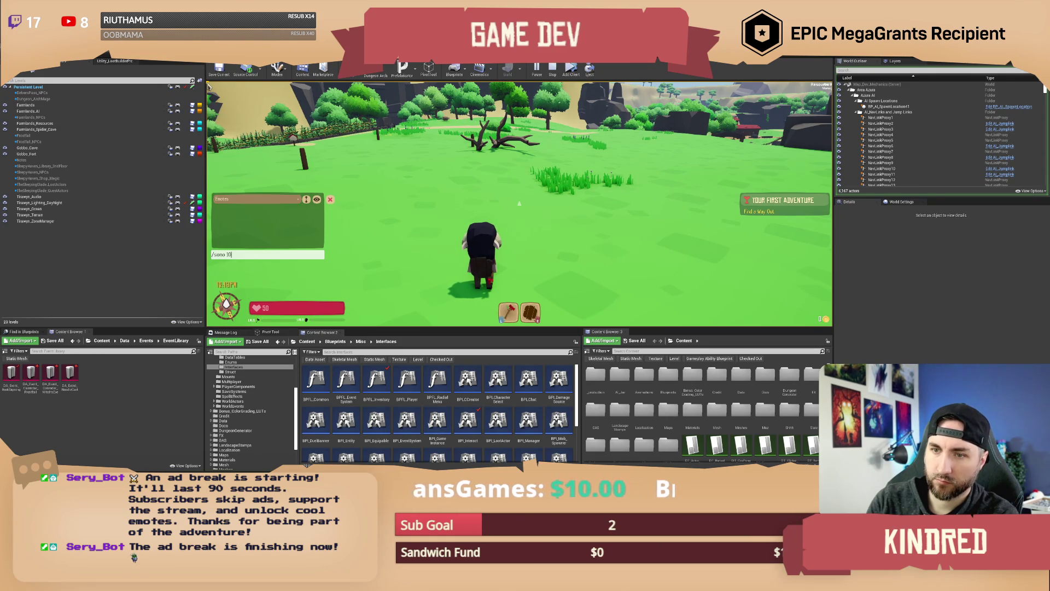
{"action": "type", "text": "ow 1"}
{"action": "key", "text": "Return"}
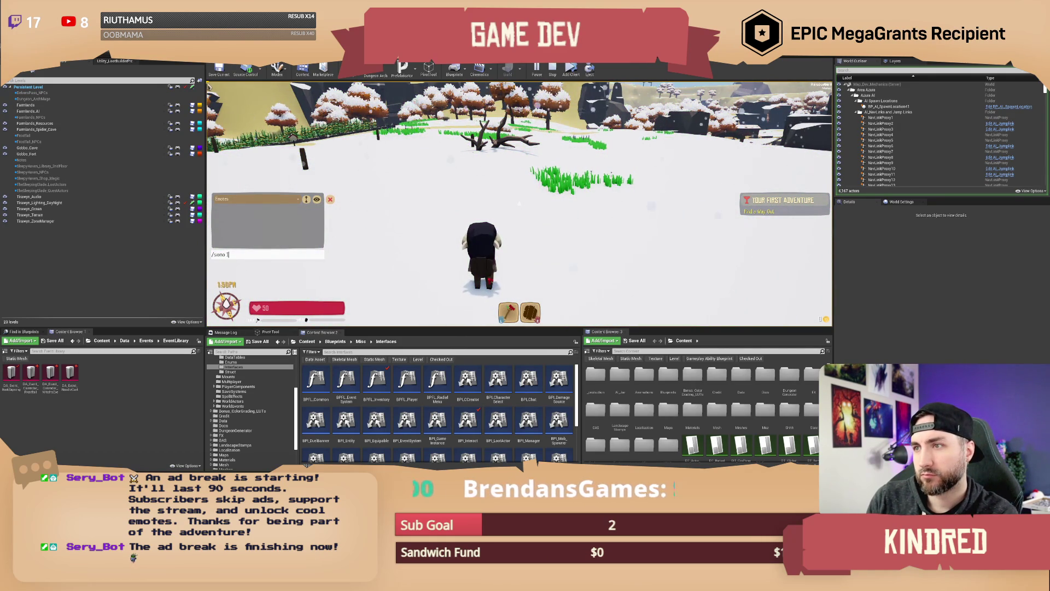
Step: Change the season to spring with /setseason spring, resume both breakpoints, and run forward
{"action": "key", "text": "Up"}
{"action": "key", "text": "BackSpace"}
{"action": "key", "text": "BackSpace"}
{"action": "key", "text": "BackSpace"}
{"action": "type", "text": "s"}
{"action": "key", "text": "Return"}
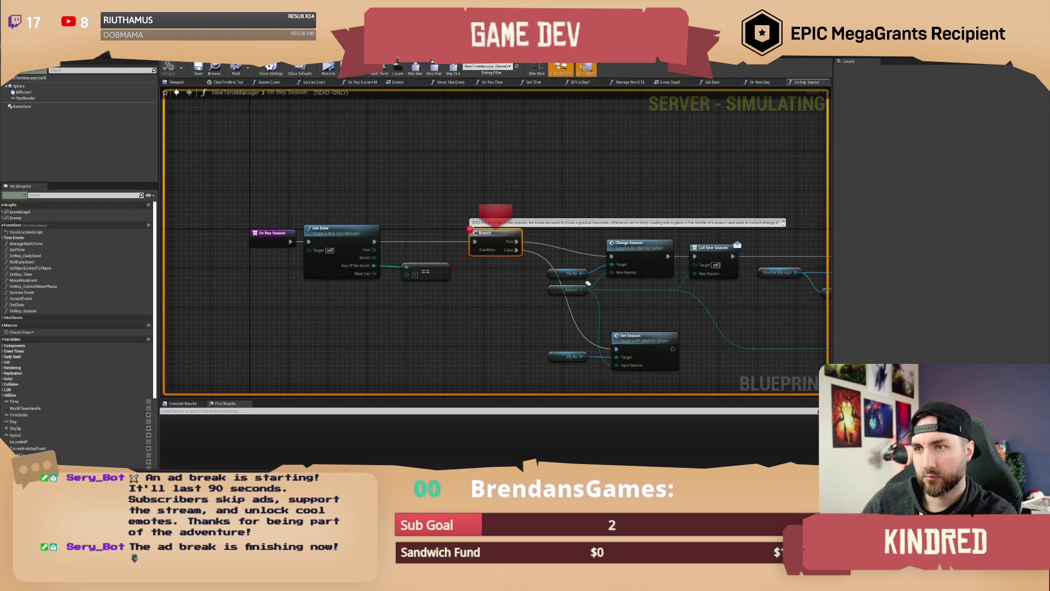
{"action": "left_click", "coordinate": [328, 69]}
{"action": "left_click", "coordinate": [328, 68]}
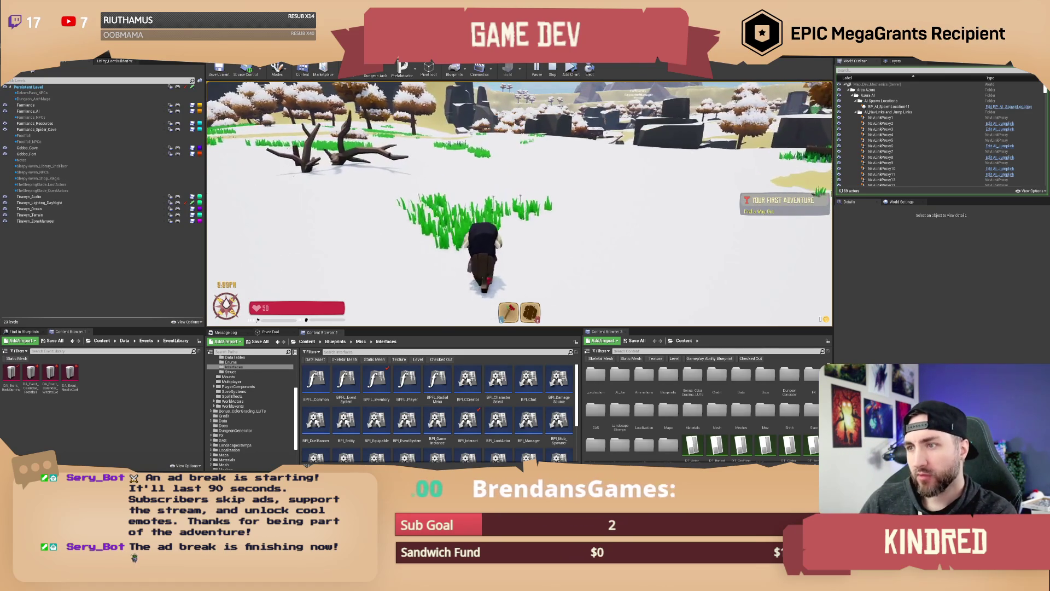
{"action": "key", "text": "w"}
{"action": "key", "text": "w"}
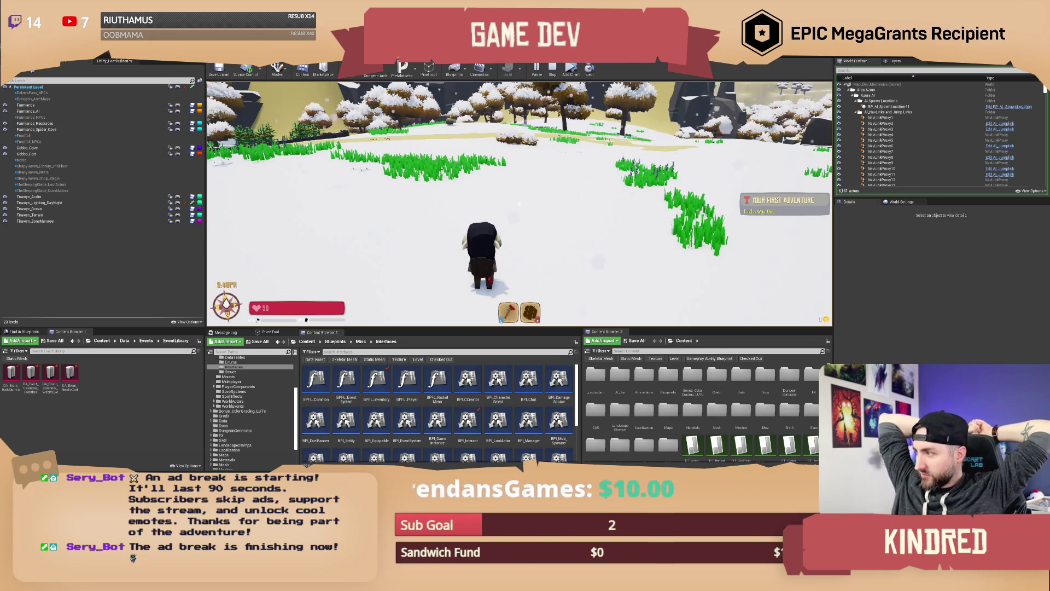
Step: Walk the character into the snowy field, looking toward the rocks, mountains and trees
{"action": "key", "text": "w"}
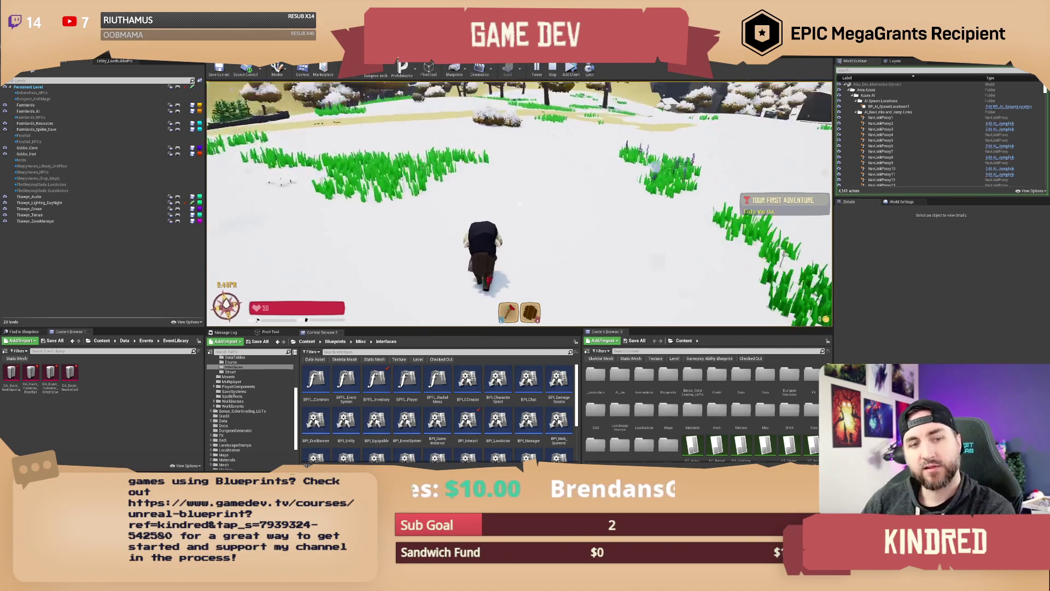
{"action": "key", "text": "s"}
{"action": "key", "text": "w"}
{"action": "key", "text": "w"}
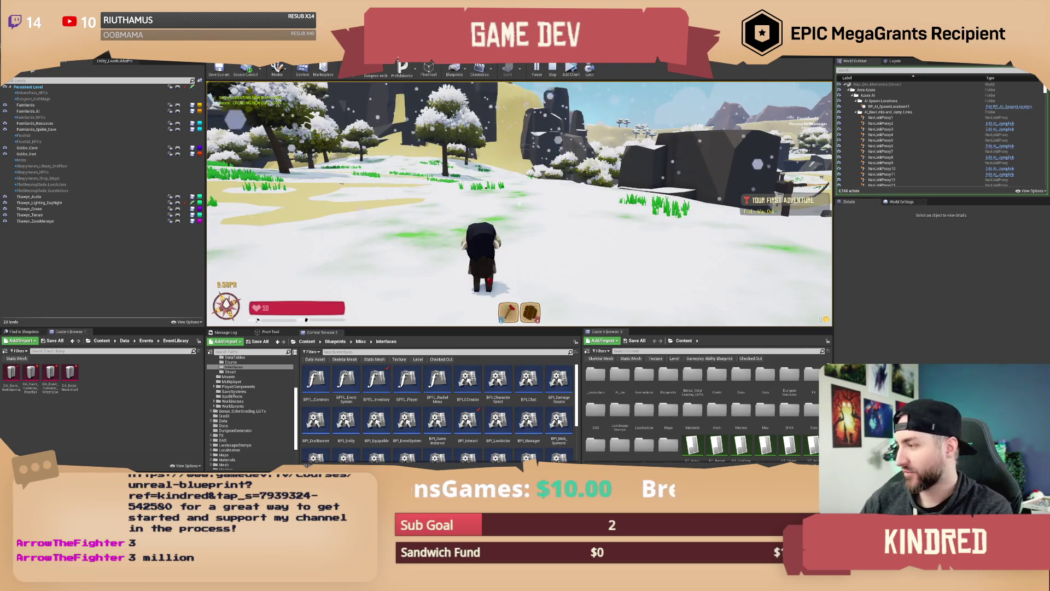
{"action": "key", "text": "alt+Tab"}
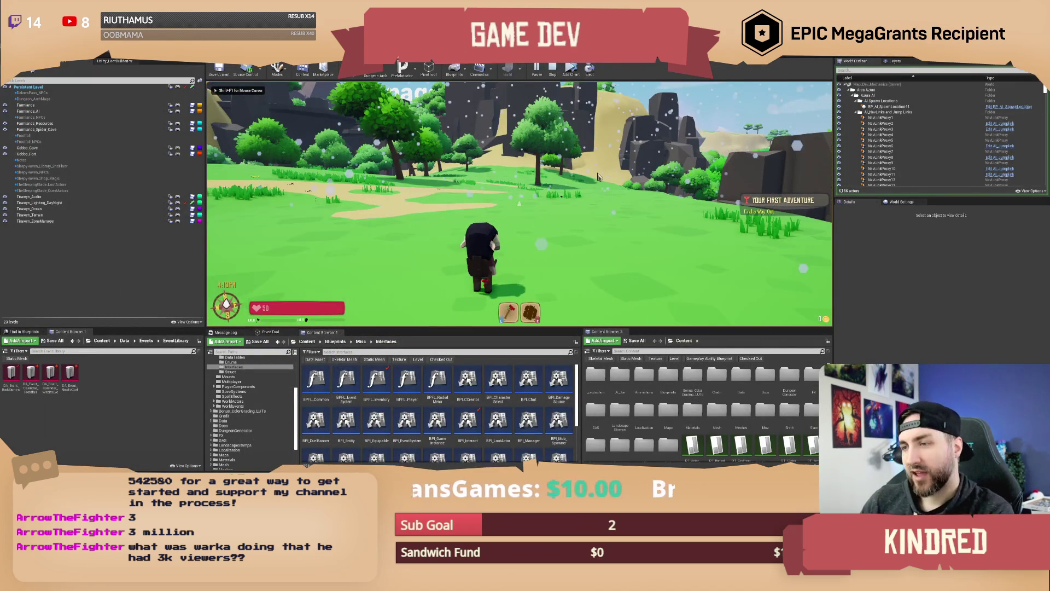
Step: Stop the running PIE test with Escape to get back to the level editor
{"action": "key", "text": "Escape"}
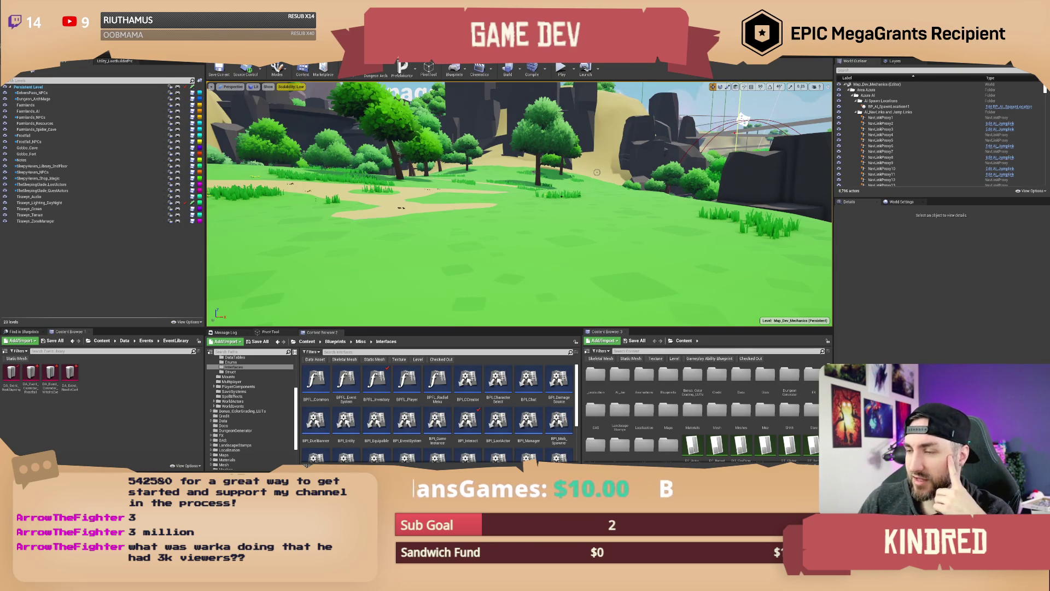
Step: Look around the green level near the Manage sign, then position the Twitch window over the editor
{"action": "left_click_drag", "start_coordinate": [523, 177], "coordinate": [517, 180]}
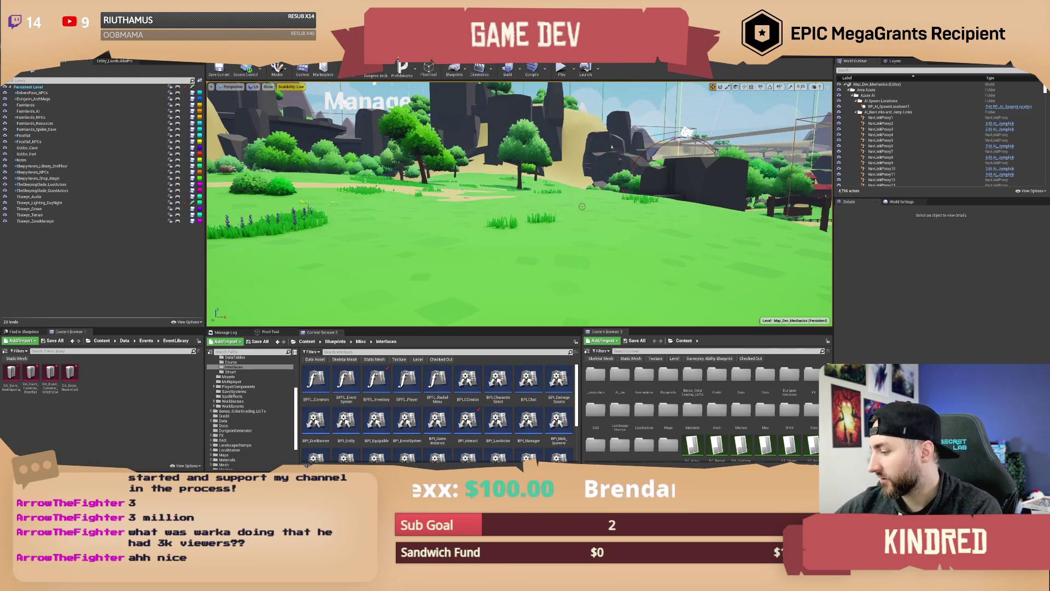
{"action": "left_click_drag", "start_coordinate": [582, 207], "coordinate": [582, 206]}
{"action": "left_click_drag", "start_coordinate": [413, 104], "coordinate": [410, 102]}
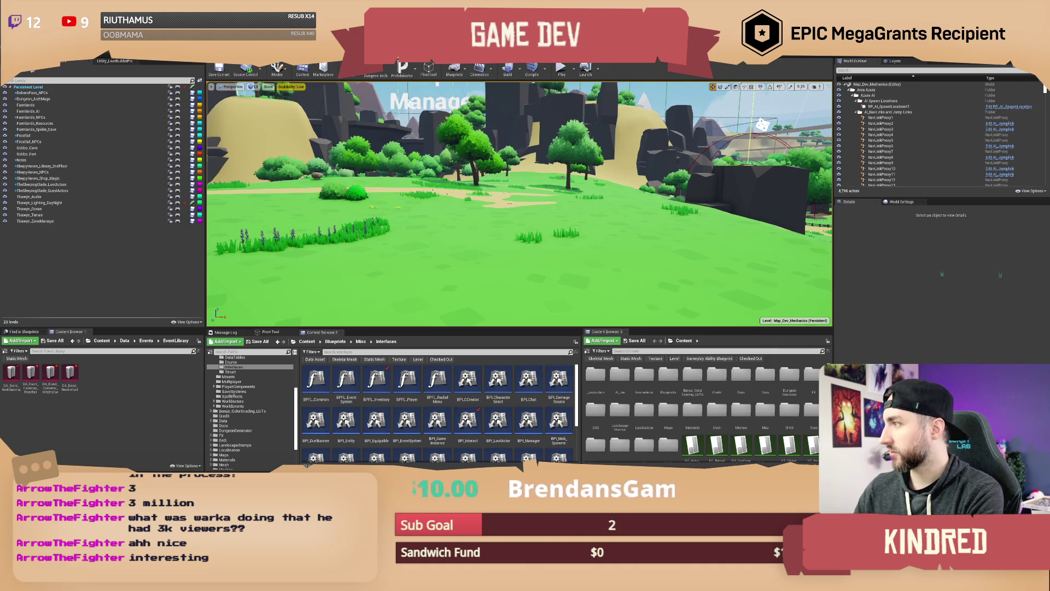
{"action": "left_click_drag", "start_coordinate": [677, 236], "coordinate": [509, 121]}
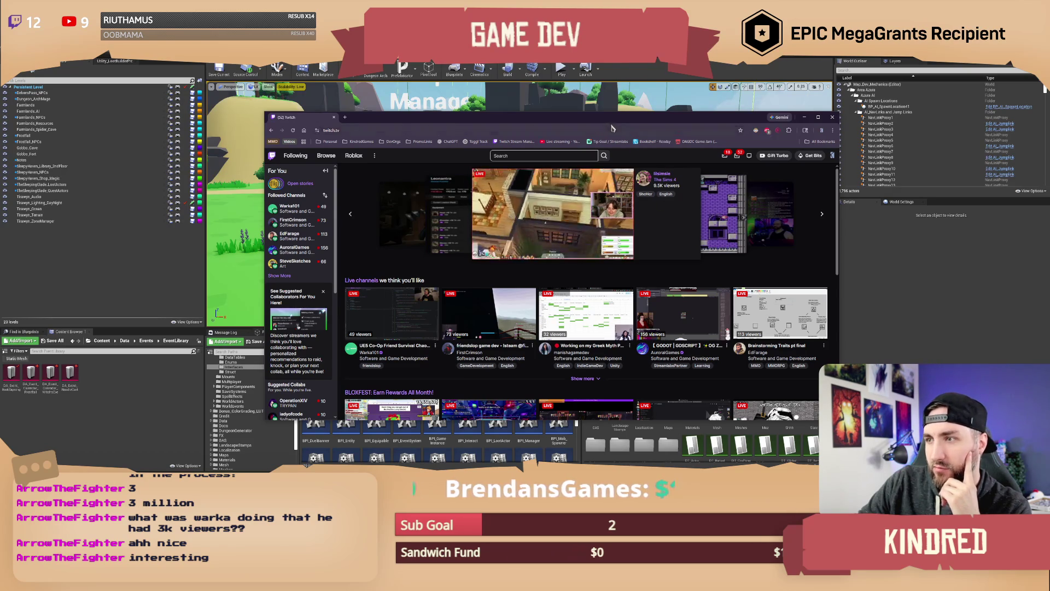
{"action": "left_click_drag", "start_coordinate": [604, 125], "coordinate": [546, 125]}
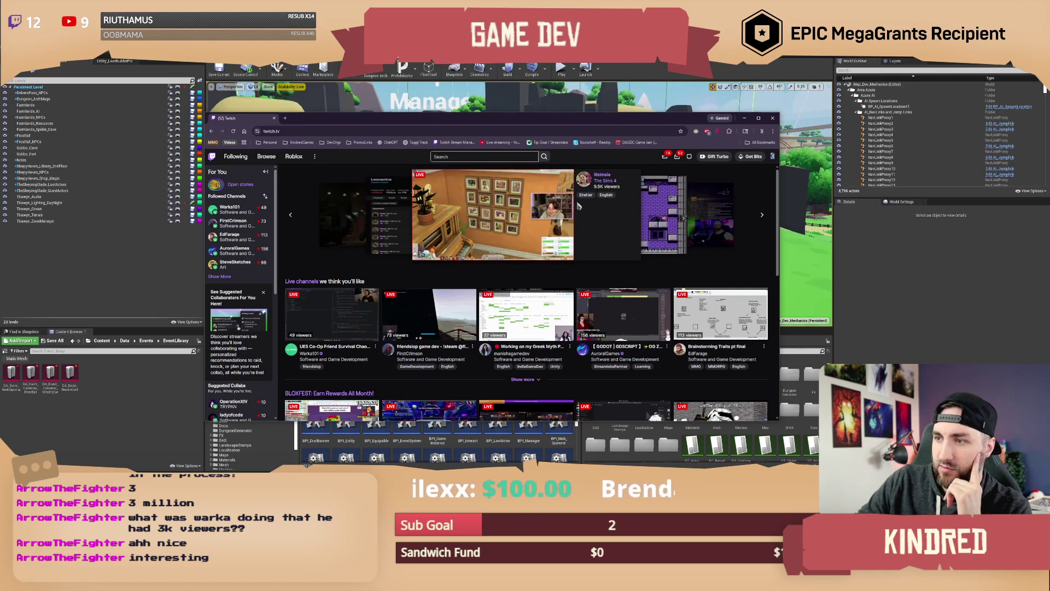
{"action": "left_click", "coordinate": [762, 215]}
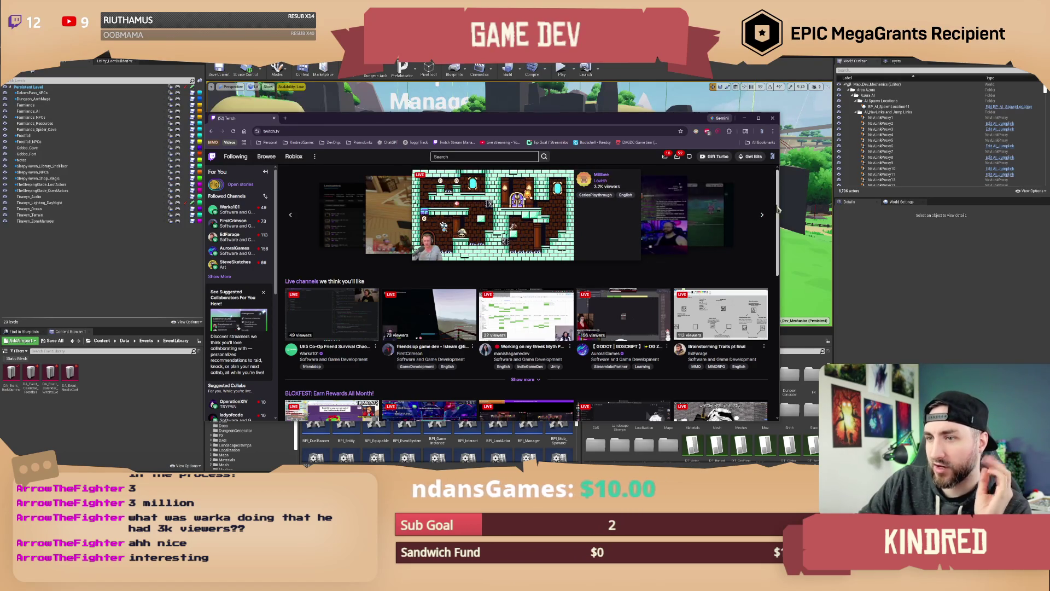
{"action": "left_click", "coordinate": [291, 216]}
{"action": "scroll", "coordinate": [577, 273], "scroll_direction": "down", "scroll_amount": 1}
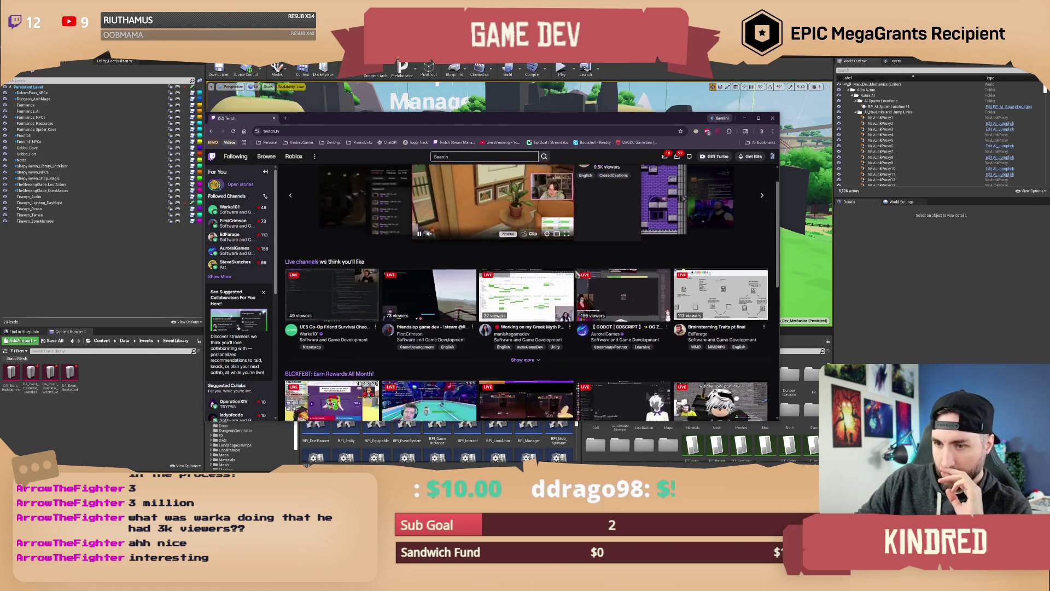
{"action": "scroll", "coordinate": [577, 274], "scroll_direction": "down", "scroll_amount": 2}
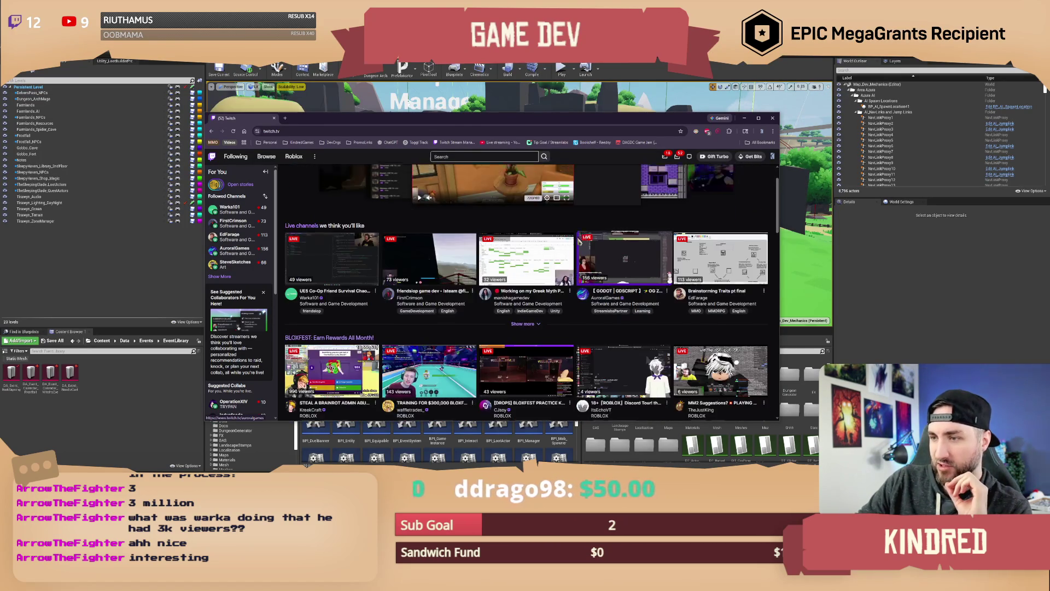
{"action": "scroll", "coordinate": [579, 242], "scroll_direction": "up", "scroll_amount": 3}
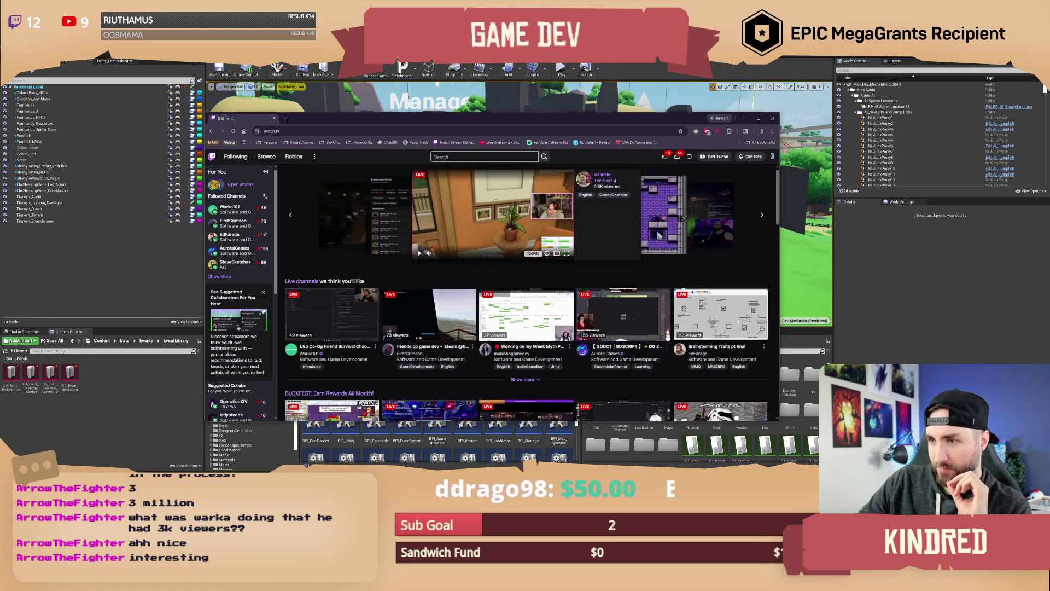
{"action": "left_click", "coordinate": [763, 216]}
{"action": "left_click", "coordinate": [763, 217]}
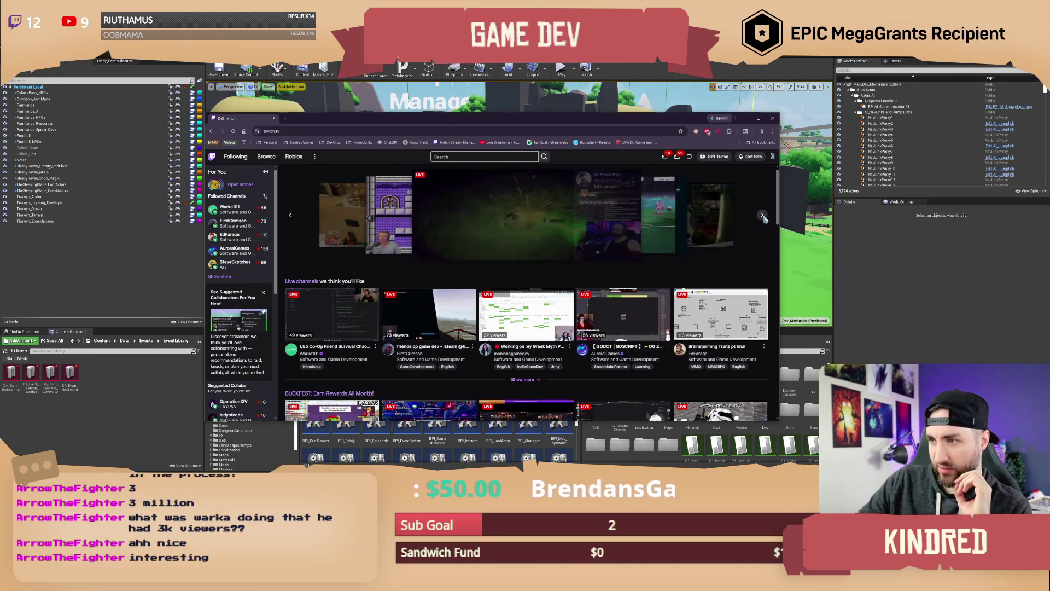
{"action": "left_click", "coordinate": [764, 216]}
{"action": "left_click", "coordinate": [763, 216]}
{"action": "left_click", "coordinate": [763, 217]}
{"action": "left_click", "coordinate": [764, 217]}
{"action": "left_click", "coordinate": [292, 215]}
{"action": "left_click", "coordinate": [293, 216]}
{"action": "left_click", "coordinate": [293, 216]}
{"action": "left_click", "coordinate": [292, 216]}
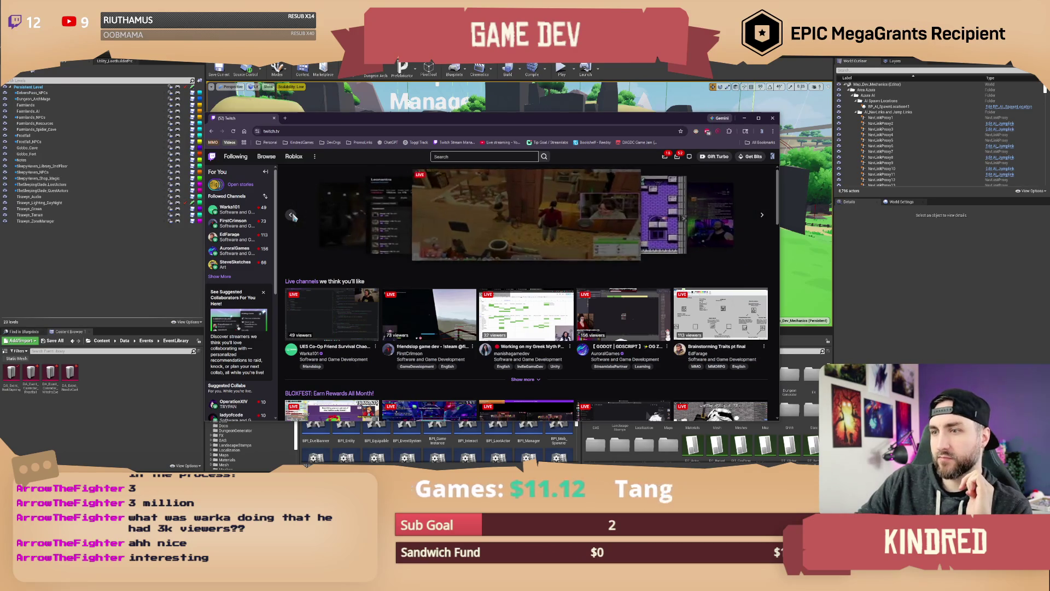
{"action": "left_click", "coordinate": [293, 216]}
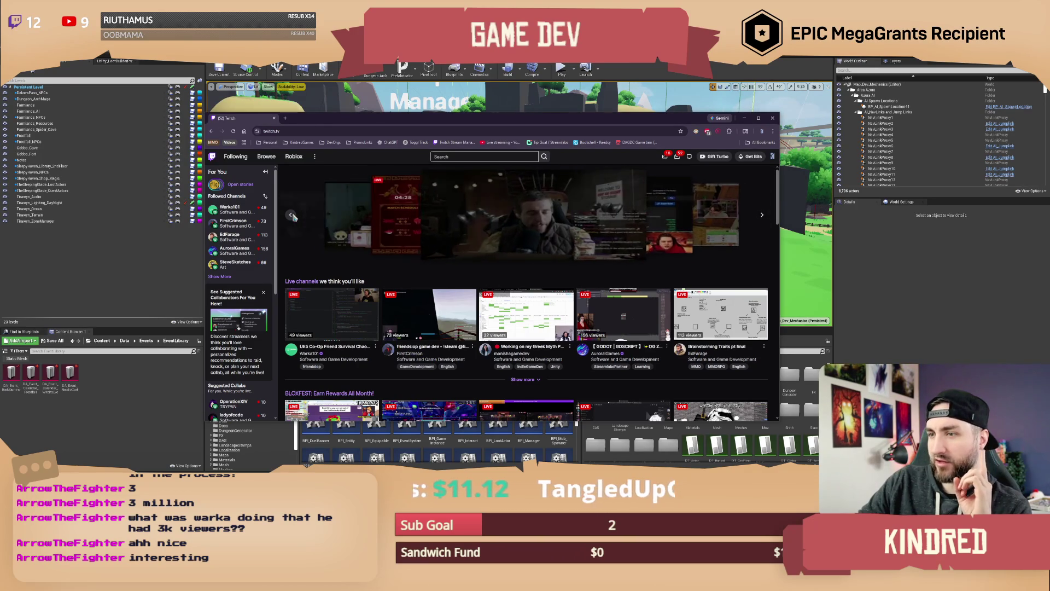
{"action": "left_click", "coordinate": [292, 216]}
{"action": "left_click", "coordinate": [292, 216]}
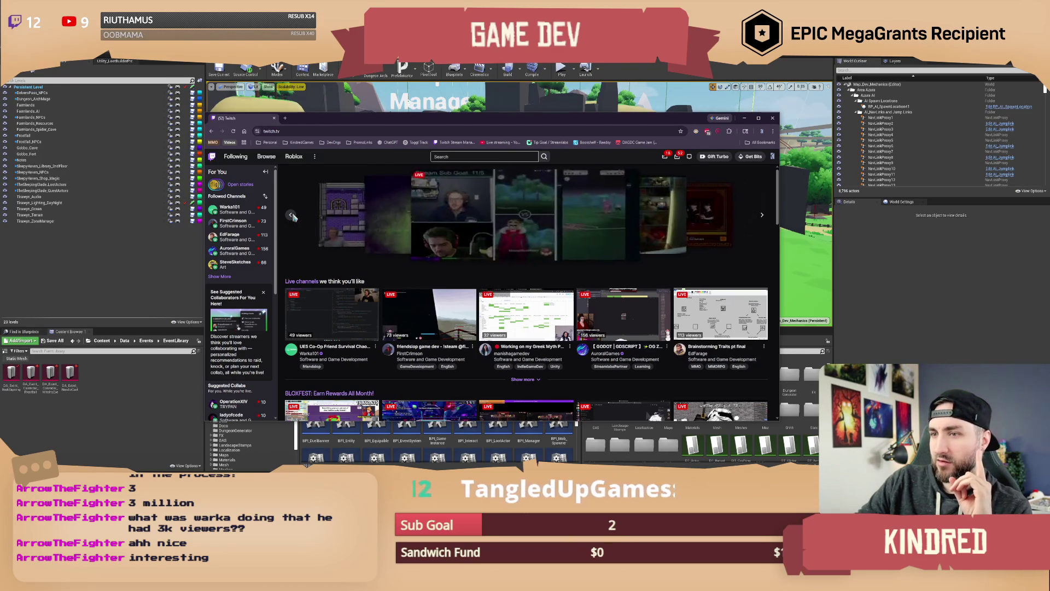
{"action": "left_click", "coordinate": [293, 216]}
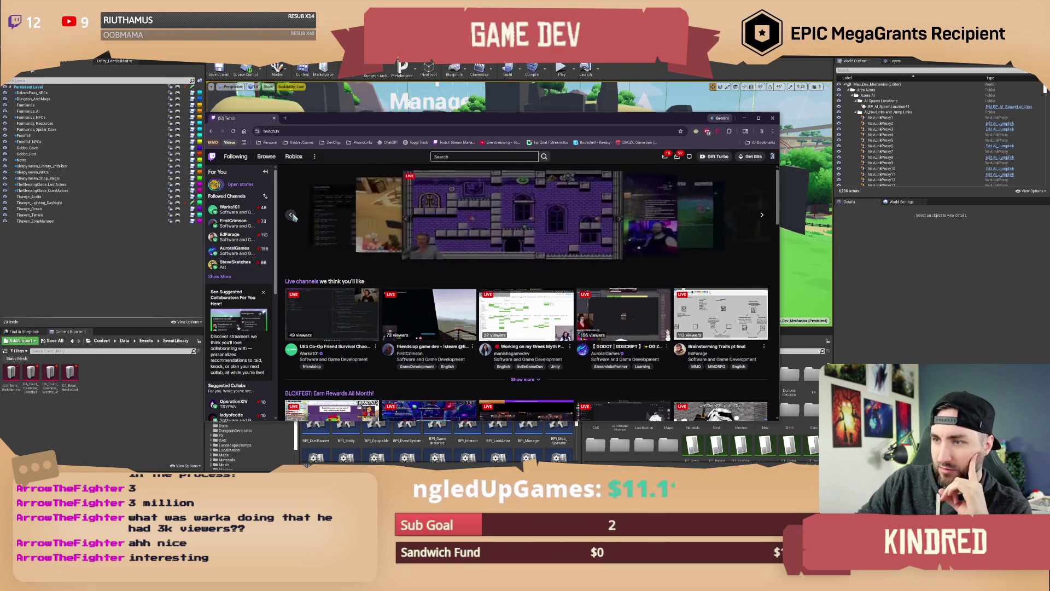
{"action": "left_click", "coordinate": [293, 216]}
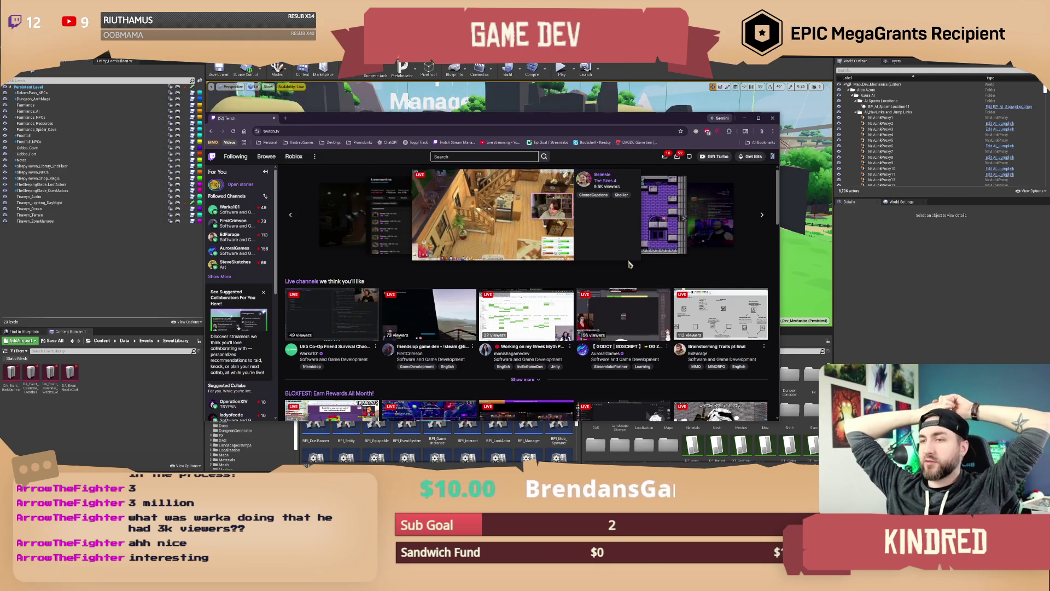
Step: Open the featured Sims 4 stream's channel, then close the Twitch browser window
{"action": "left_click", "coordinate": [492, 219]}
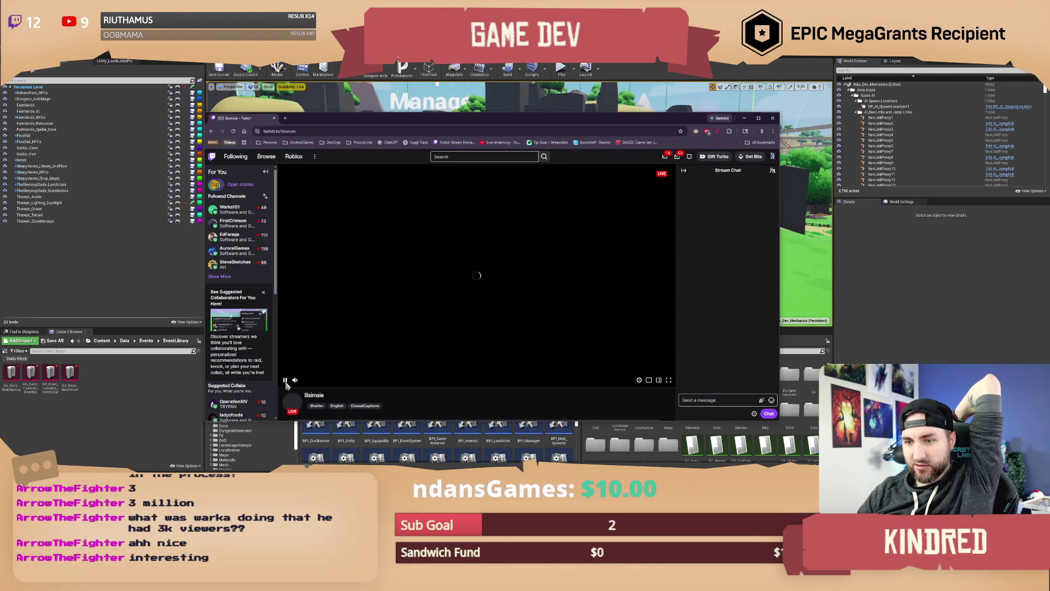
{"action": "left_click_drag", "start_coordinate": [769, 123], "coordinate": [781, 127]}
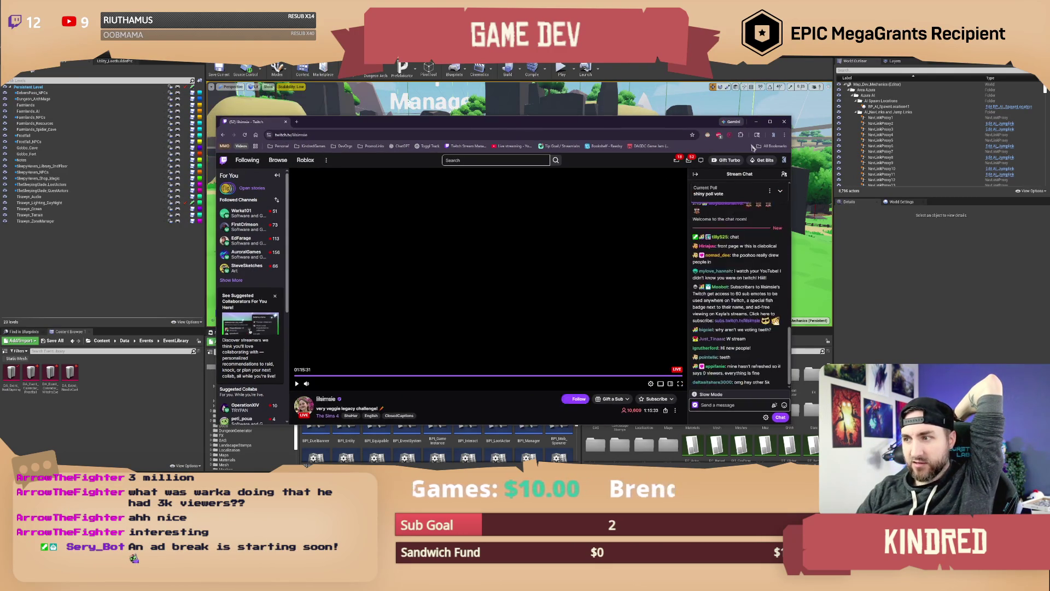
{"action": "left_click", "coordinate": [783, 122]}
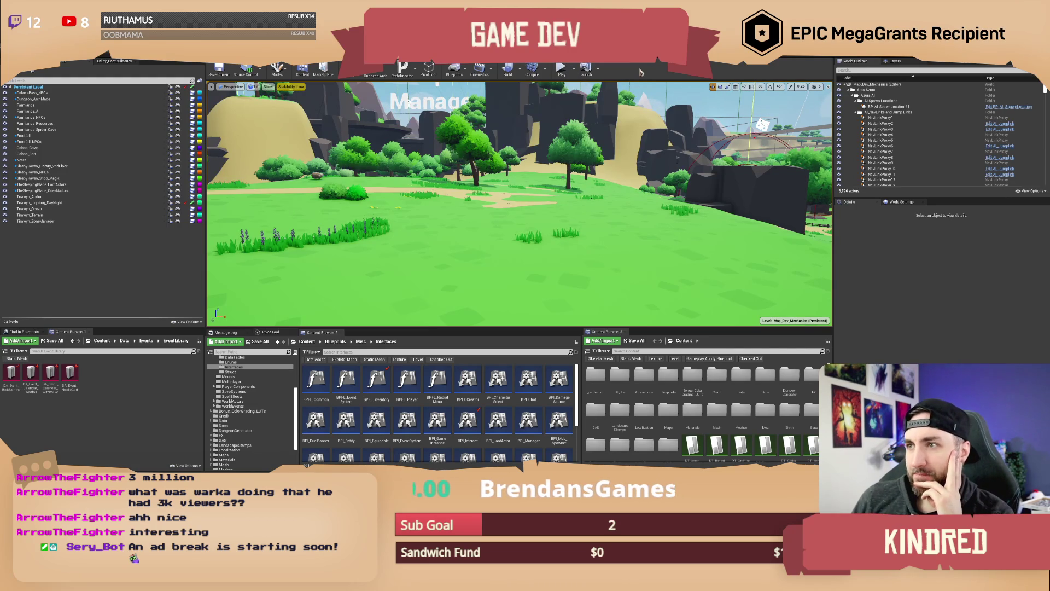
Step: Bring up ChatWindow's CMD Set Season graph and pan to reveal its left-hand nodes
{"action": "key", "text": "alt+Tab"}
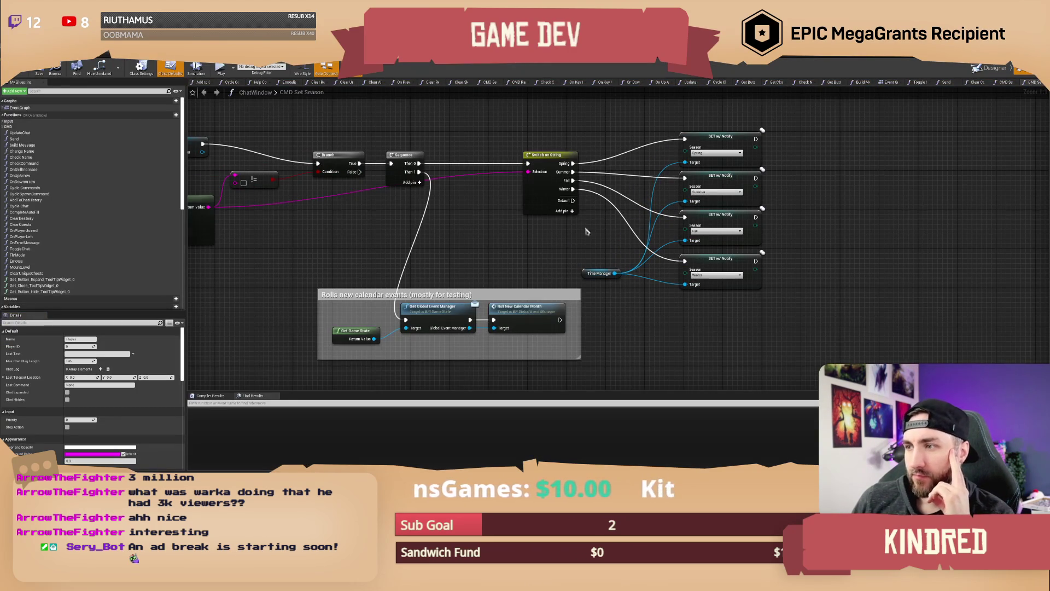
{"action": "left_click_drag", "start_coordinate": [459, 251], "coordinate": [572, 243]}
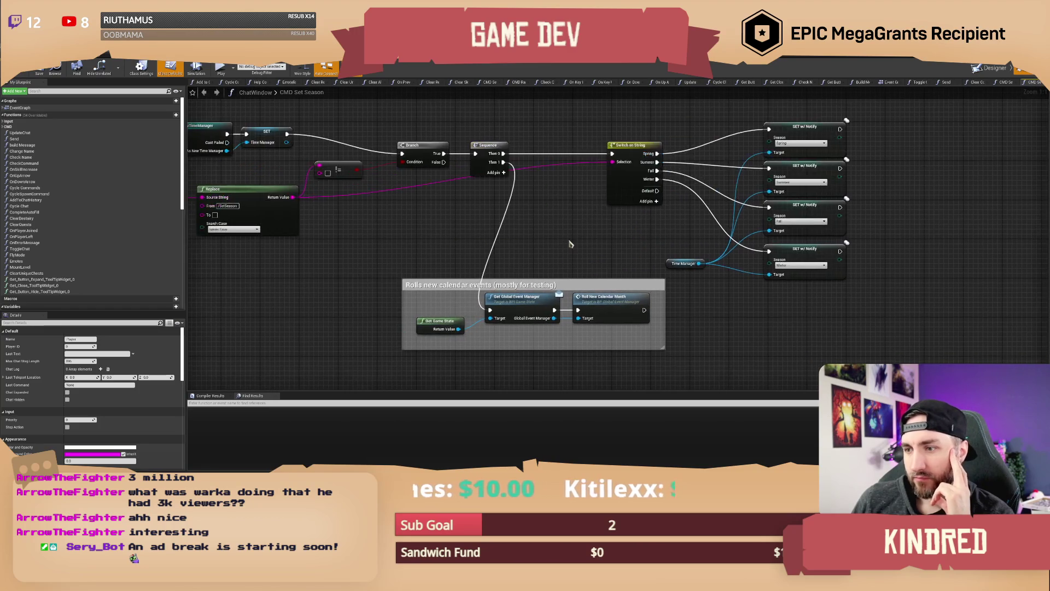